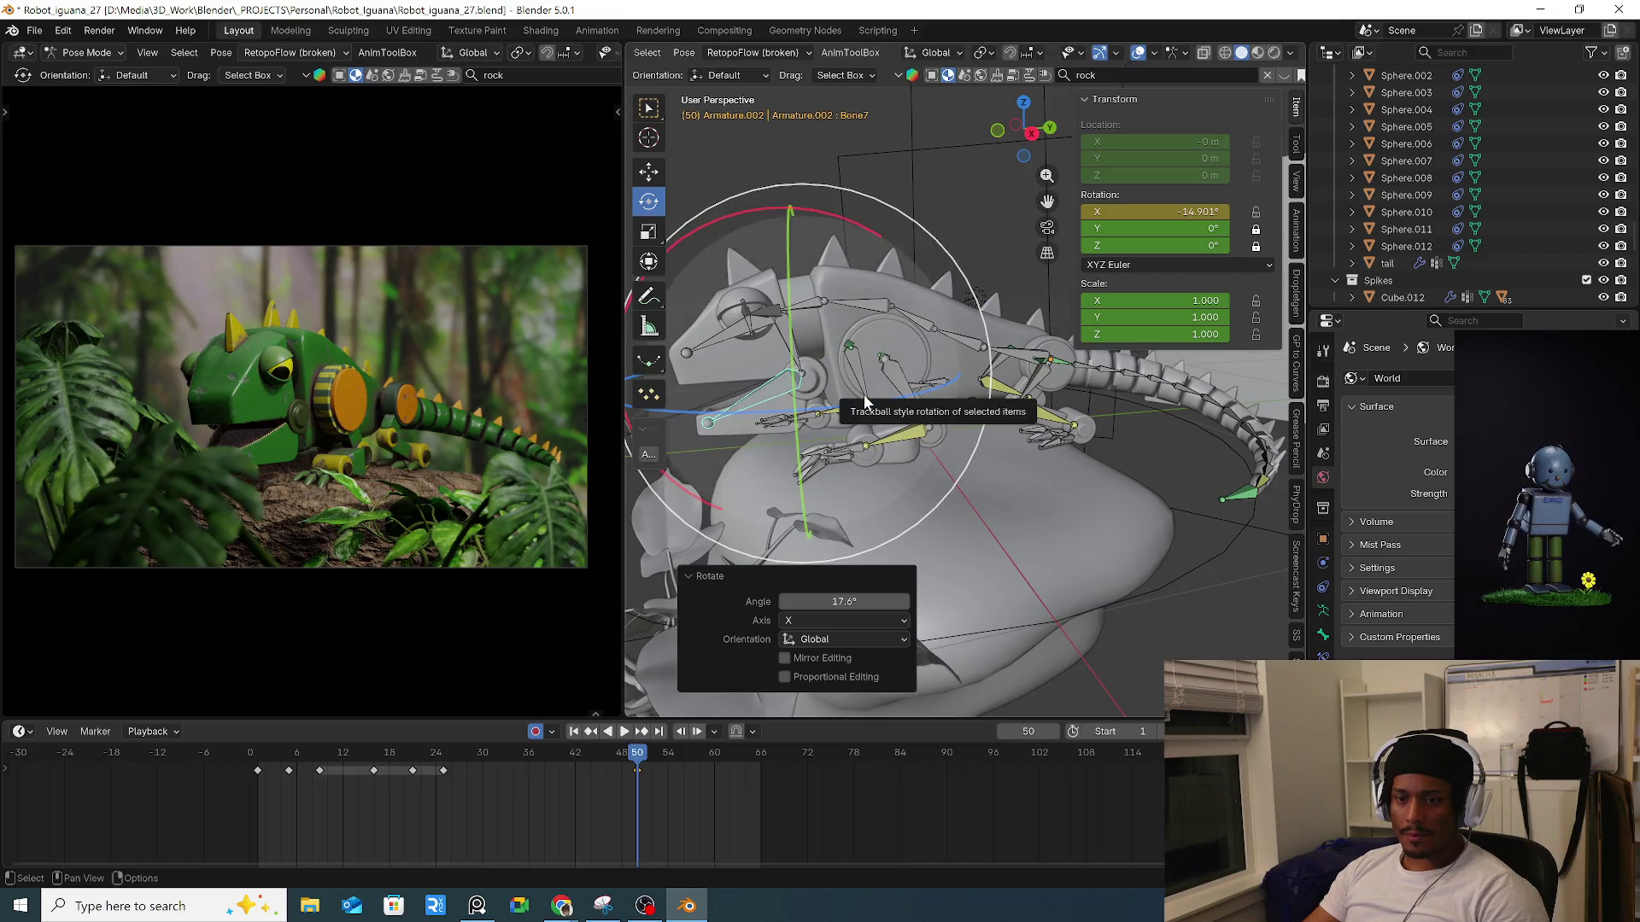
# Key every bone of the iguana rig at frame 50 and preview the animation.
pyautogui.press('a')
pyautogui.press('i')
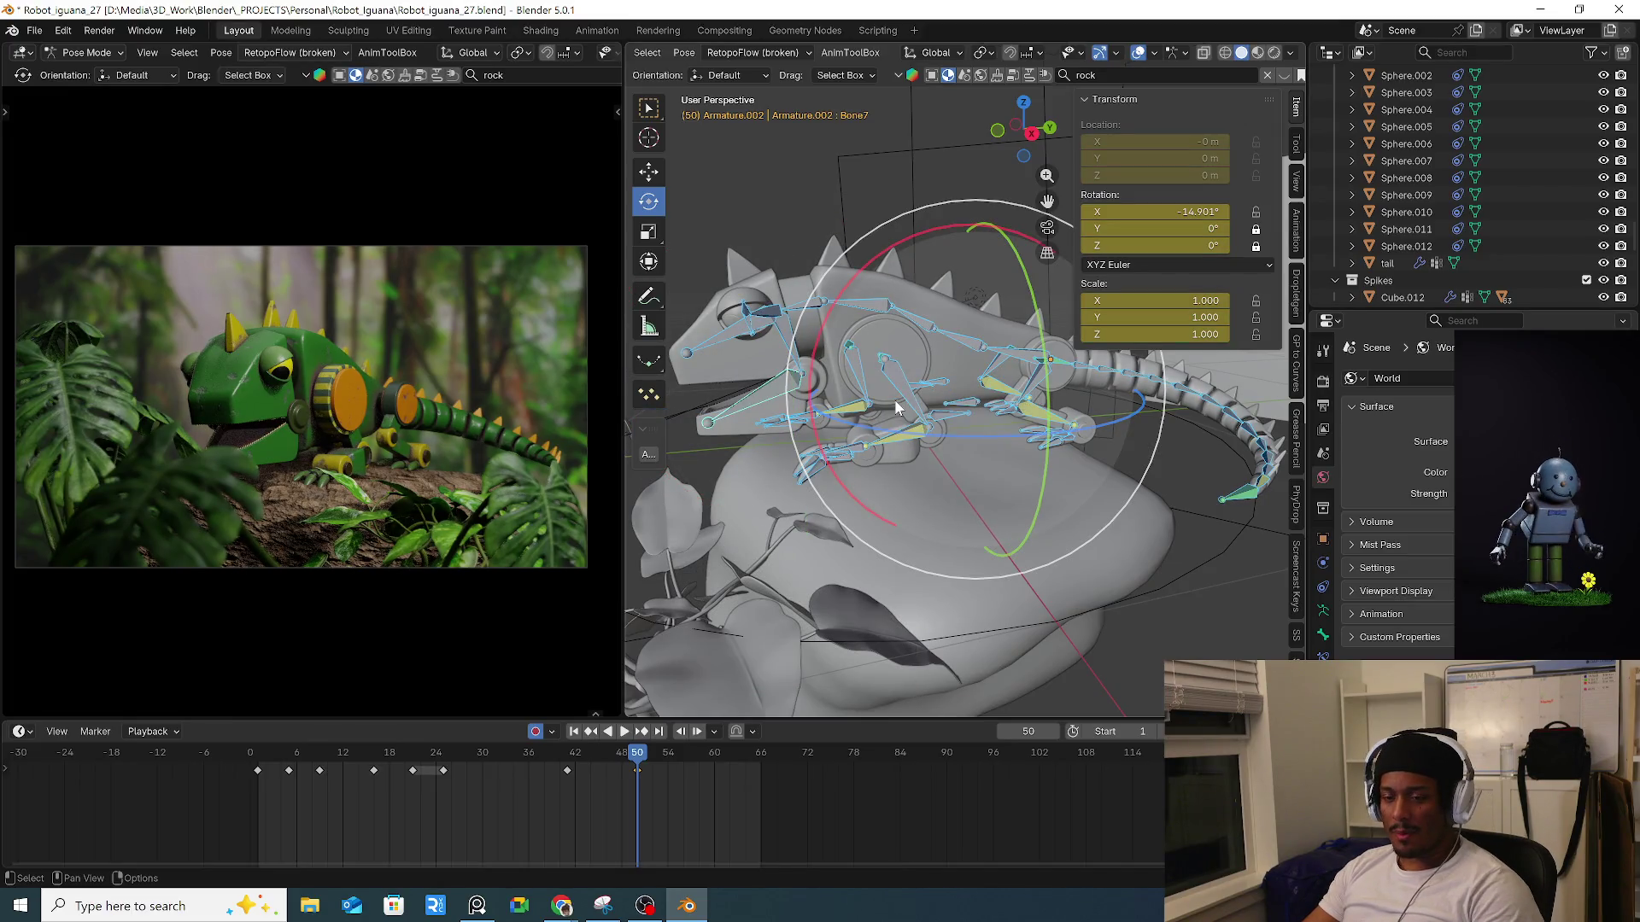
pyautogui.click(561, 752)
pyautogui.press('space')
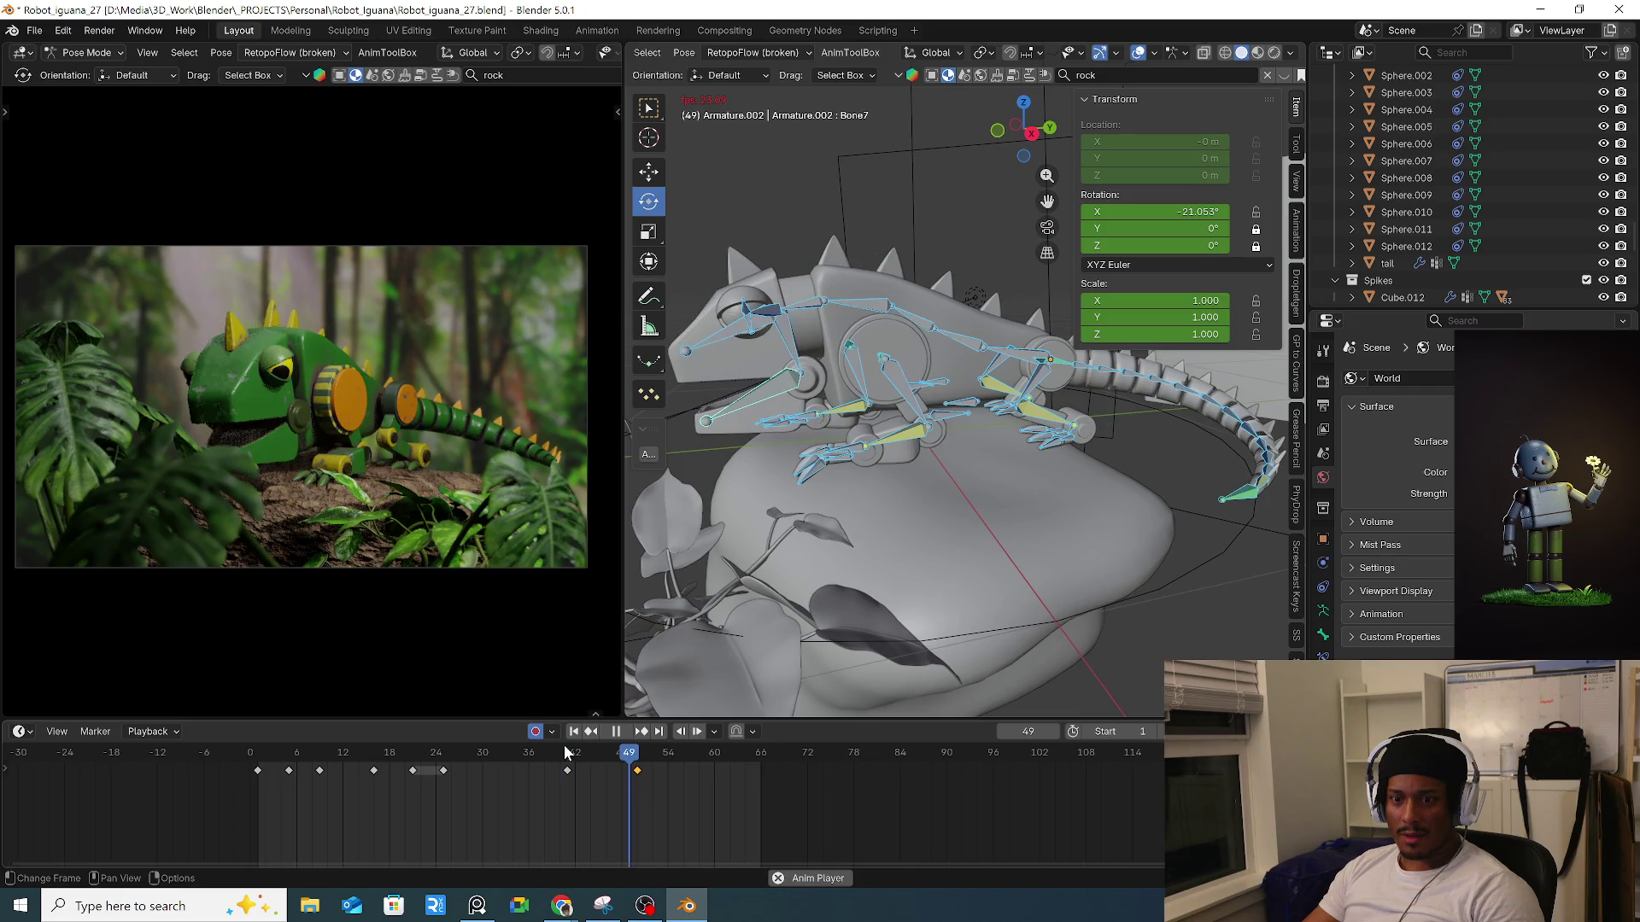
pyautogui.moveTo(574, 758); pyautogui.dragTo(491, 764)
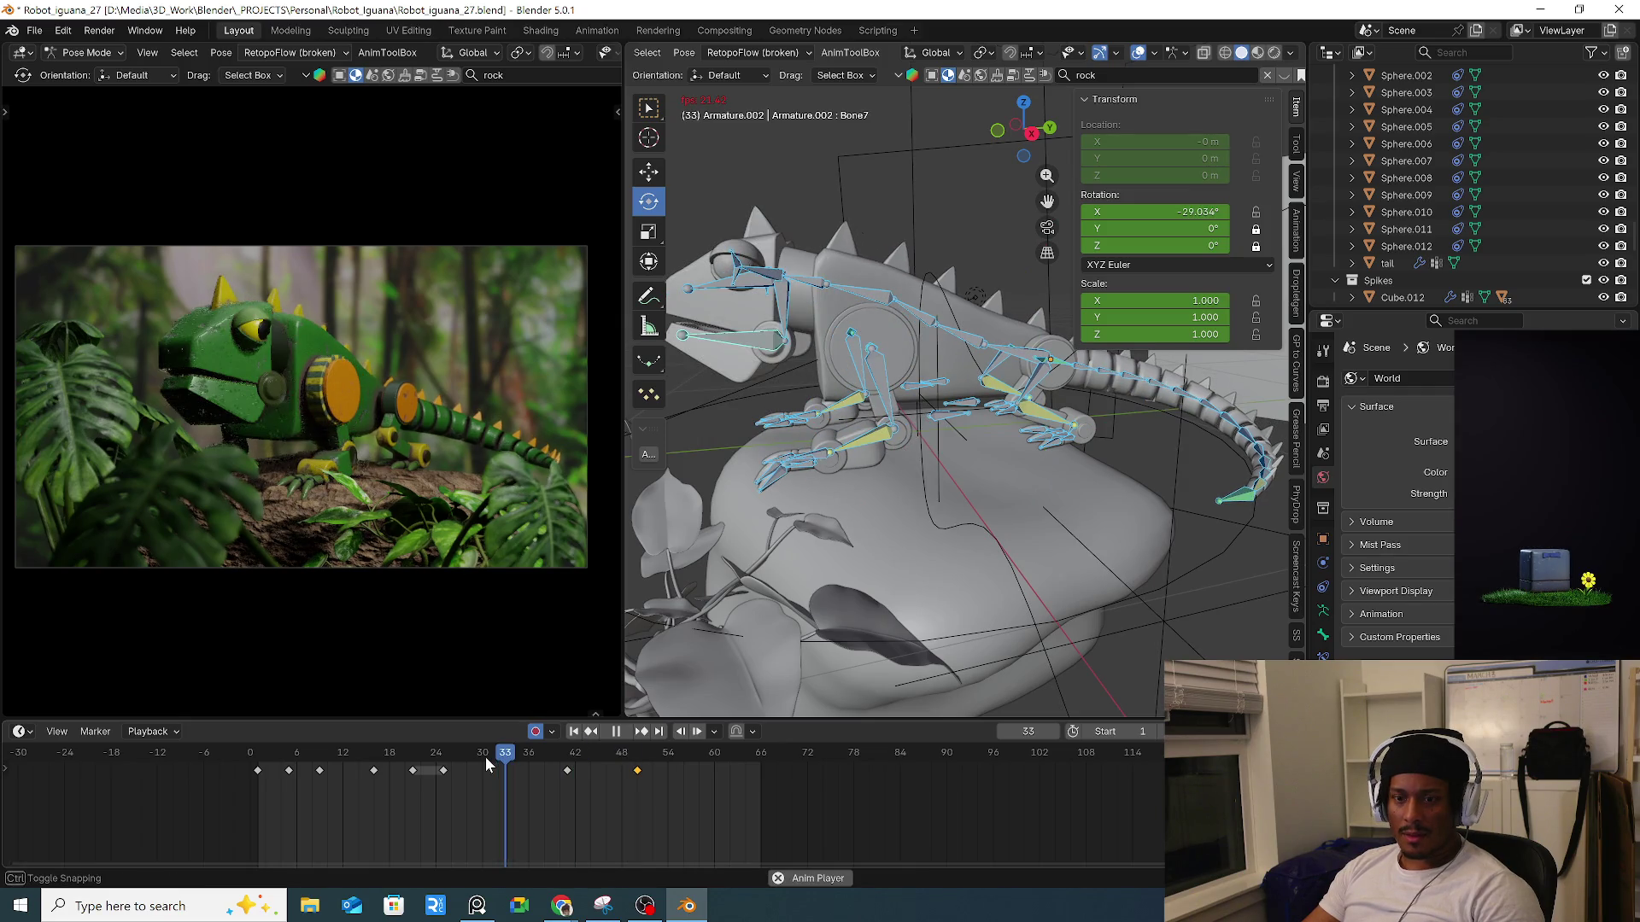
pyautogui.press('space')
# Copy the jaw bone Bone7's earlier bite key and paste it at frame 41.
pyautogui.click(567, 752)
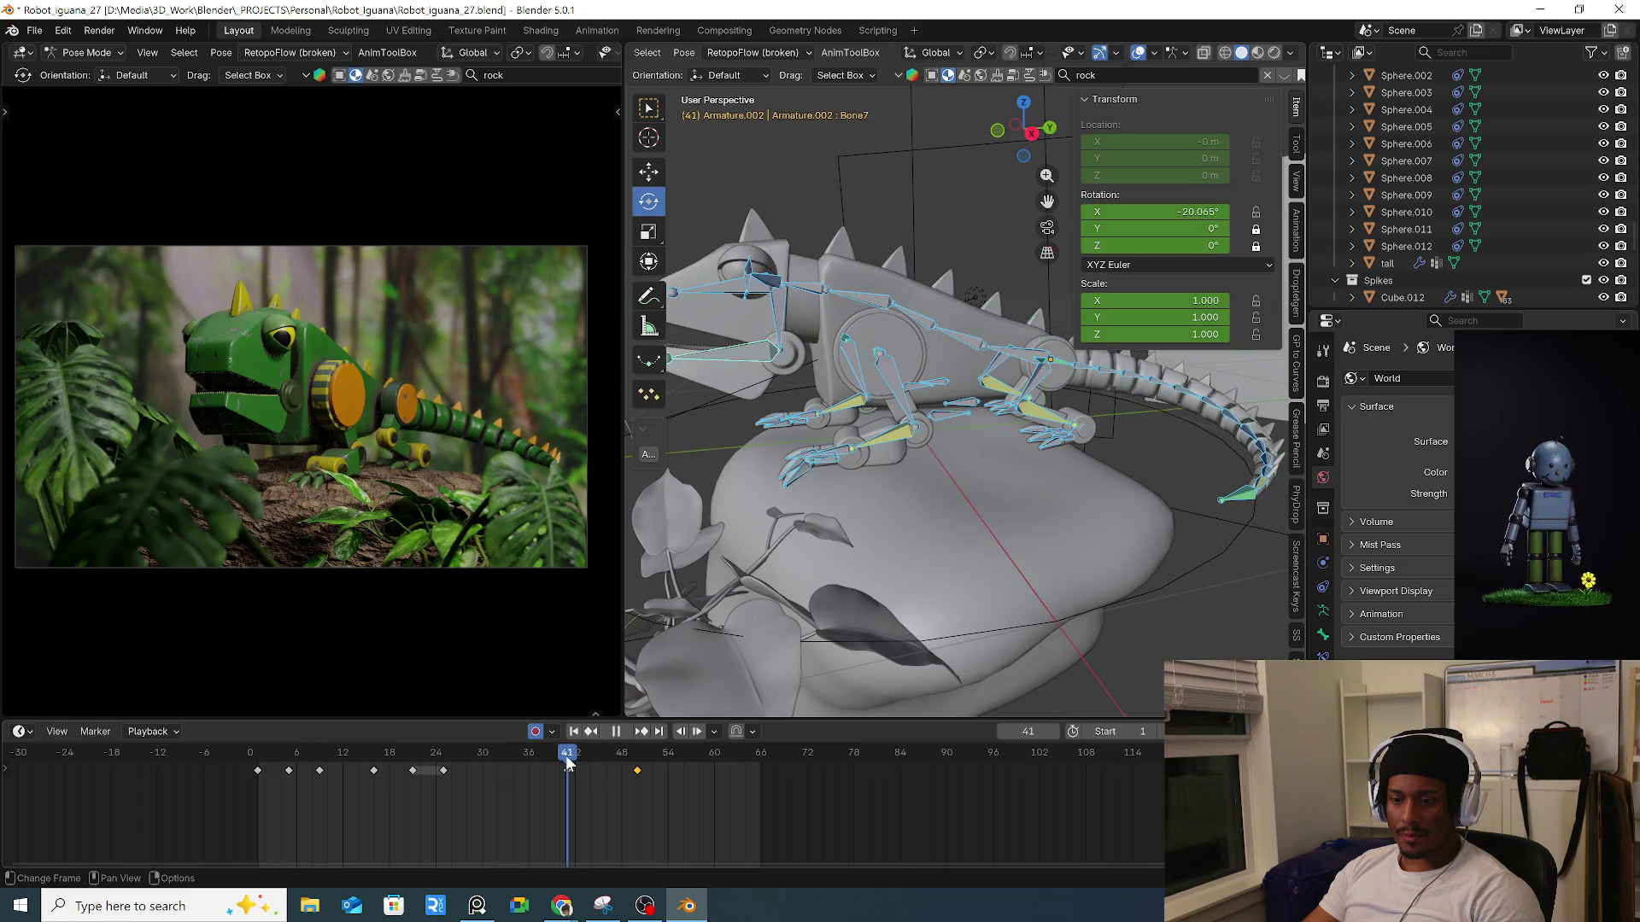
pyautogui.click(445, 771)
pyautogui.hotkey('ctrl', 'c')
pyautogui.hotkey('ctrl', 'v')
pyautogui.press('space')
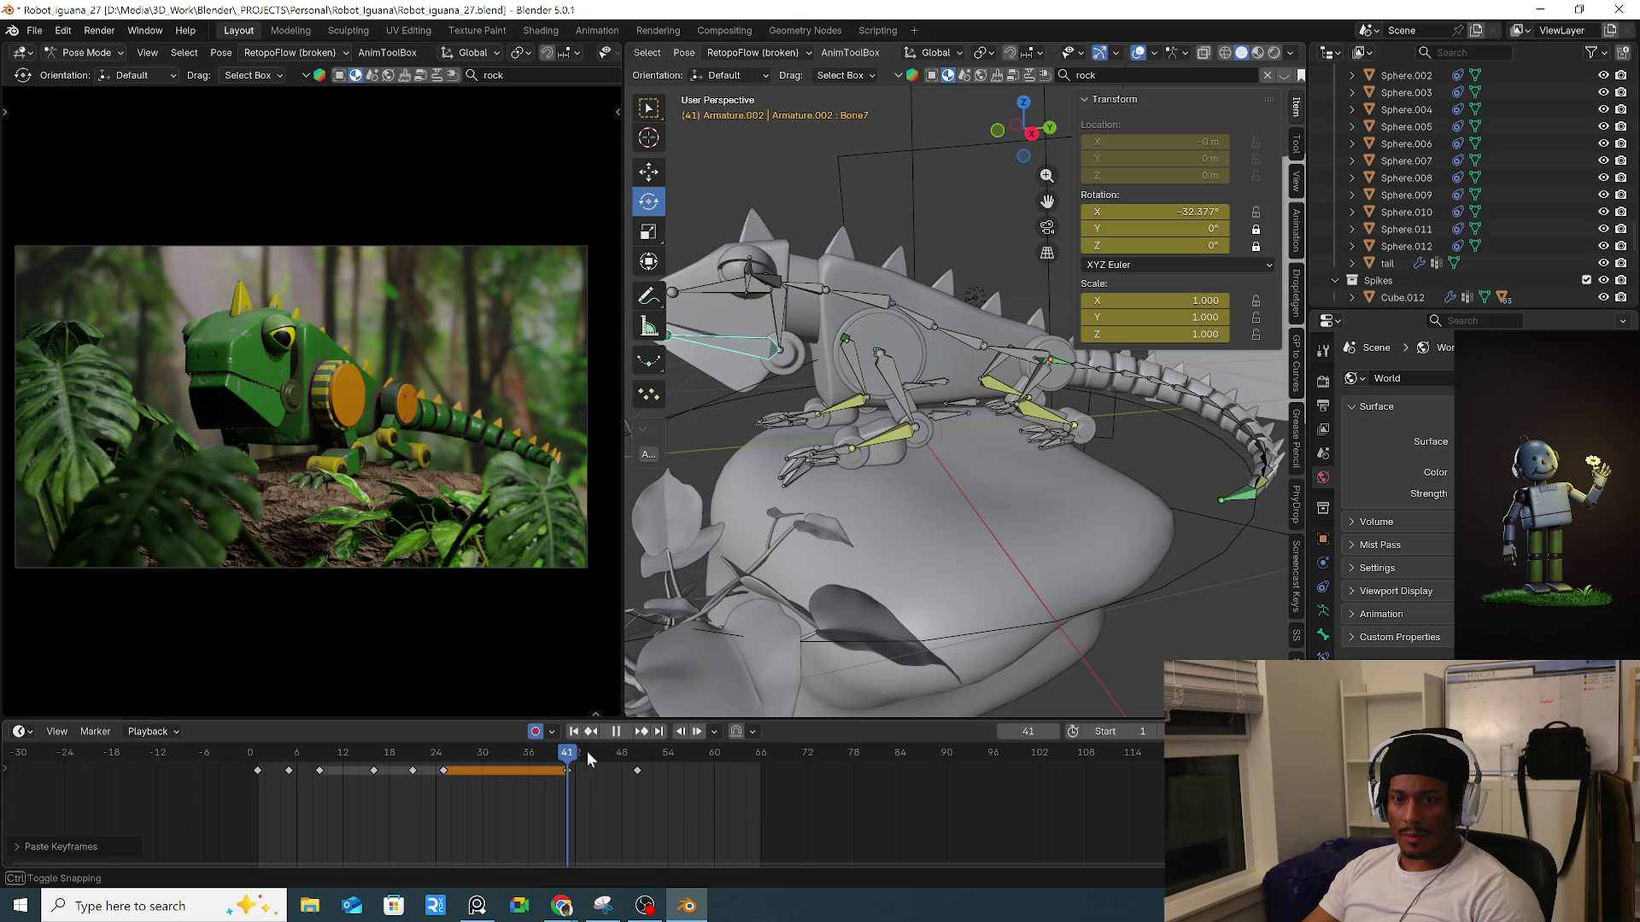
pyautogui.press('space')
# Paste the jaw bite pose again at frame 45 and replay the bite from frame 41.
pyautogui.hotkey('ctrl', 'v')
pyautogui.press('space')
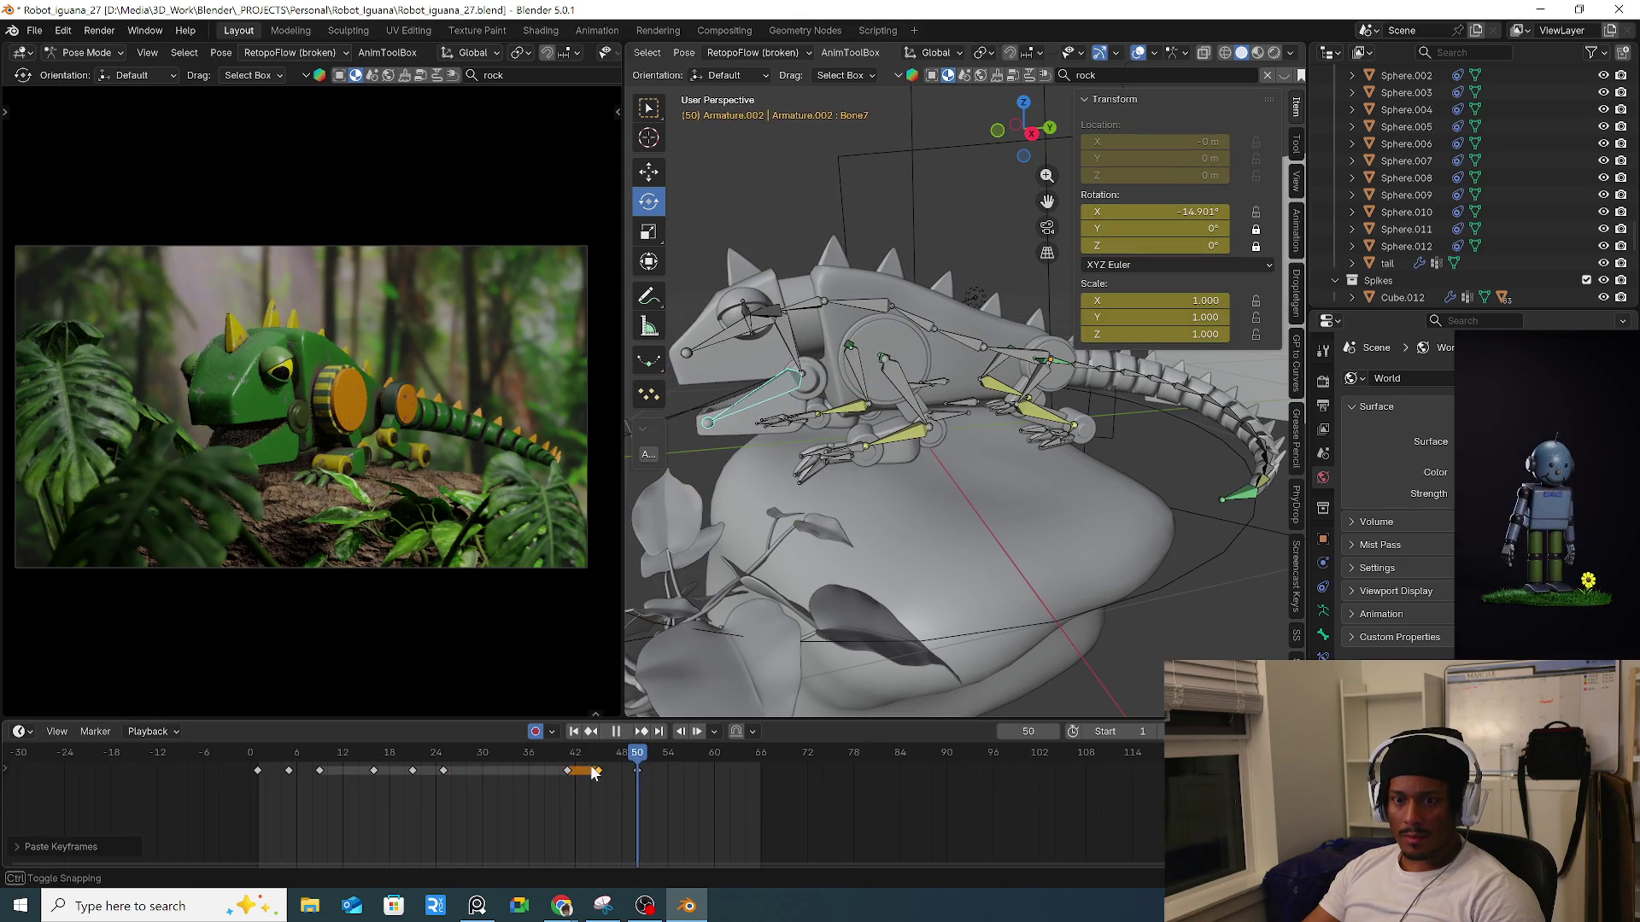
pyautogui.press('Down')
pyautogui.press('Down')
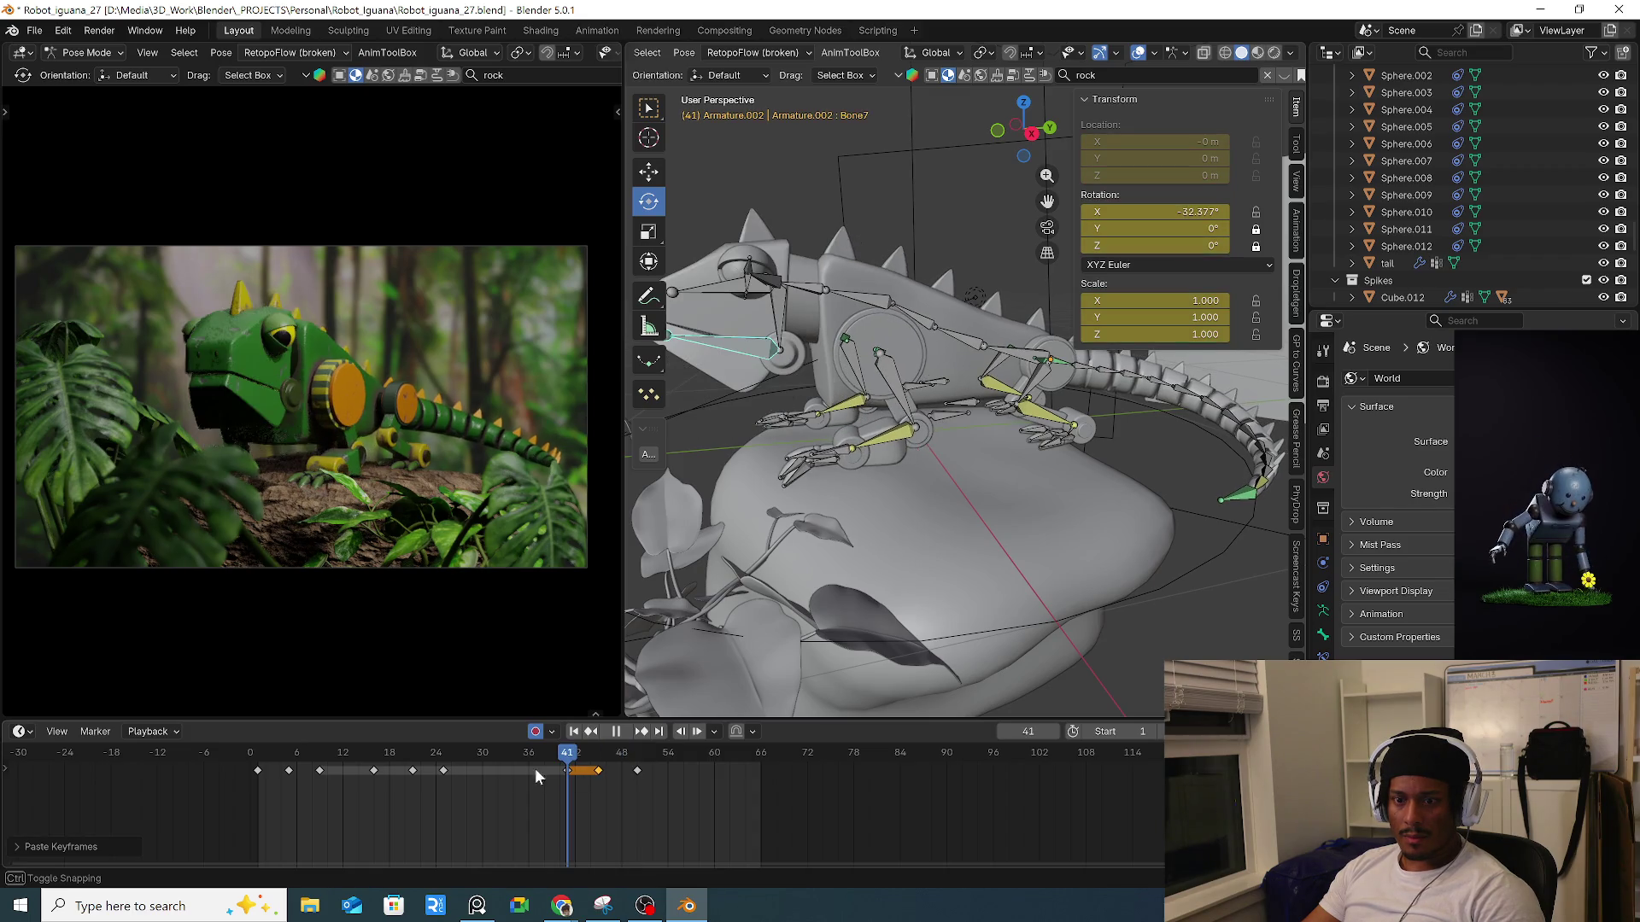
pyautogui.press('space')
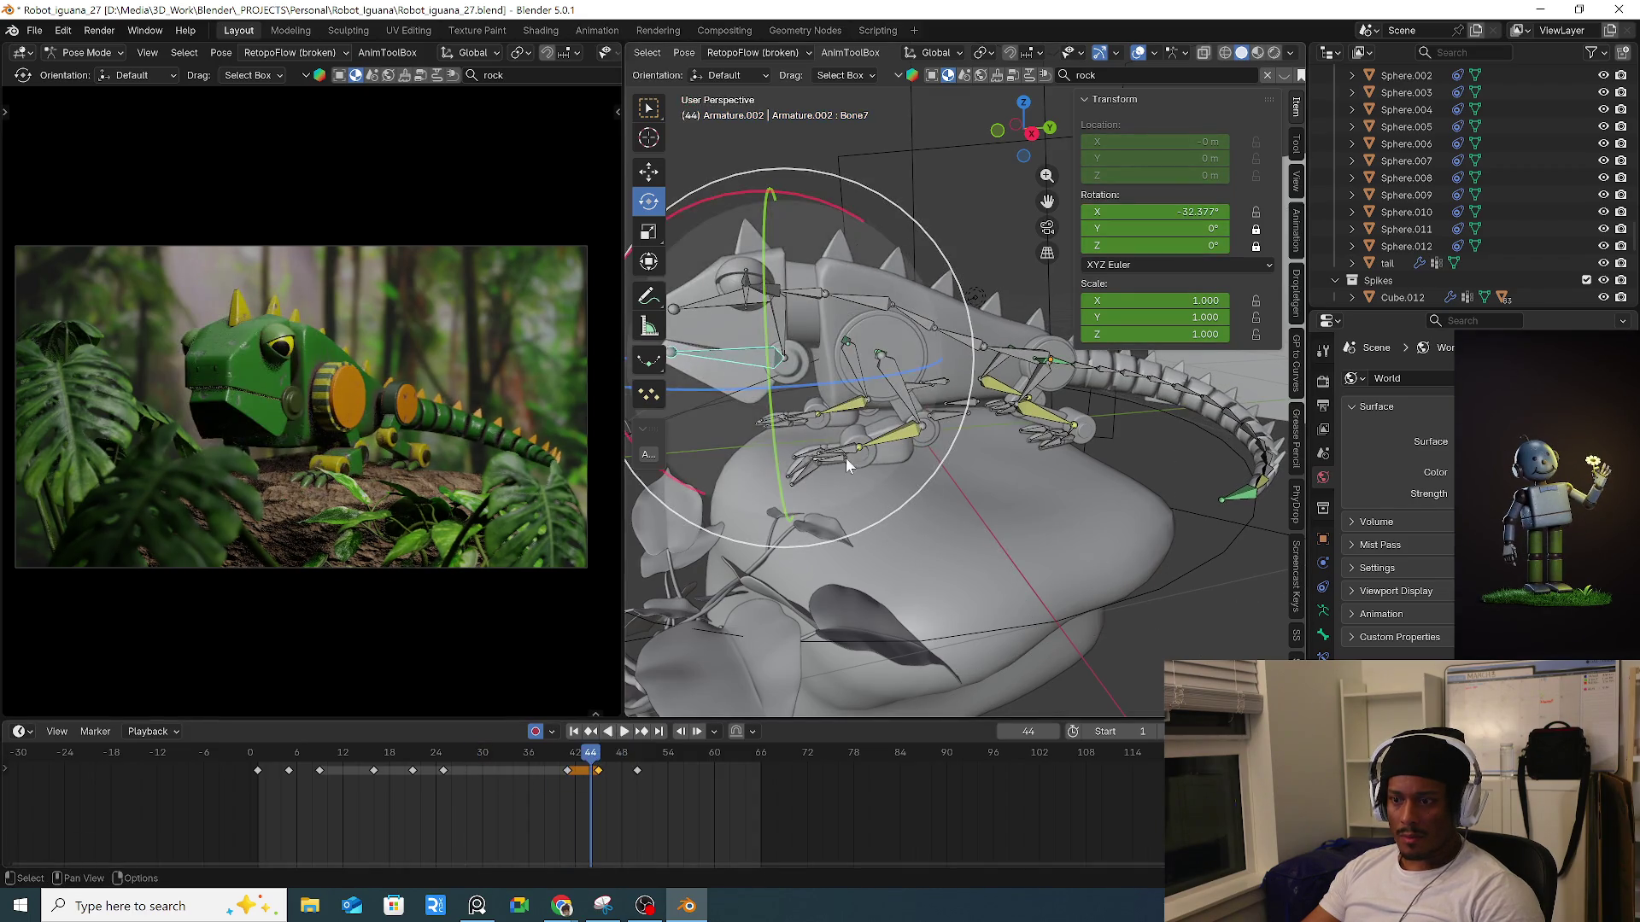
pyautogui.click(852, 452)
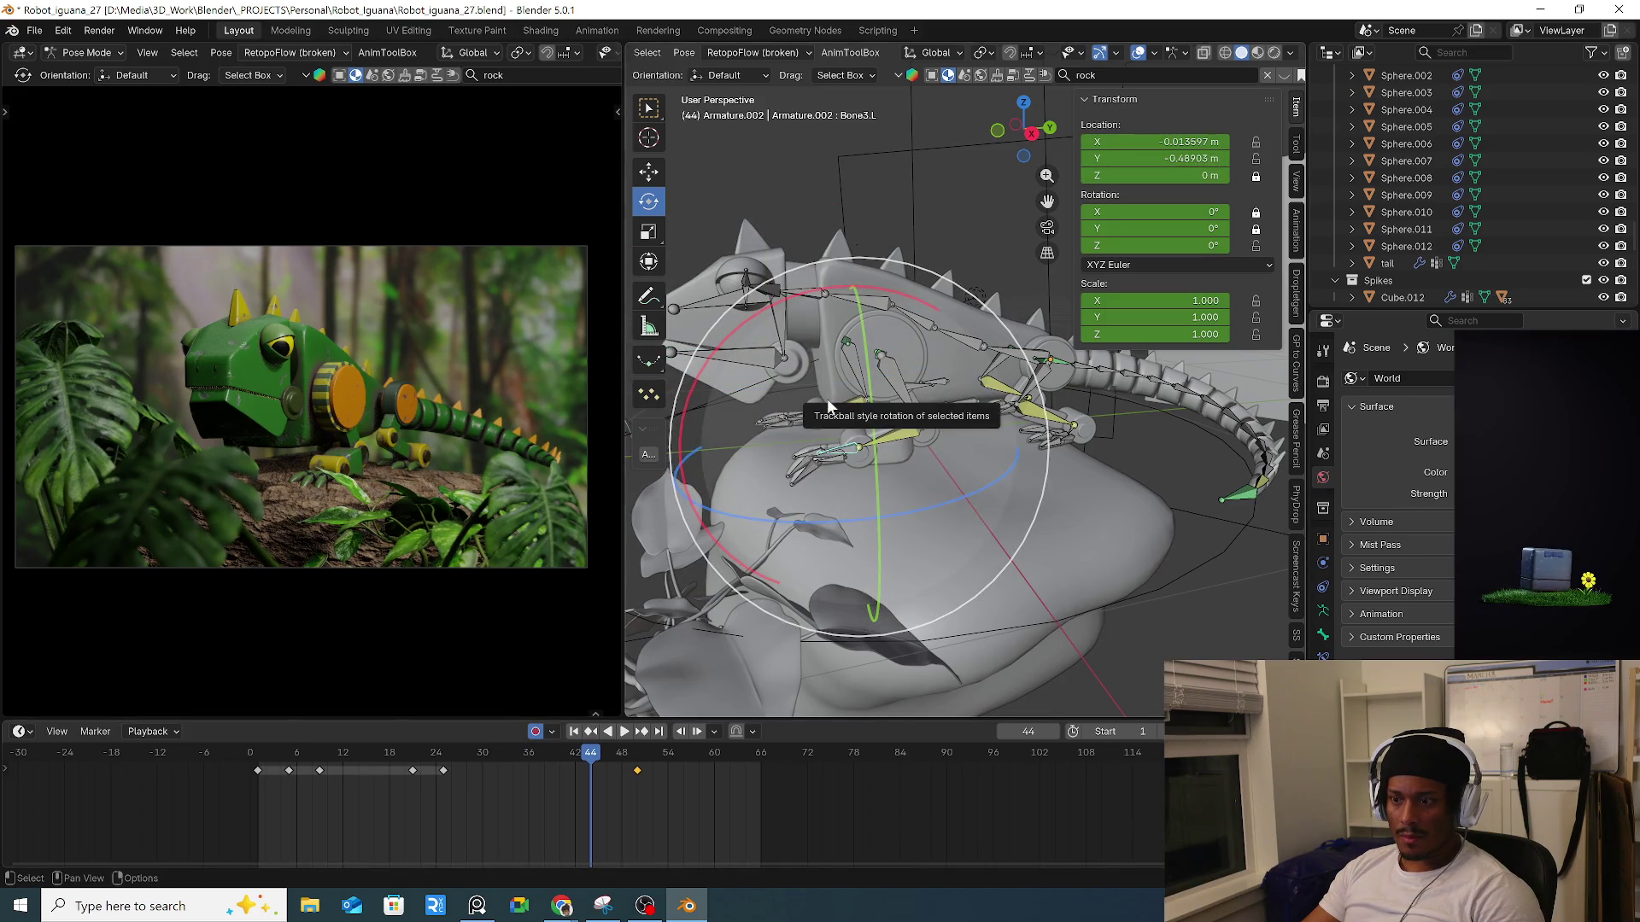
# Move Bone3.L's key from frame 24 to frame 41 in the Dope Sheet.
pyautogui.press('a')
pyautogui.press('Left')
pyautogui.press('Left')
pyautogui.press('Left')
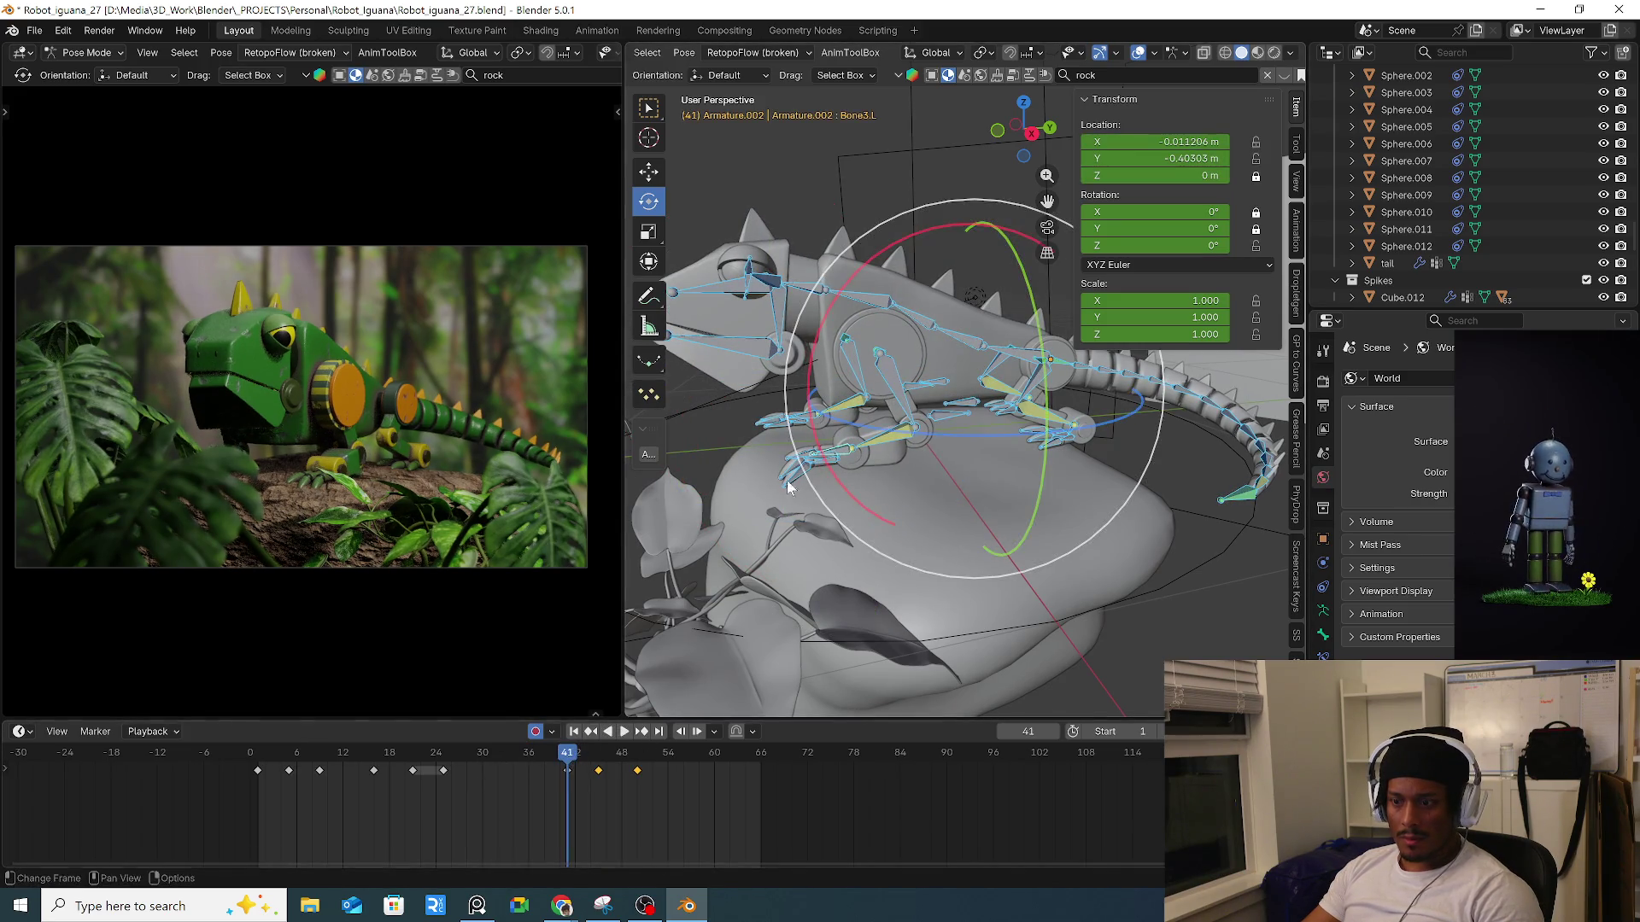
pyautogui.click(842, 455)
pyautogui.click(444, 771)
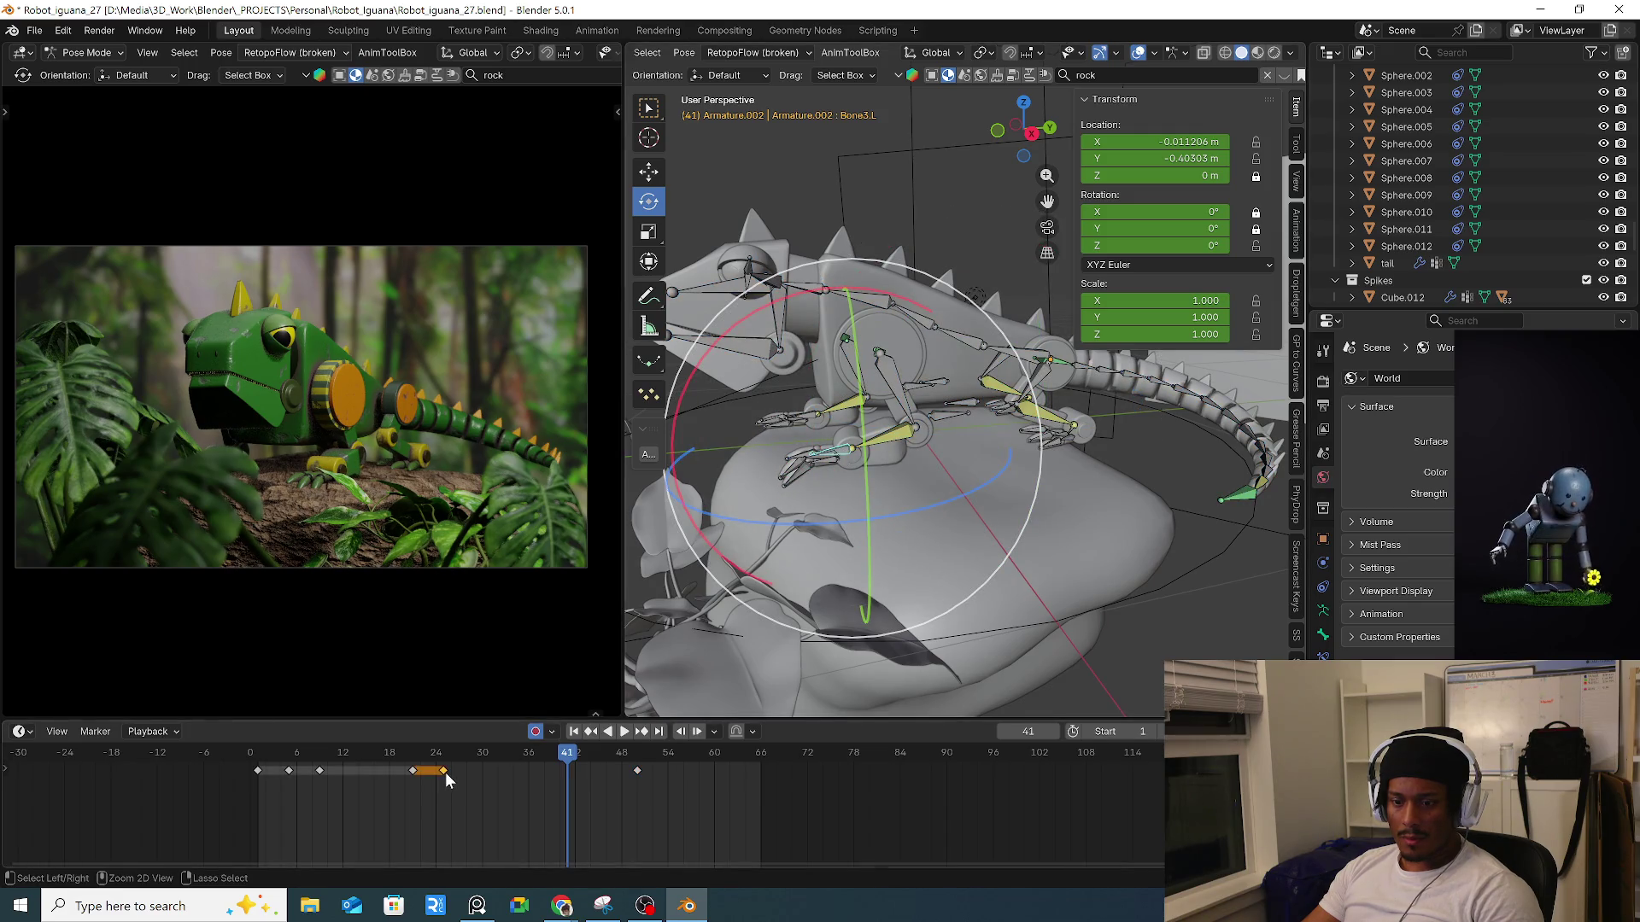
pyautogui.moveTo(449, 767); pyautogui.dragTo(569, 759)
# At frame 43, move Bone3.L along Z and tilt it around the X axis.
pyautogui.press('Right')
pyautogui.press('Right')
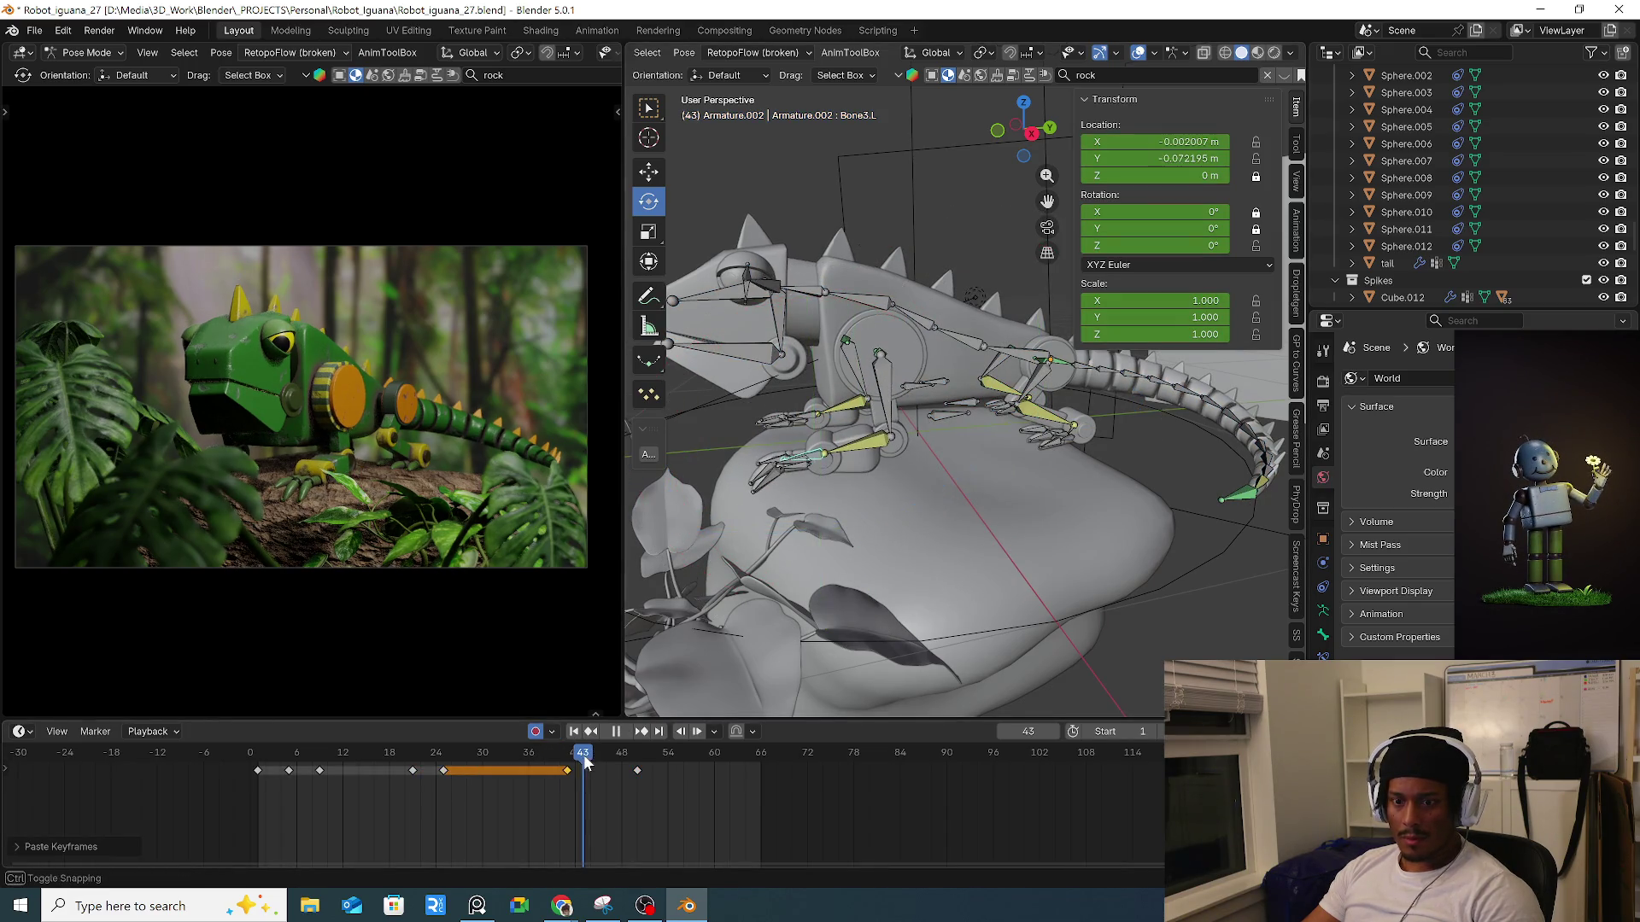
pyautogui.press('g')
pyautogui.press('z')
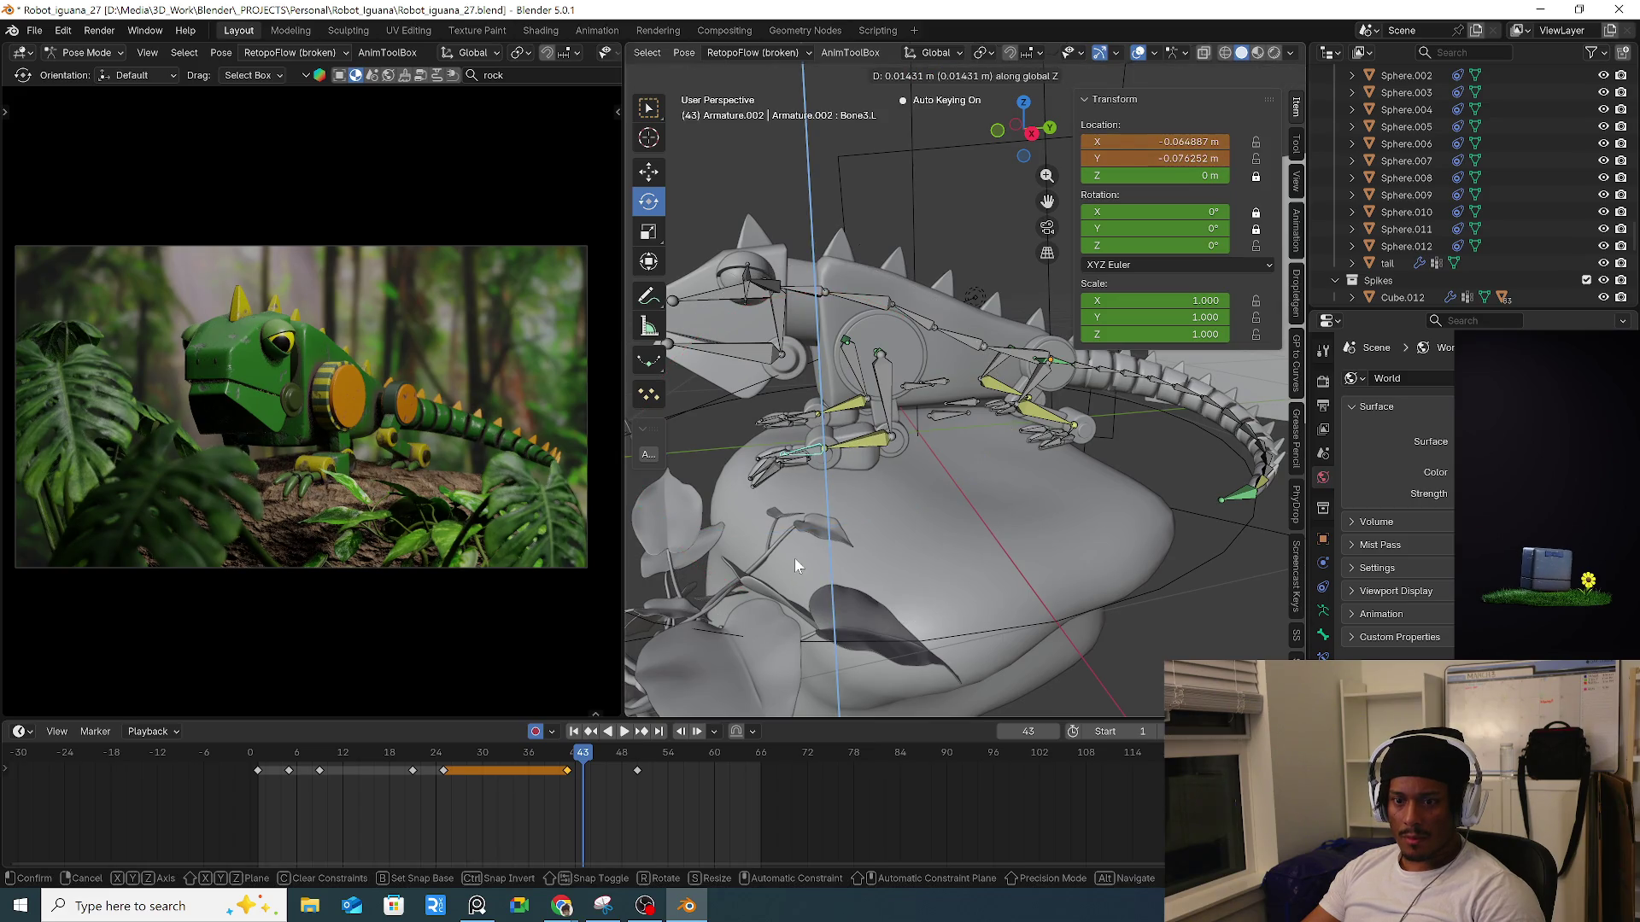
pyautogui.click(795, 567)
pyautogui.moveTo(743, 280); pyautogui.dragTo(725, 513)
# Duplicate Bone3.L's key at frame 45 and slide the copy to frame 46.
pyautogui.moveTo(566, 753); pyautogui.dragTo(601, 753)
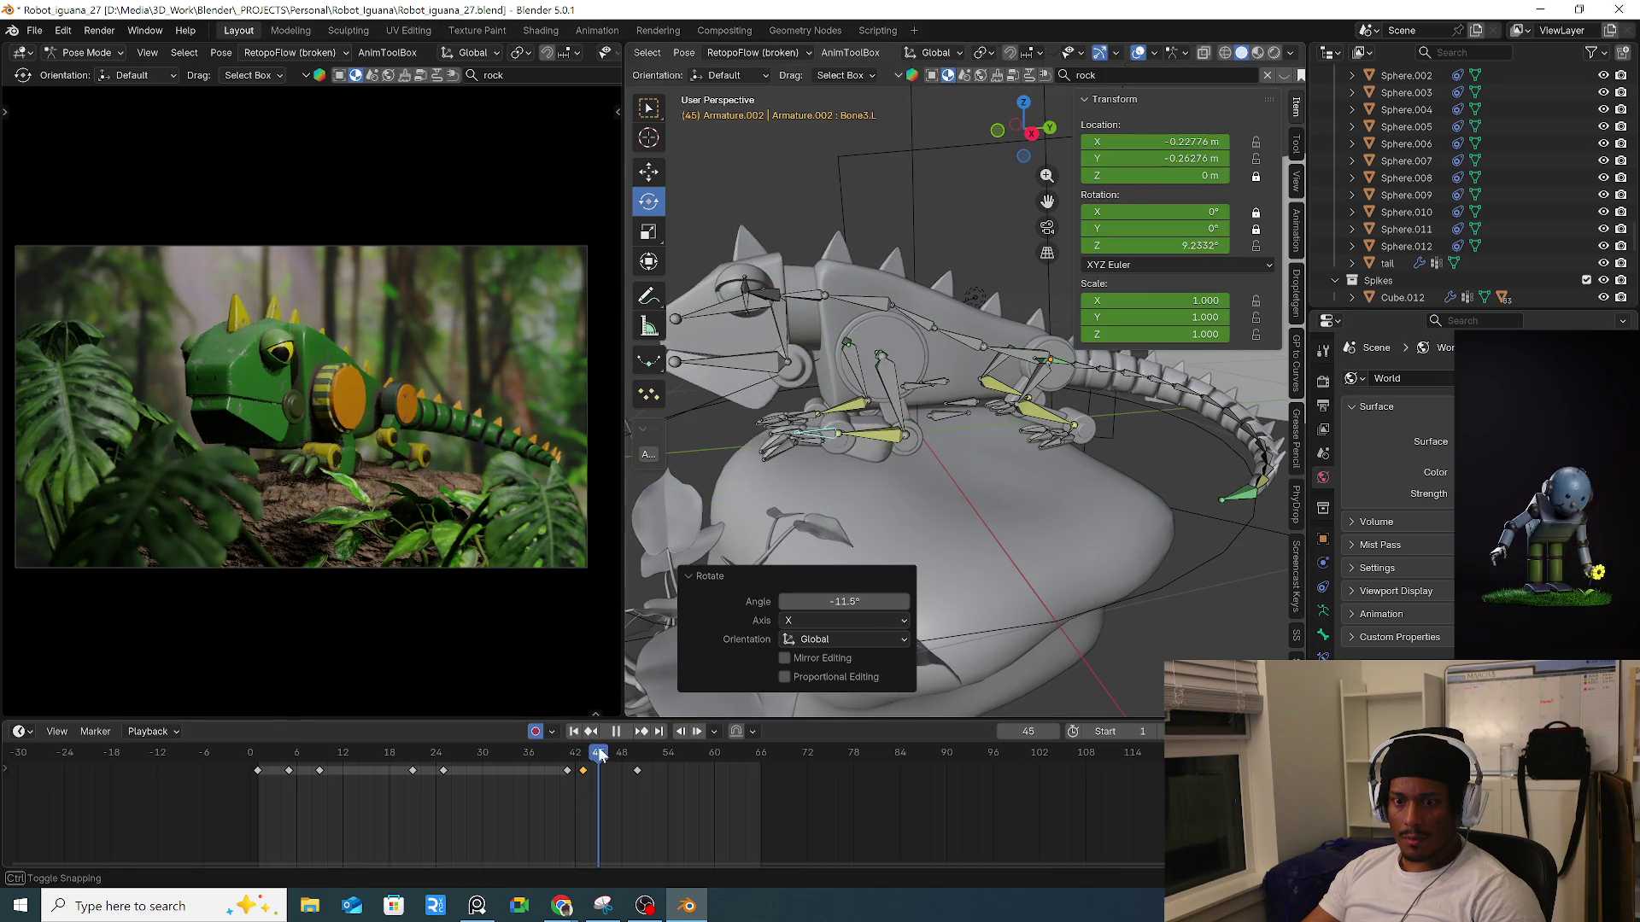
pyautogui.click(637, 771)
pyautogui.hotkey('ctrl', 'c')
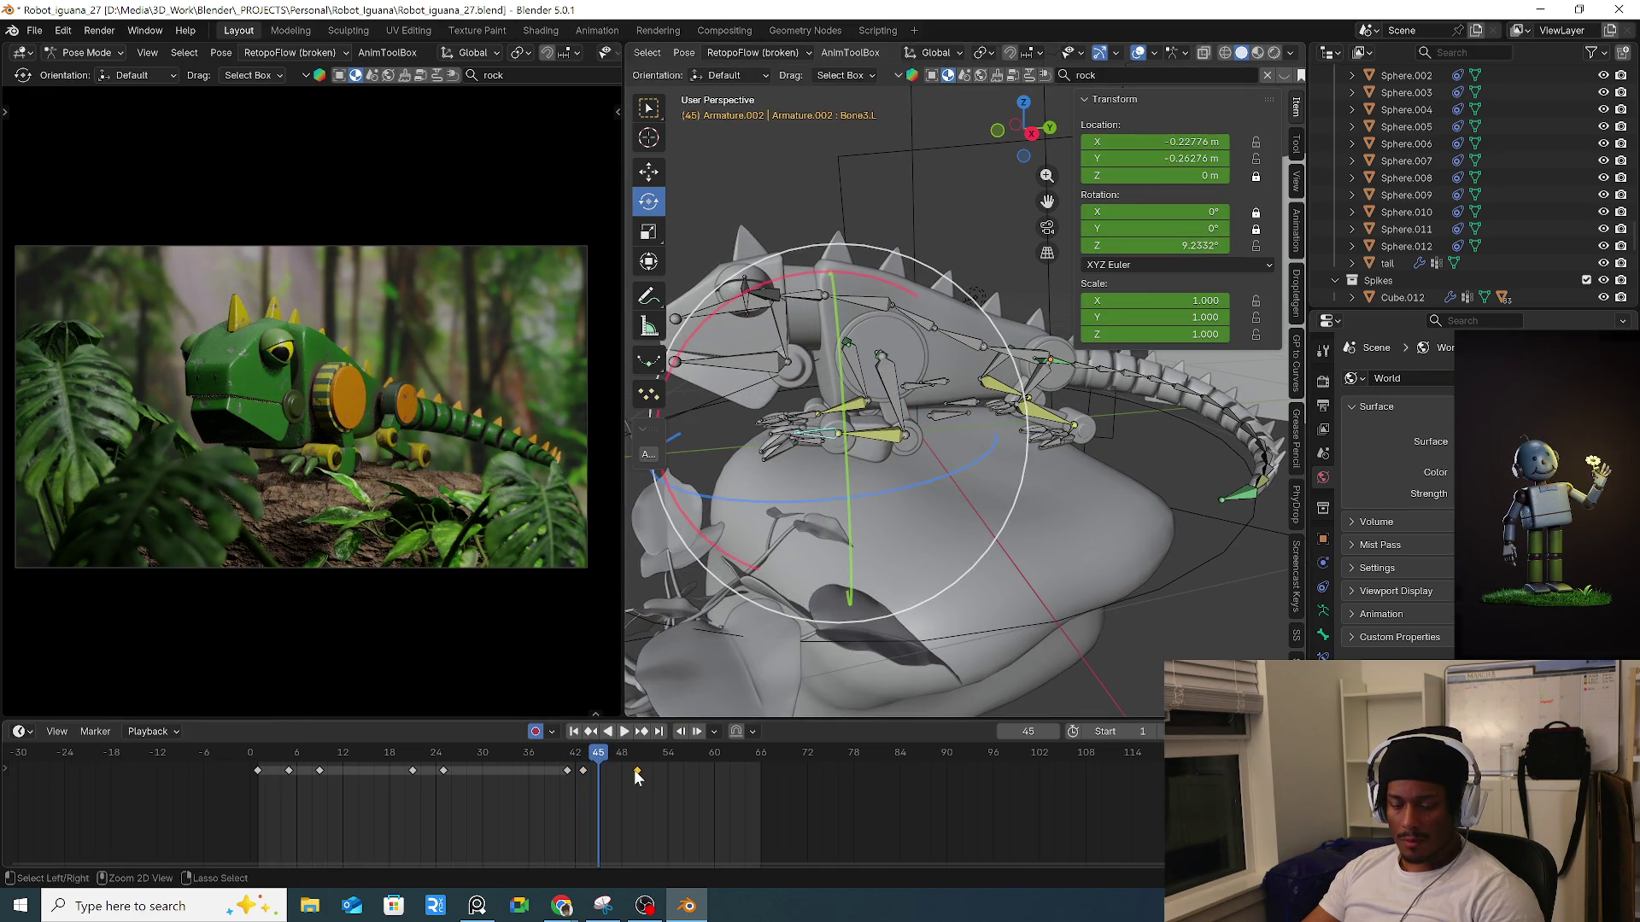
pyautogui.hotkey('ctrl', 'v')
pyautogui.moveTo(577, 768); pyautogui.dragTo(604, 777)
pyautogui.press('g')
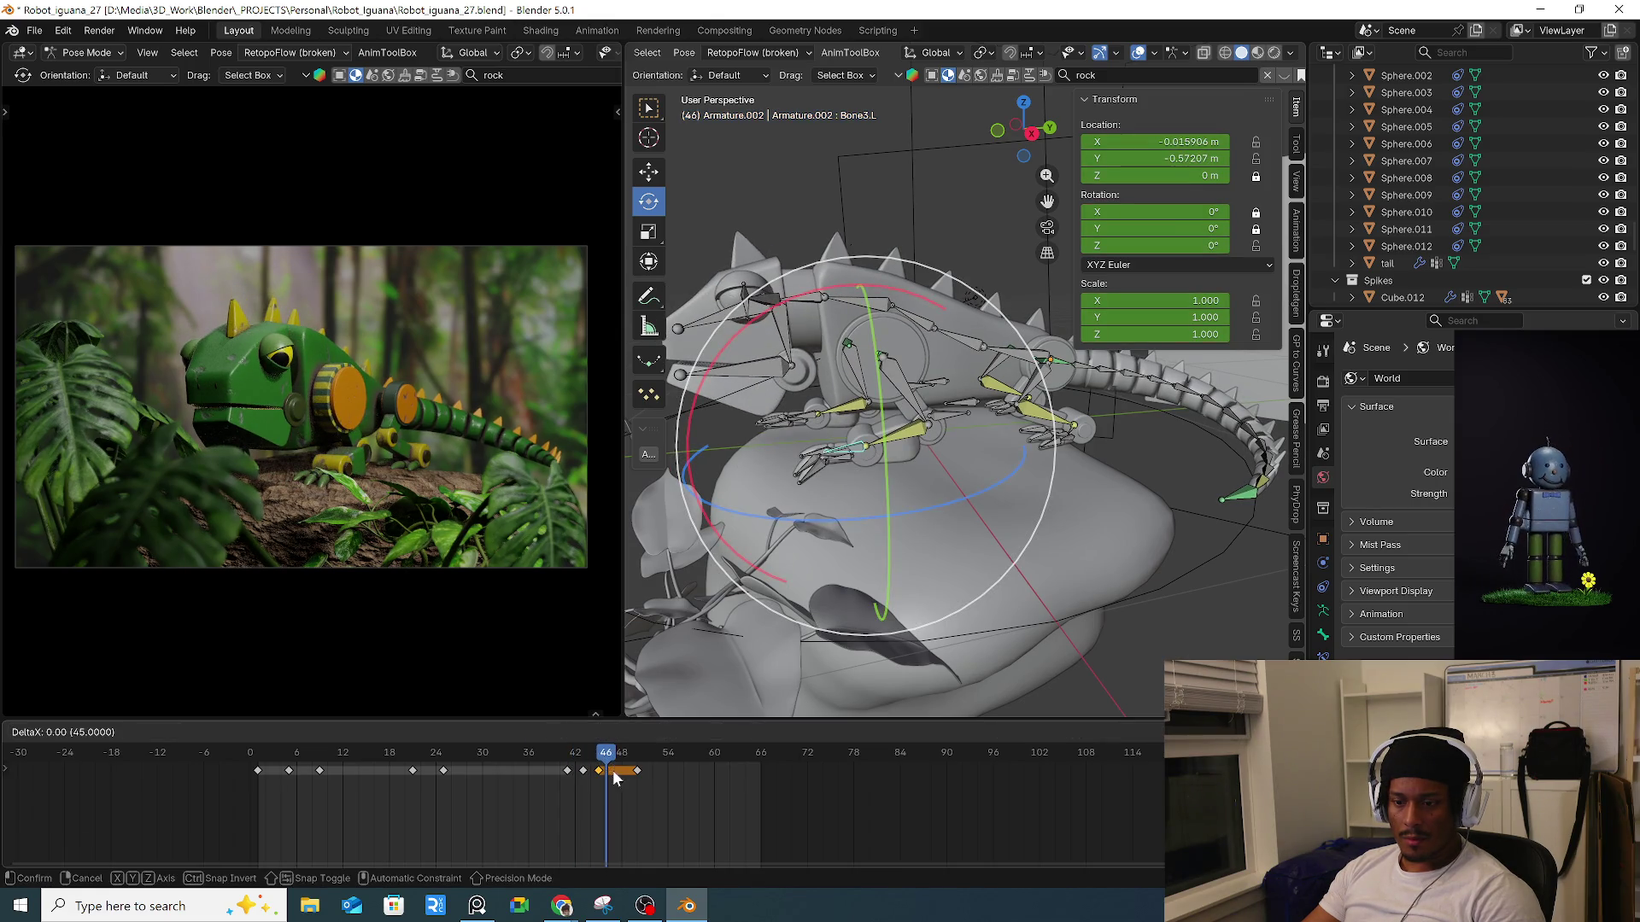
pyautogui.click(620, 775)
pyautogui.click(578, 768)
pyautogui.scroll(3, 598, 788)
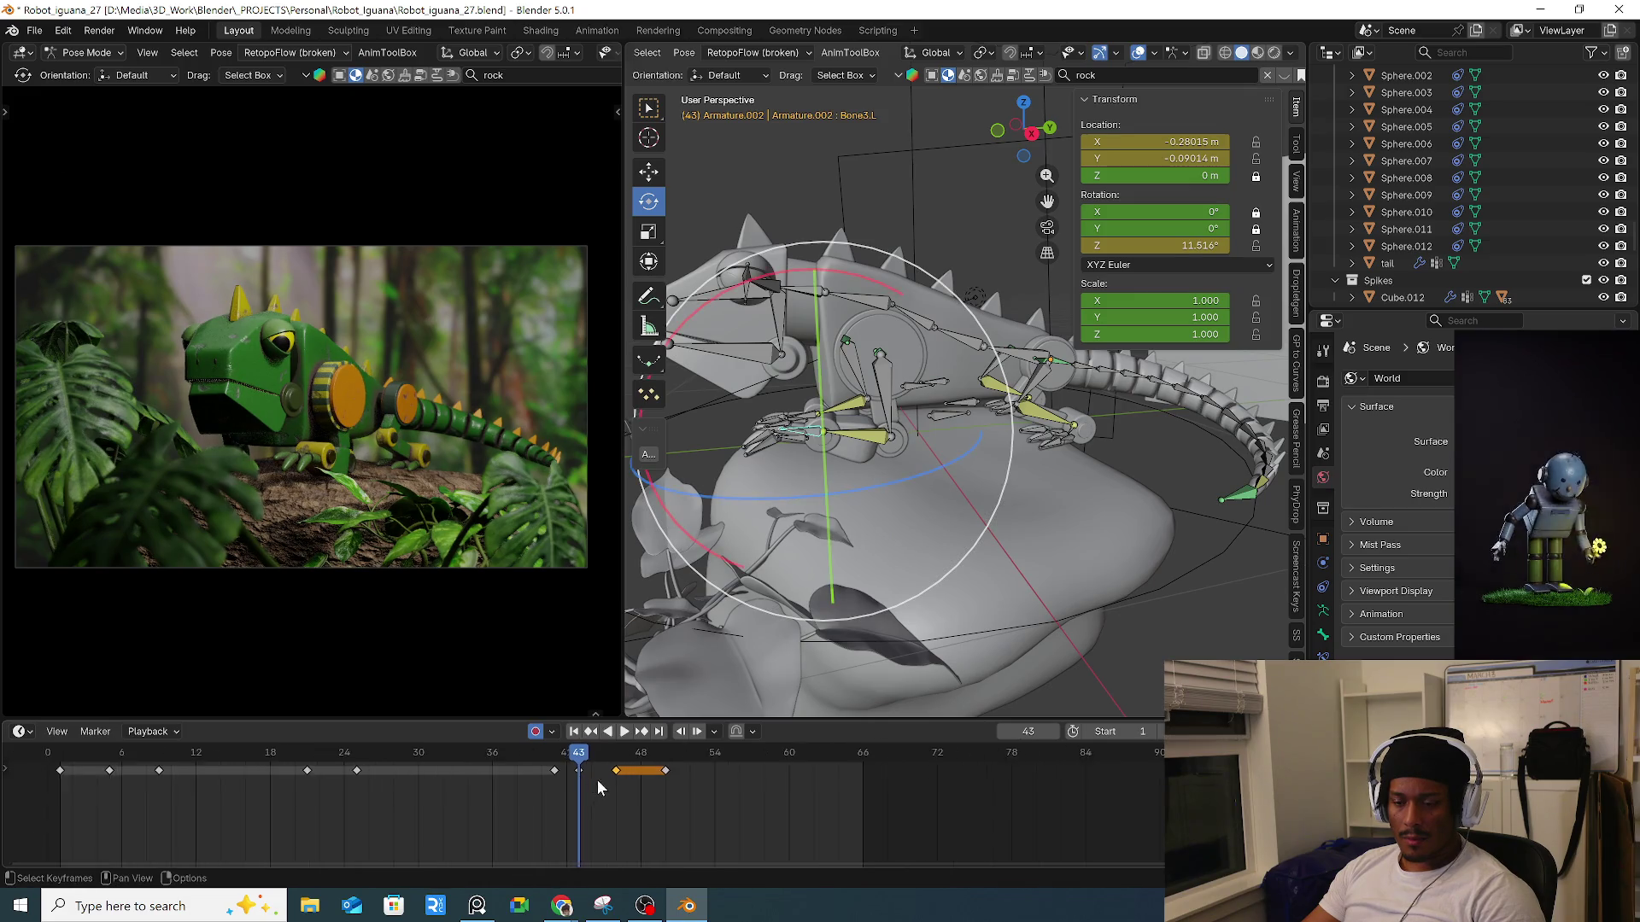
# Key Bone3.L's current pose at frame 42 and retime the frame-43 key.
pyautogui.scroll(5, 598, 788)
pyautogui.moveTo(482, 760); pyautogui.dragTo(527, 760)
pyautogui.press('i')
pyautogui.click(570, 771)
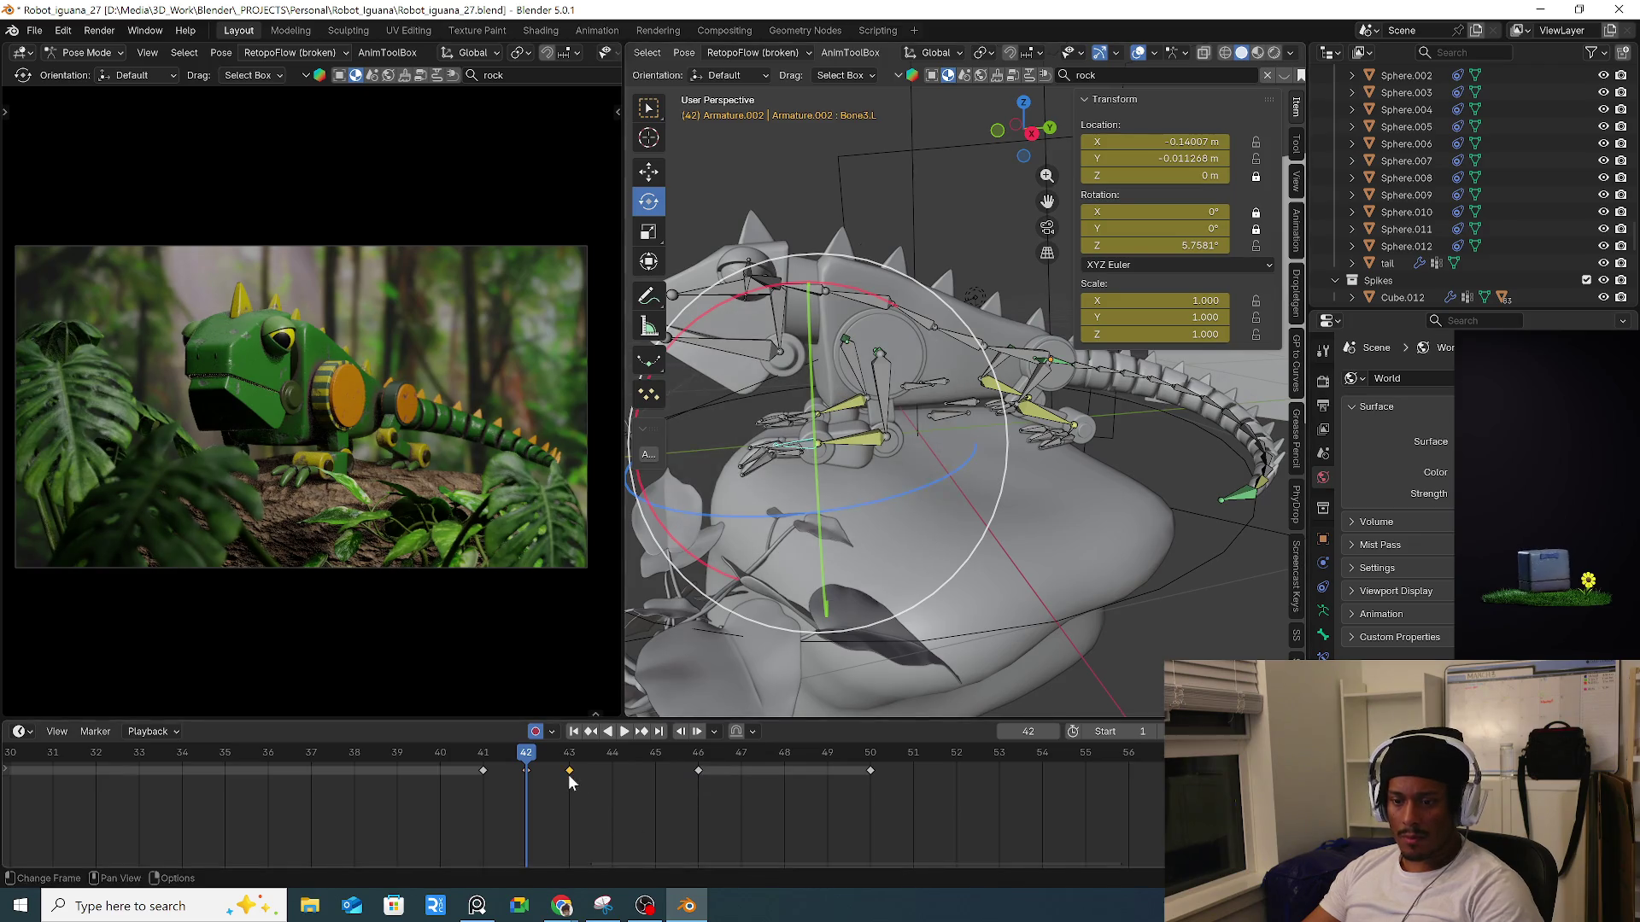
pyautogui.press('g')
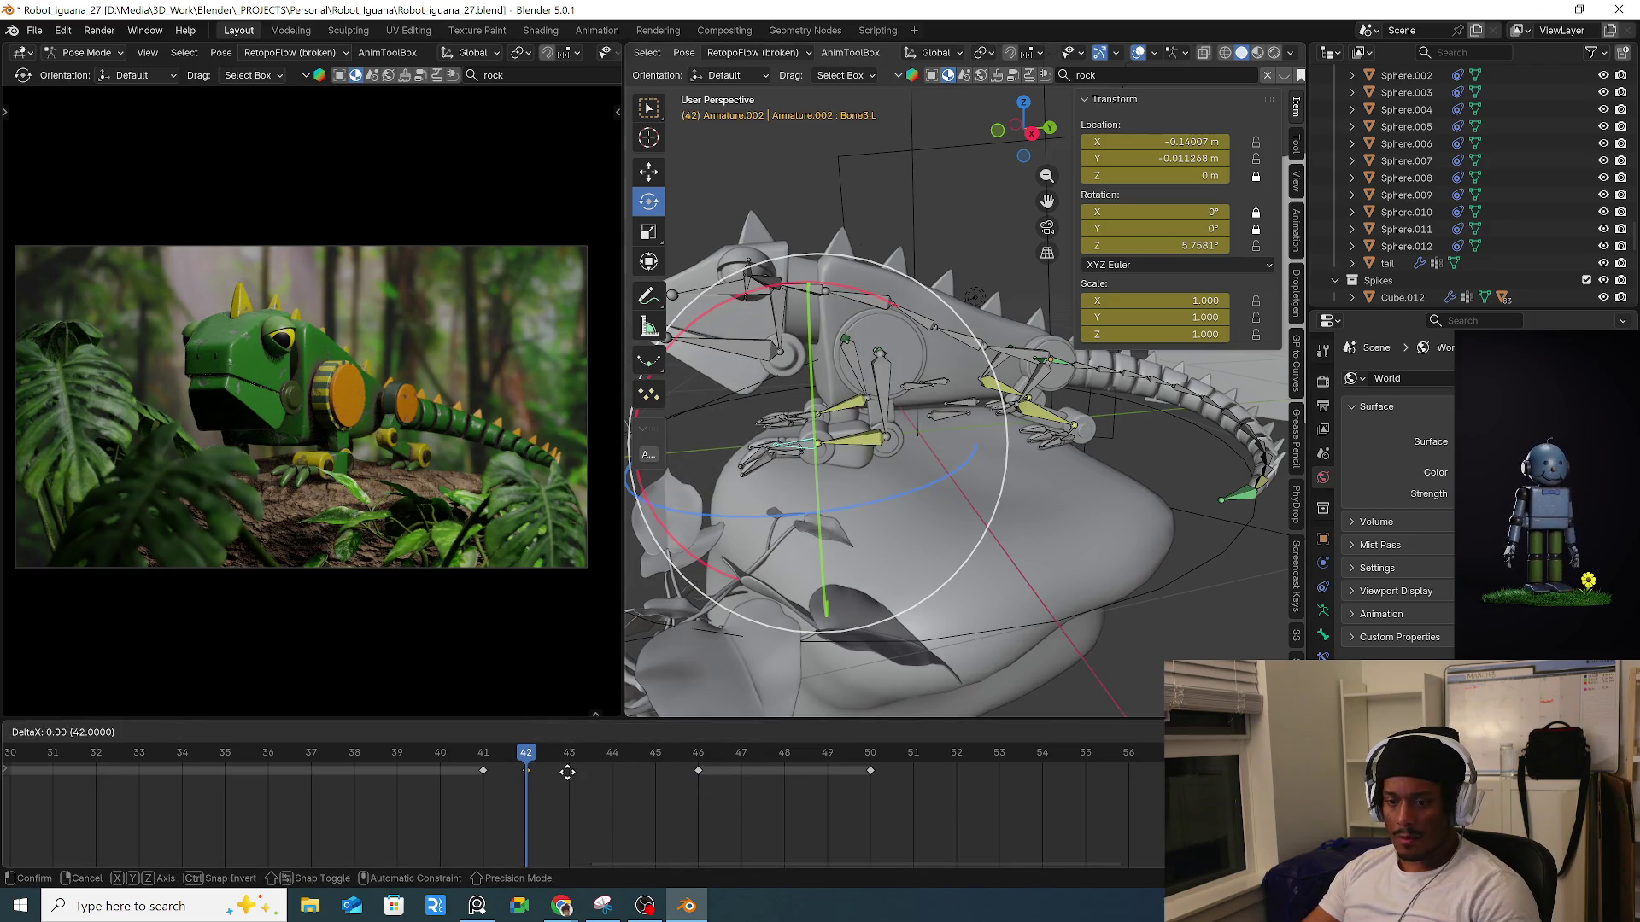
pyautogui.click(569, 771)
# At frame 43, rotate Bone3.L by 10.4° and then by -43.6°.
pyautogui.click(570, 758)
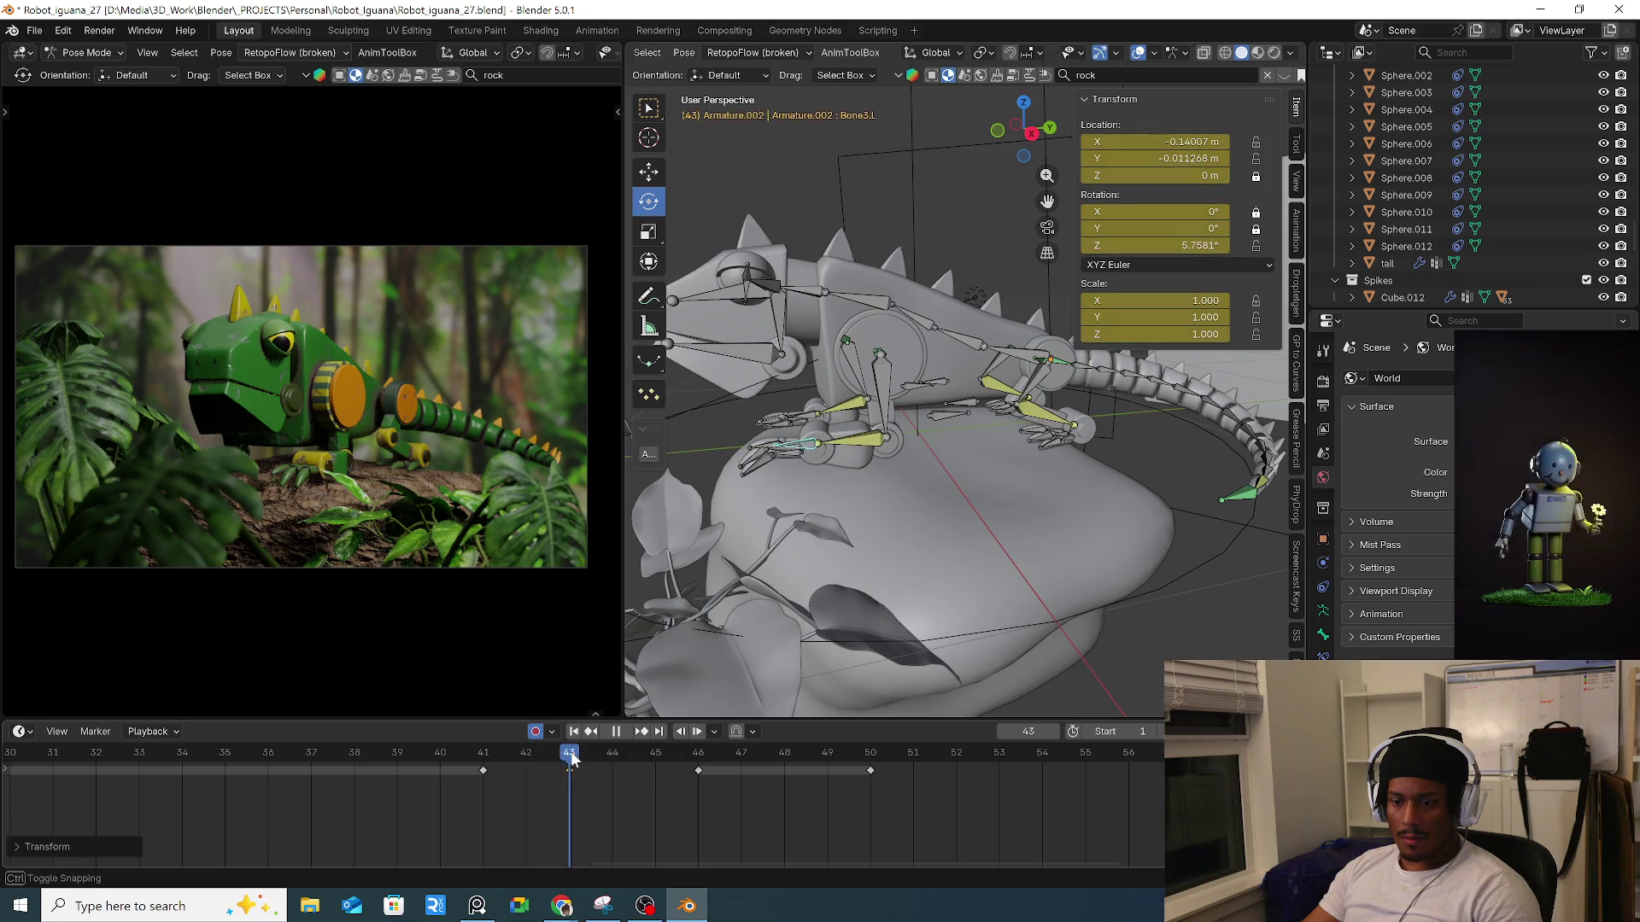
pyautogui.press('r')
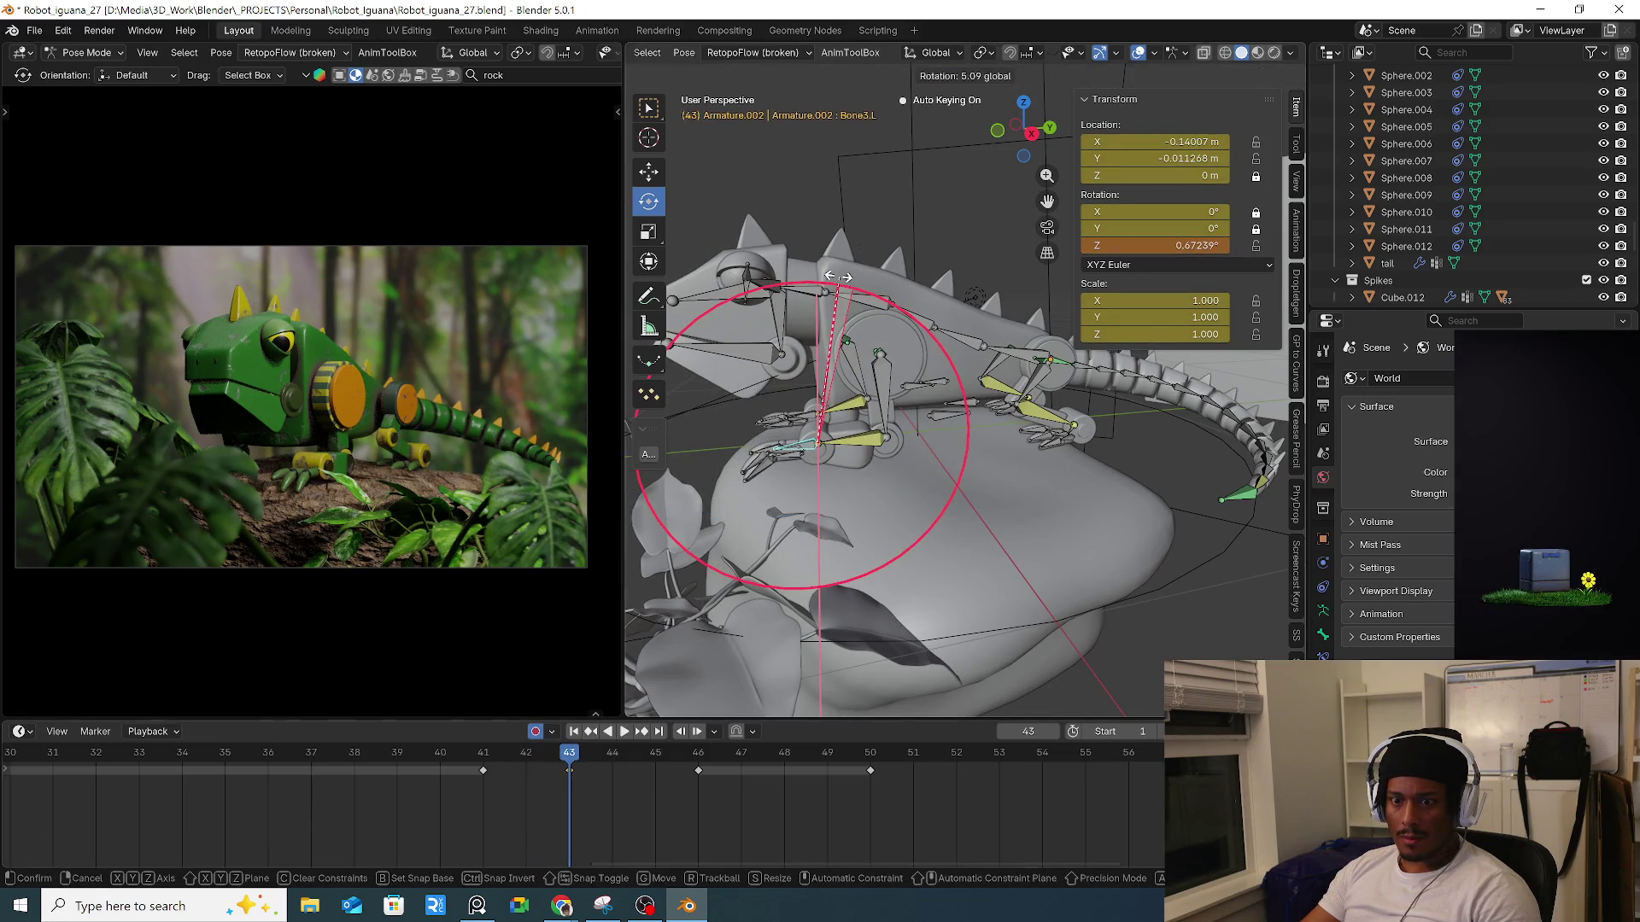
pyautogui.click(603, 613)
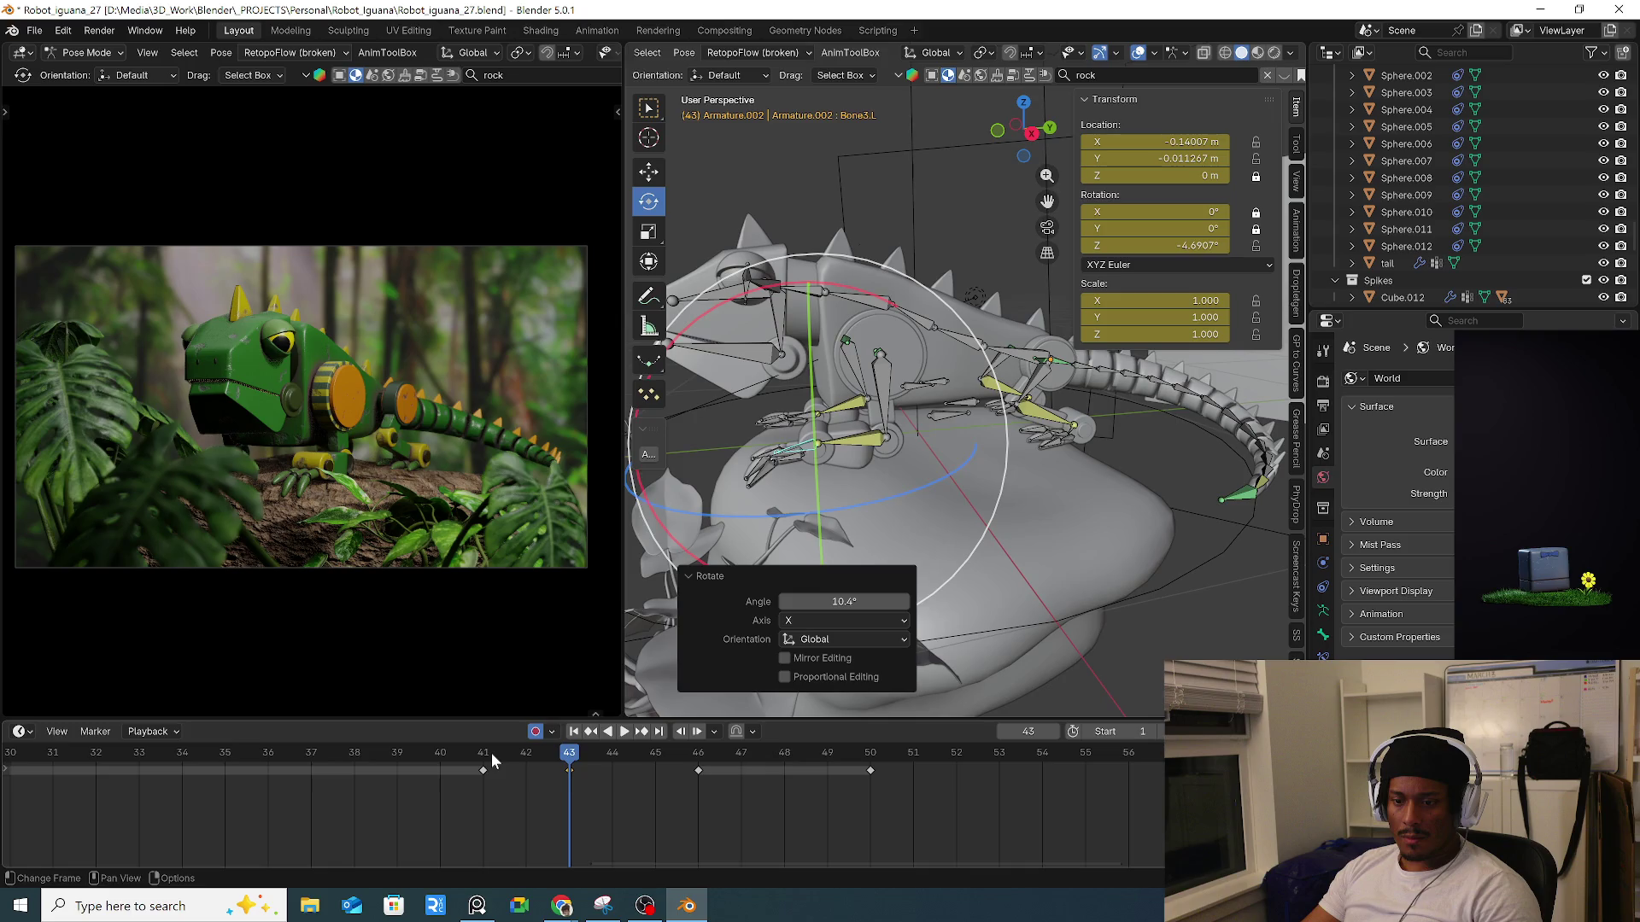
pyautogui.click(872, 301)
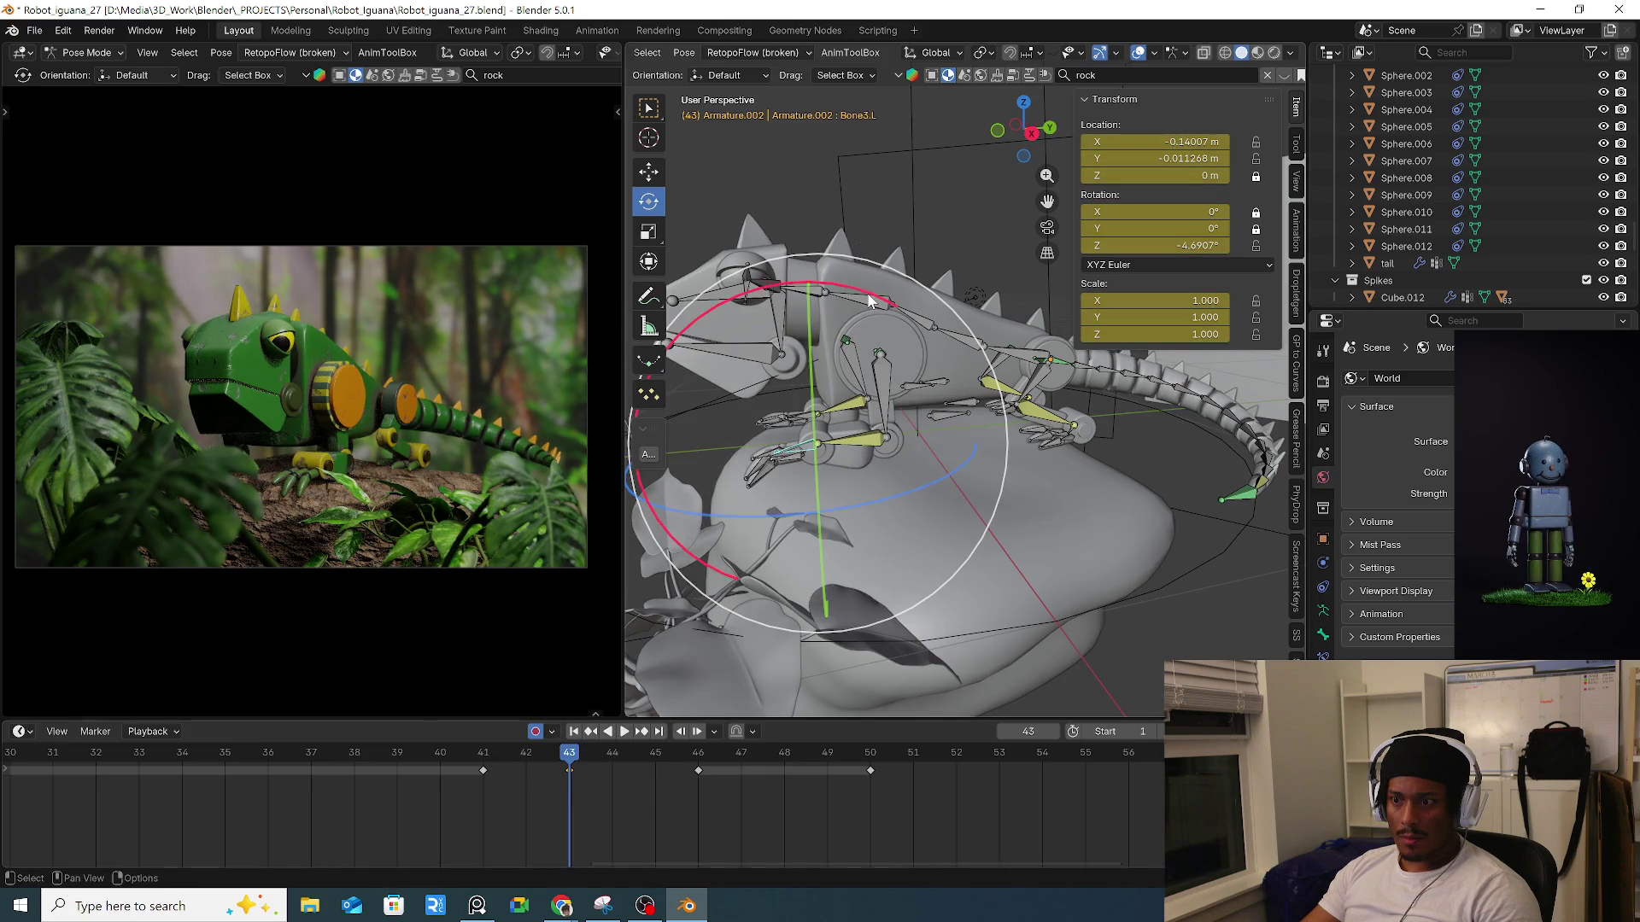
pyautogui.press('r')
pyautogui.click(703, 601)
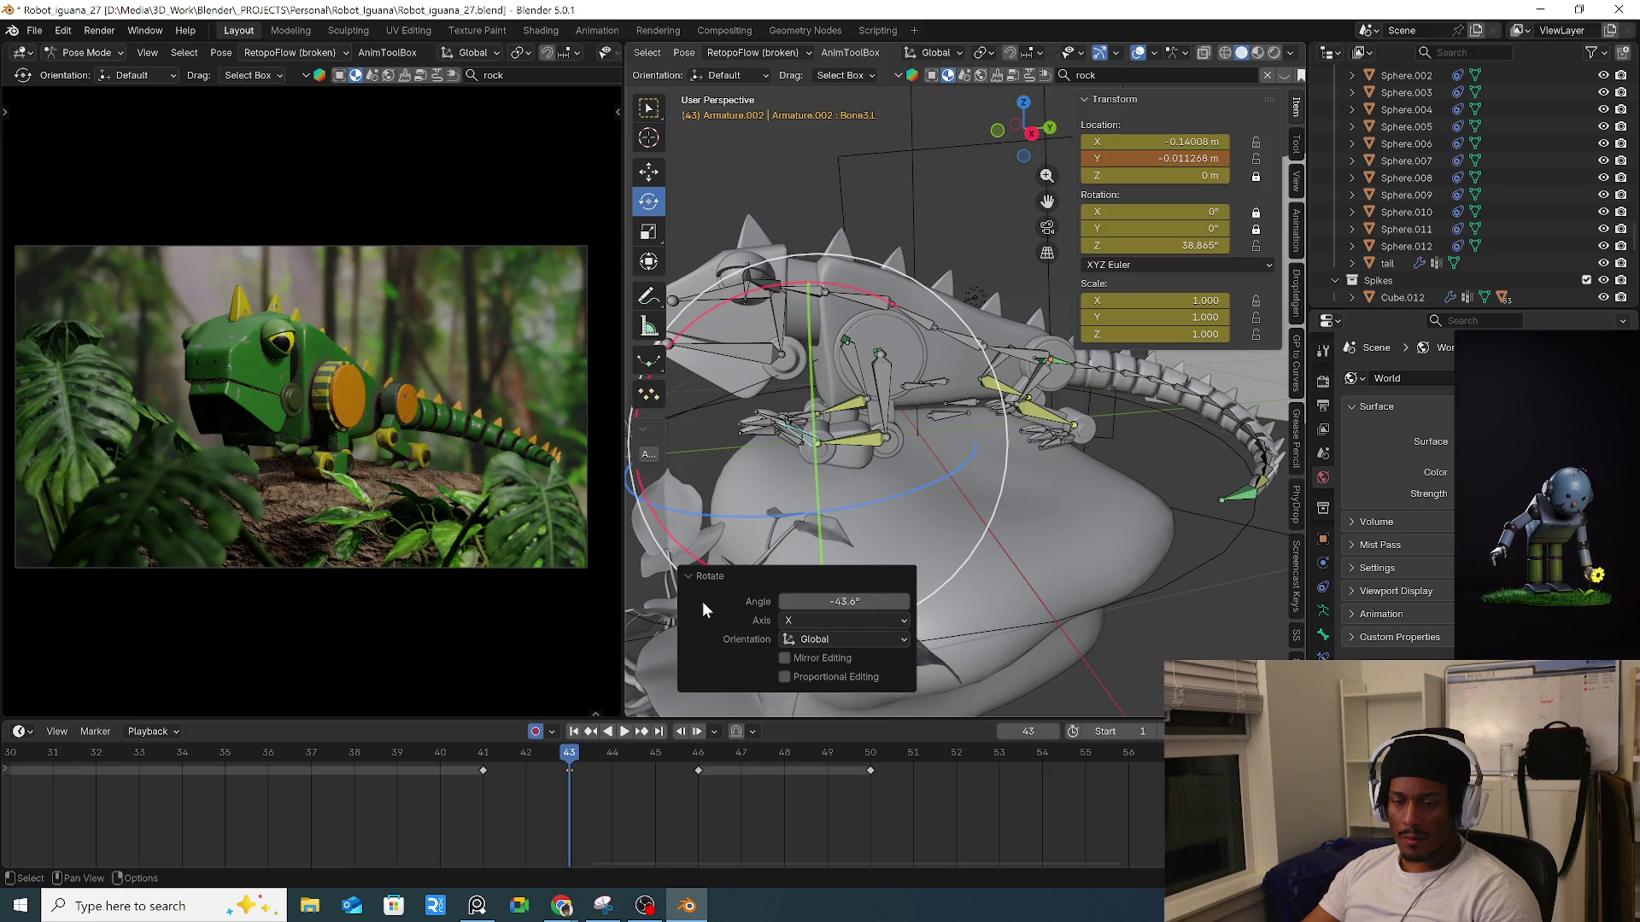
# Replay the bite from frame 42 and shift the frame-43 key to frame 44.
pyautogui.moveTo(499, 746)
pyautogui.mouseDown()
pyautogui.moveTo(547, 745)
pyautogui.moveTo(483, 748)
pyautogui.mouseUp()
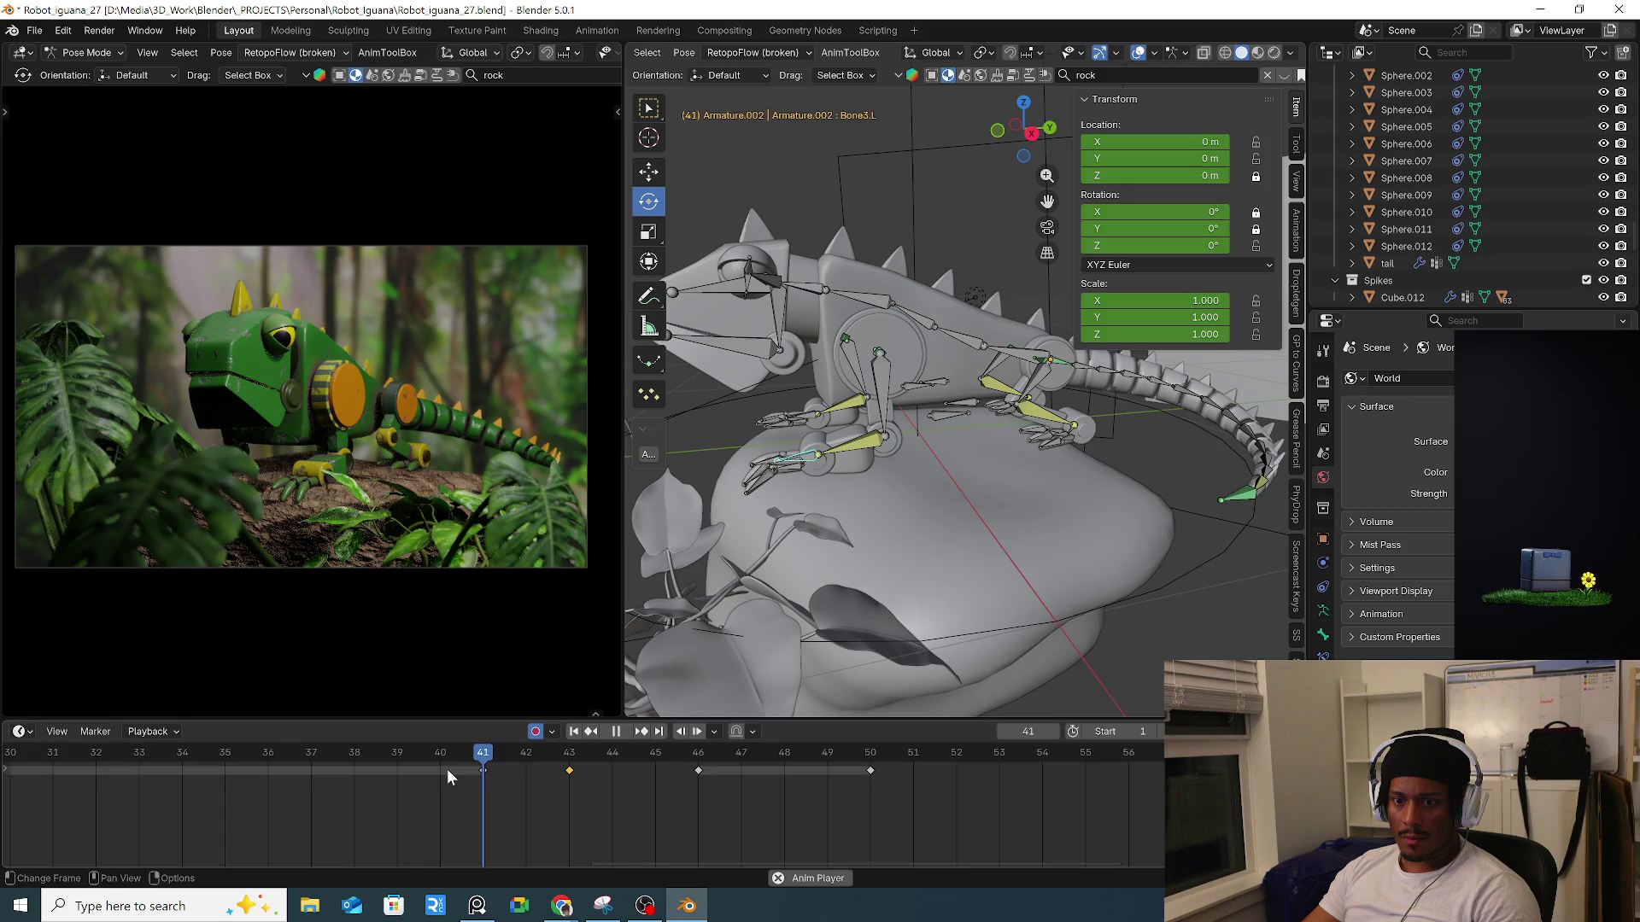
pyautogui.press('space')
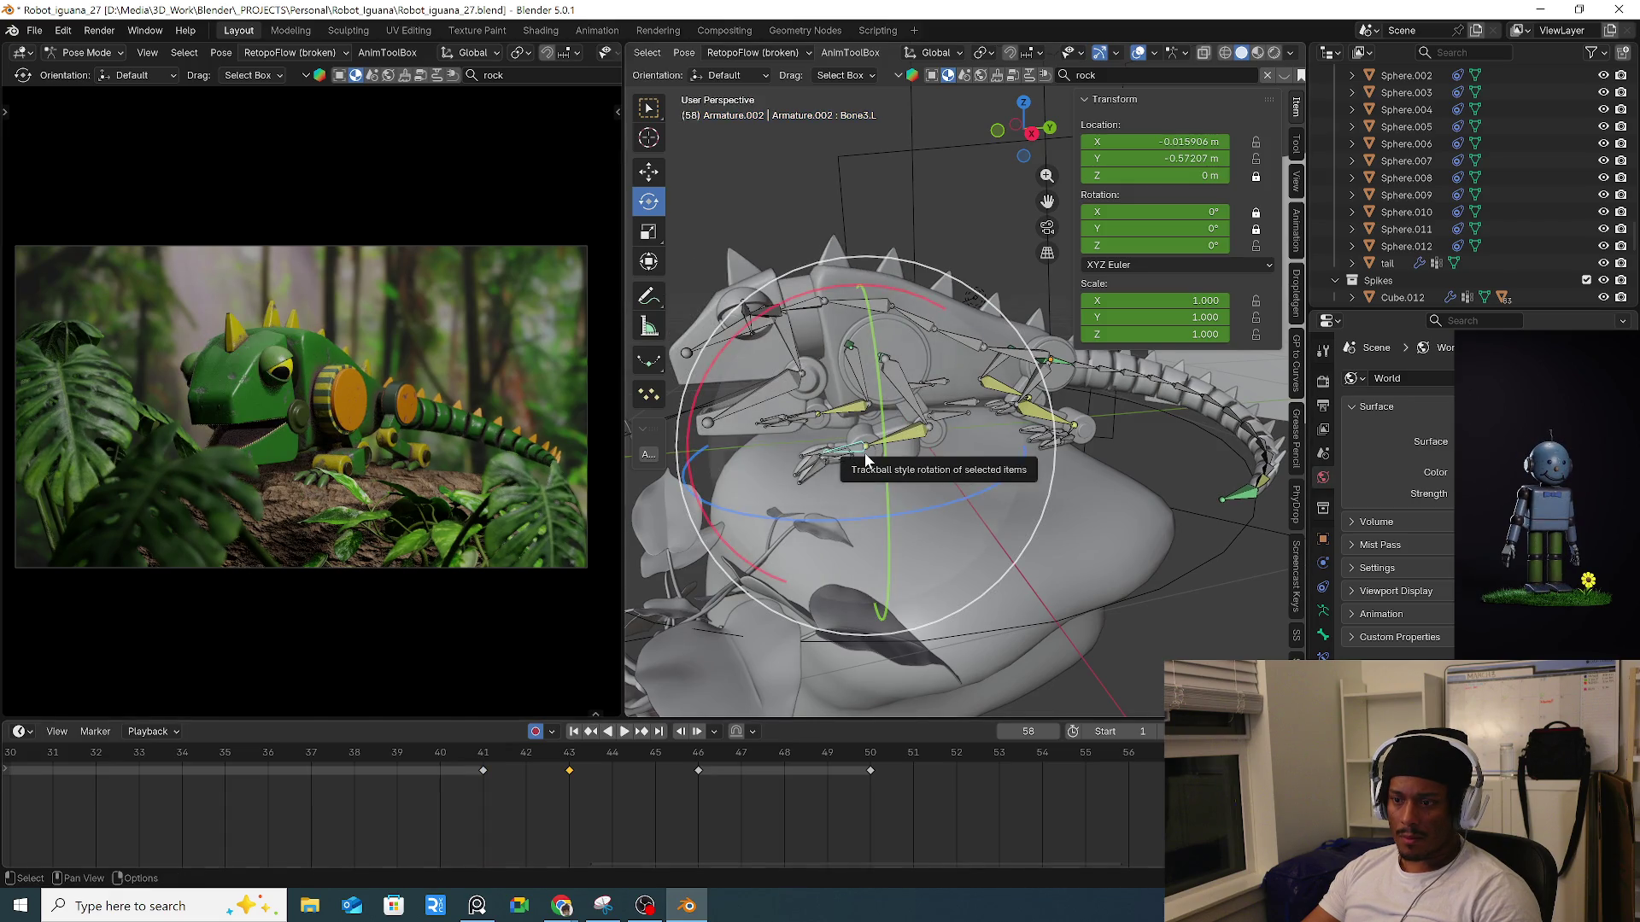
pyautogui.press('space')
pyautogui.press('space')
pyautogui.press('space')
pyautogui.press('g')
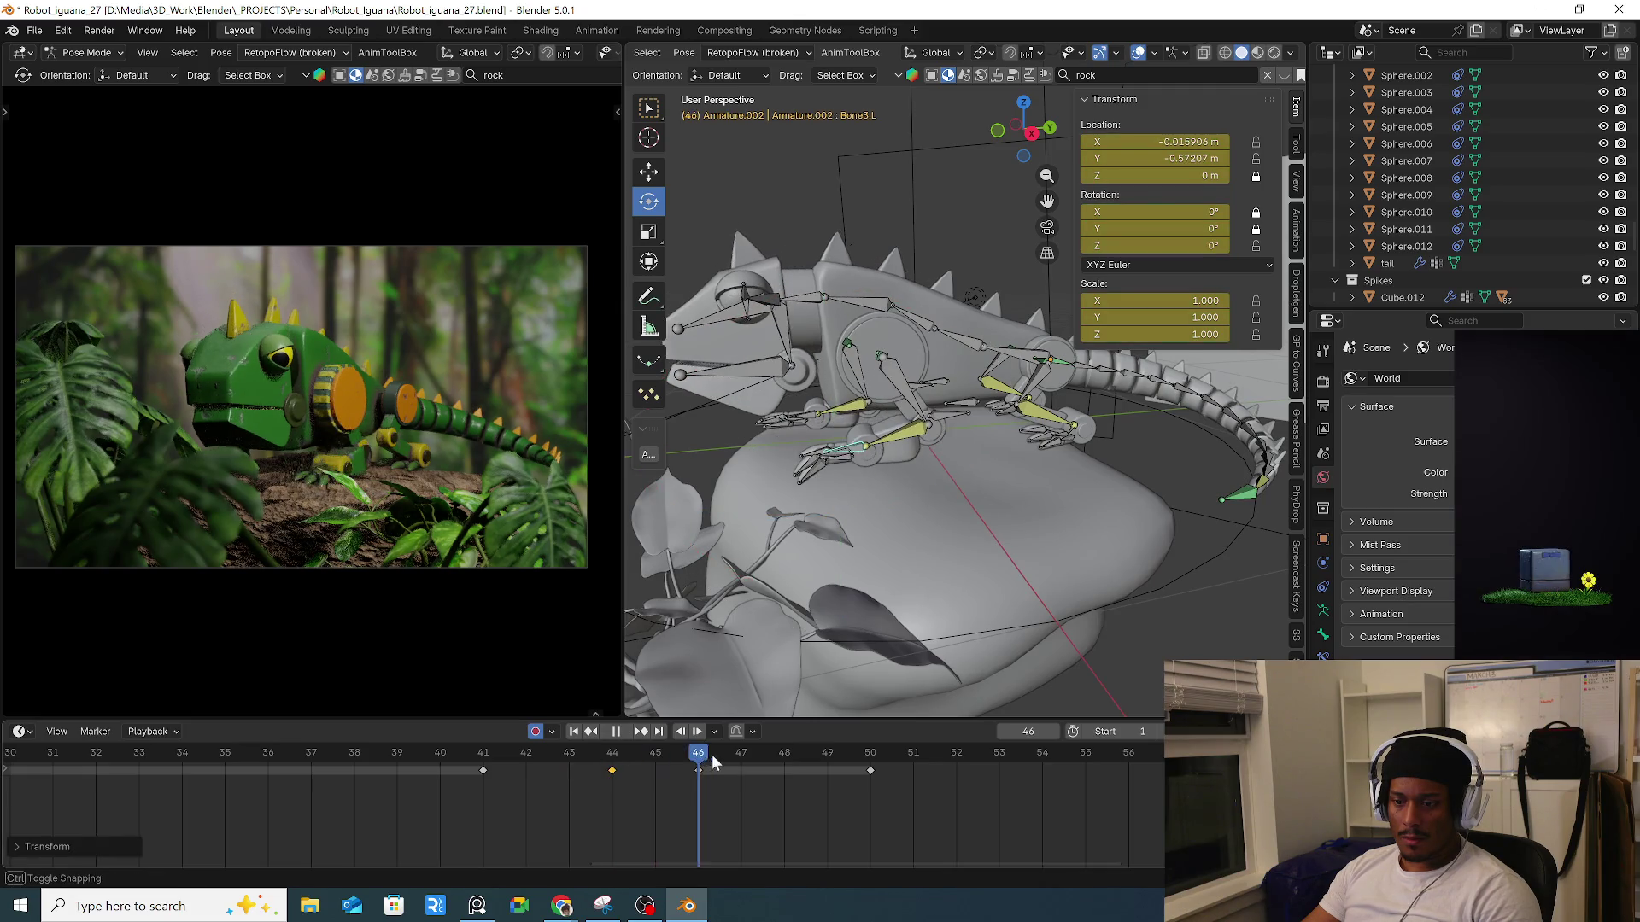
pyautogui.click(715, 771)
pyautogui.press('space')
# Move the frame-46 key to frame 48 and preview the new timing.
pyautogui.click(715, 771)
pyautogui.press('g')
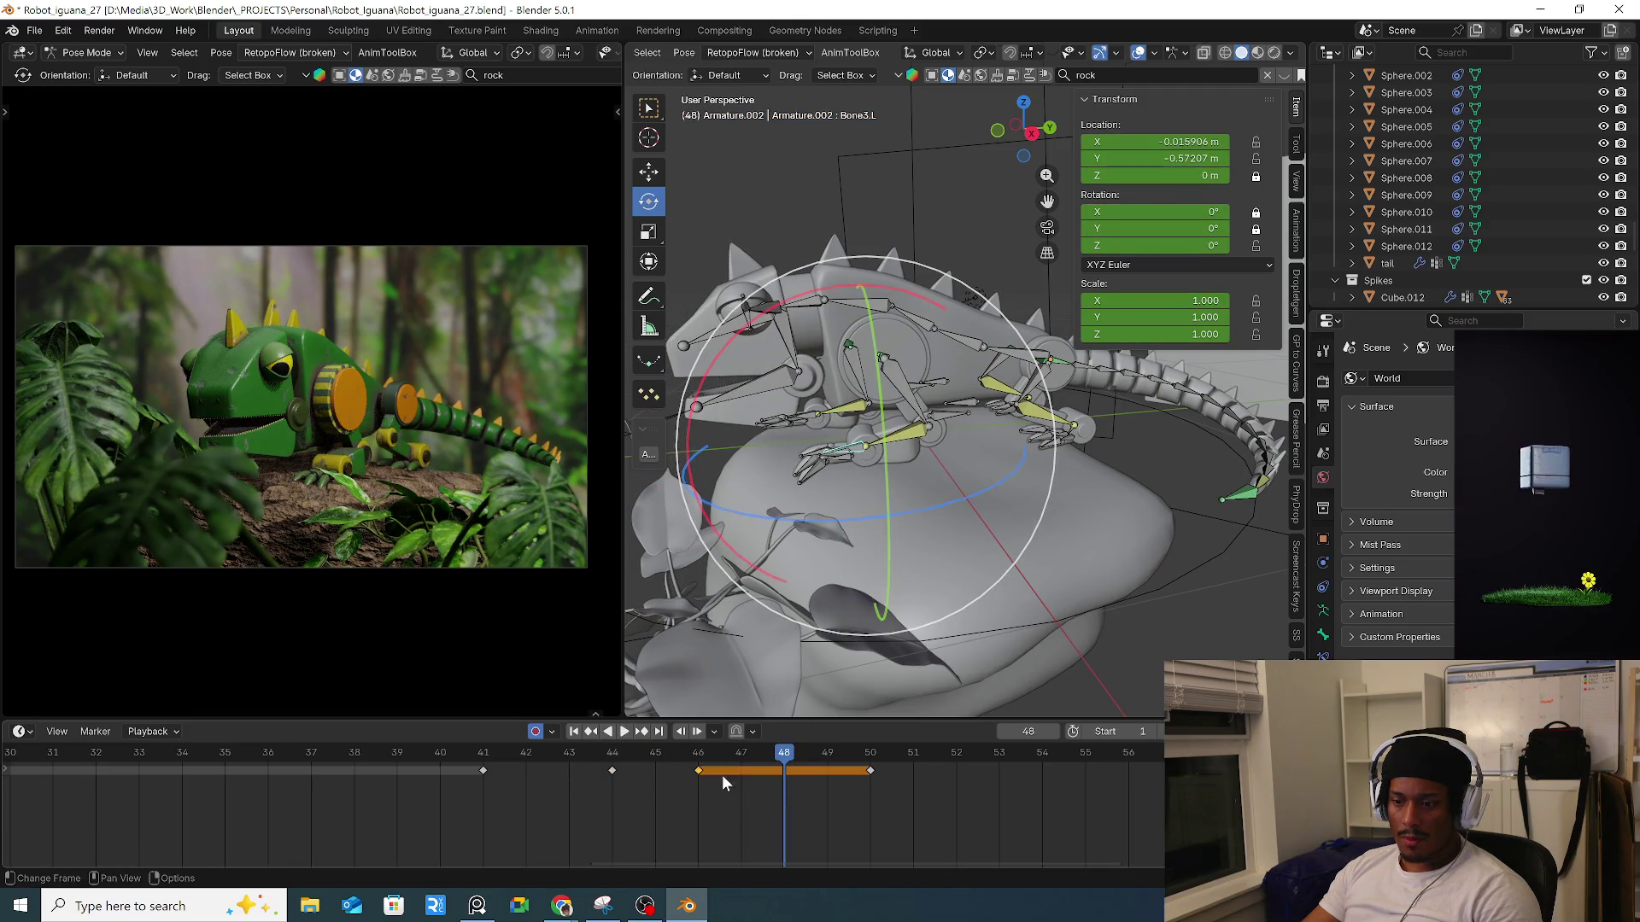
pyautogui.click(784, 772)
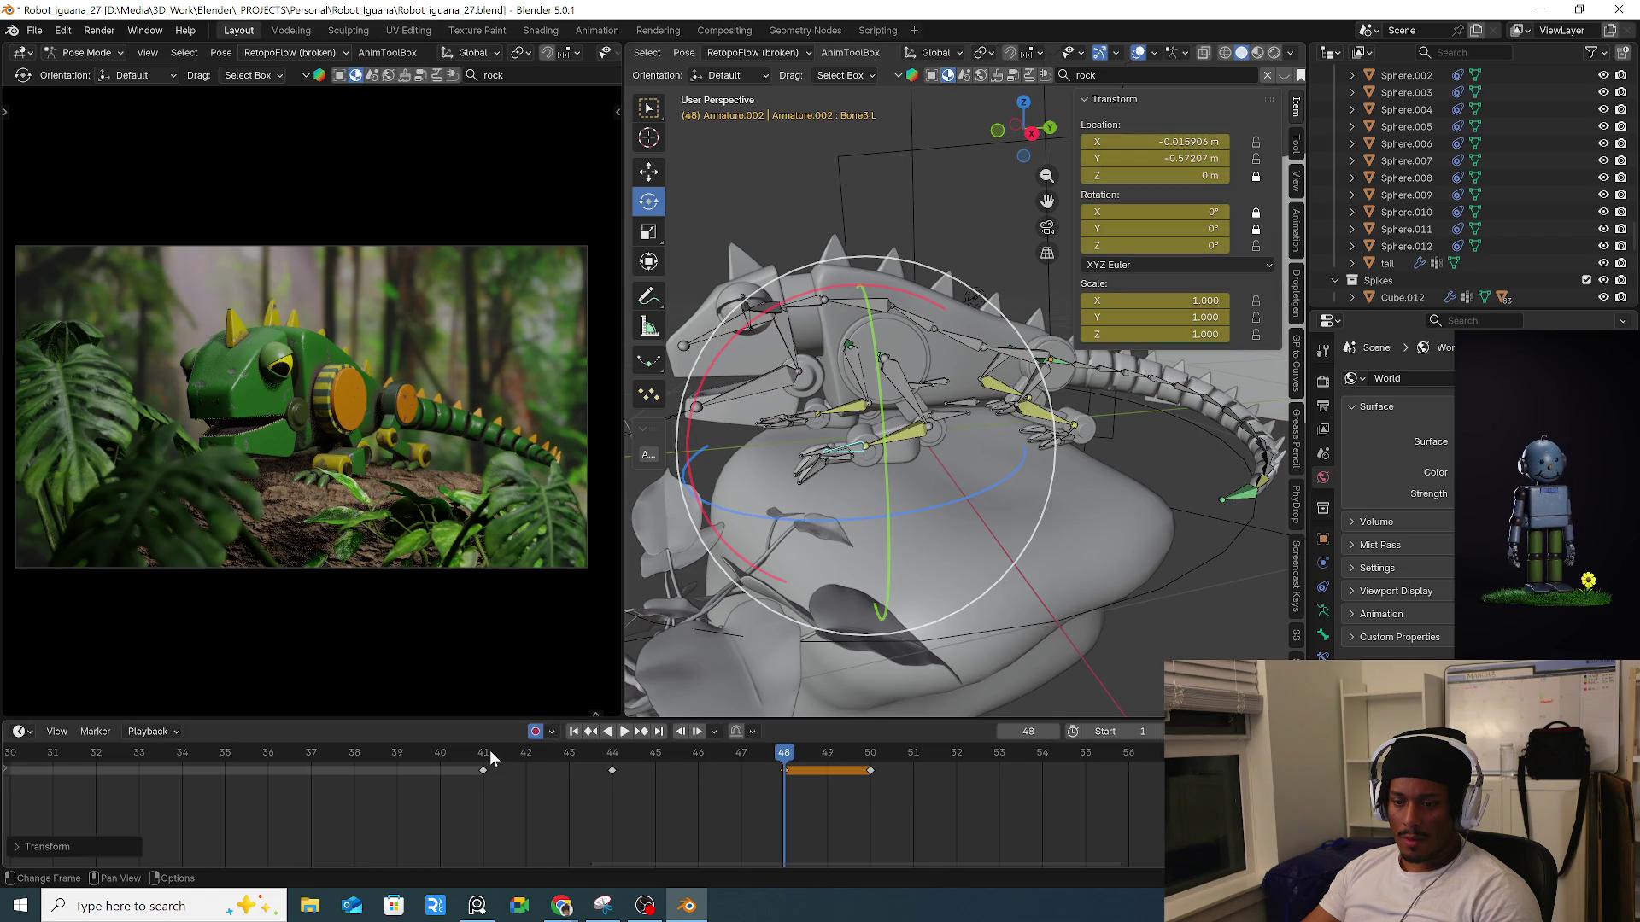
pyautogui.press('space')
pyautogui.press('a')
pyautogui.press('space')
# Push the later bite keys later, shifting the frame 44–45 keys one frame.
pyautogui.keyDown('shift'); pyautogui.click(871, 771); pyautogui.keyUp('shift')
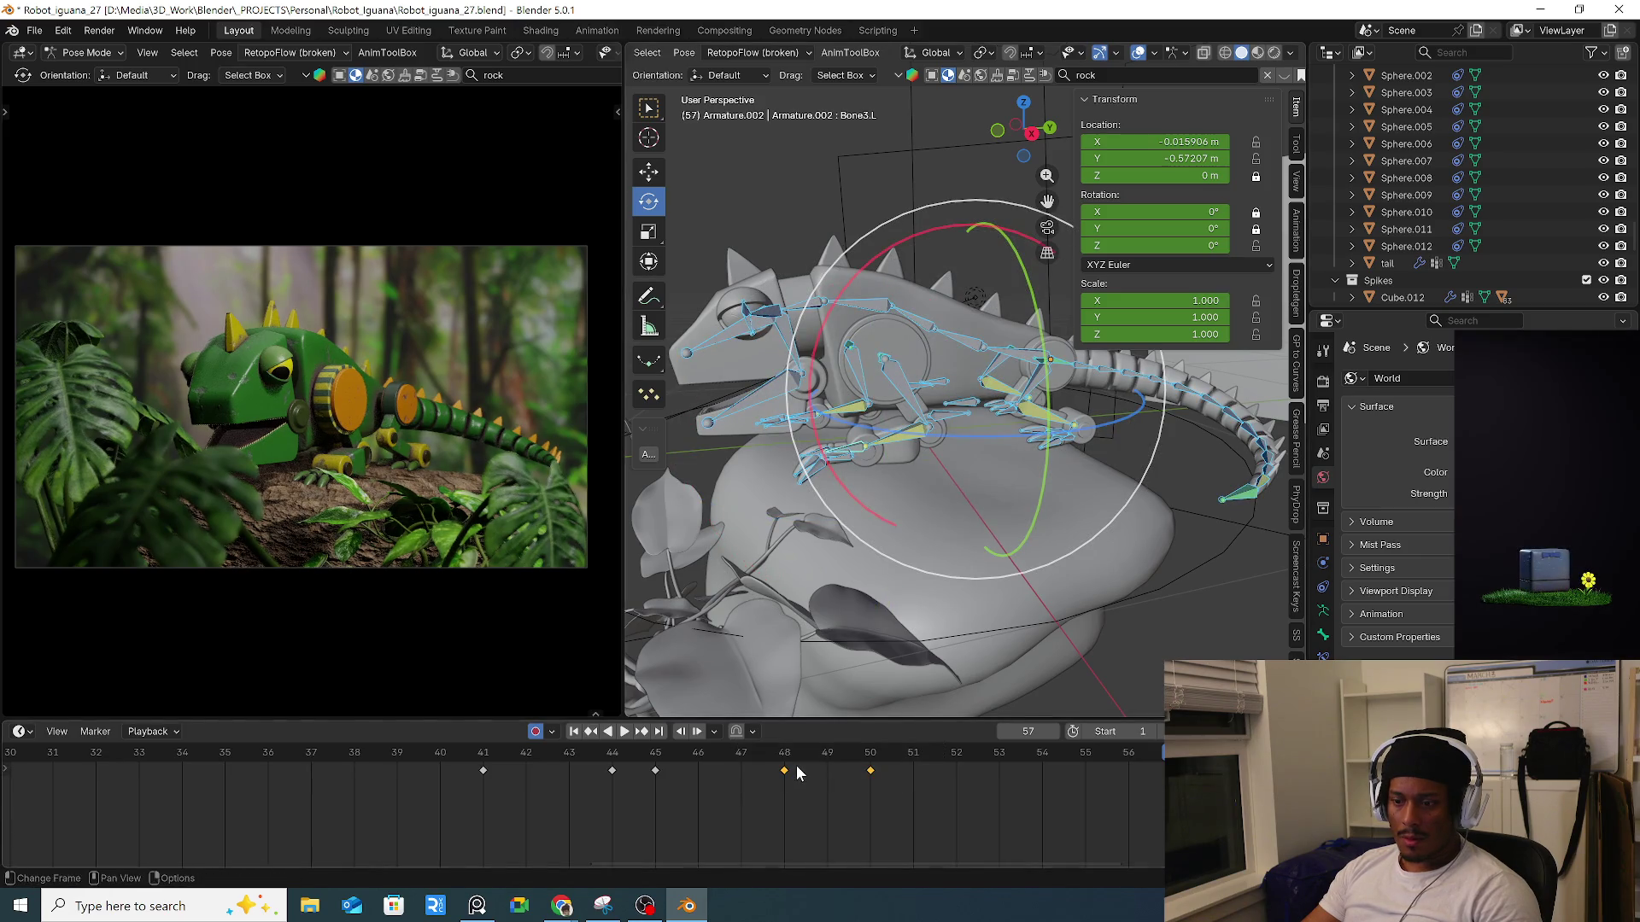
pyautogui.click(484, 760)
pyautogui.press('space')
pyautogui.press('space')
pyautogui.click(612, 771)
pyautogui.keyDown('shift'); pyautogui.click(655, 771); pyautogui.keyUp('shift')
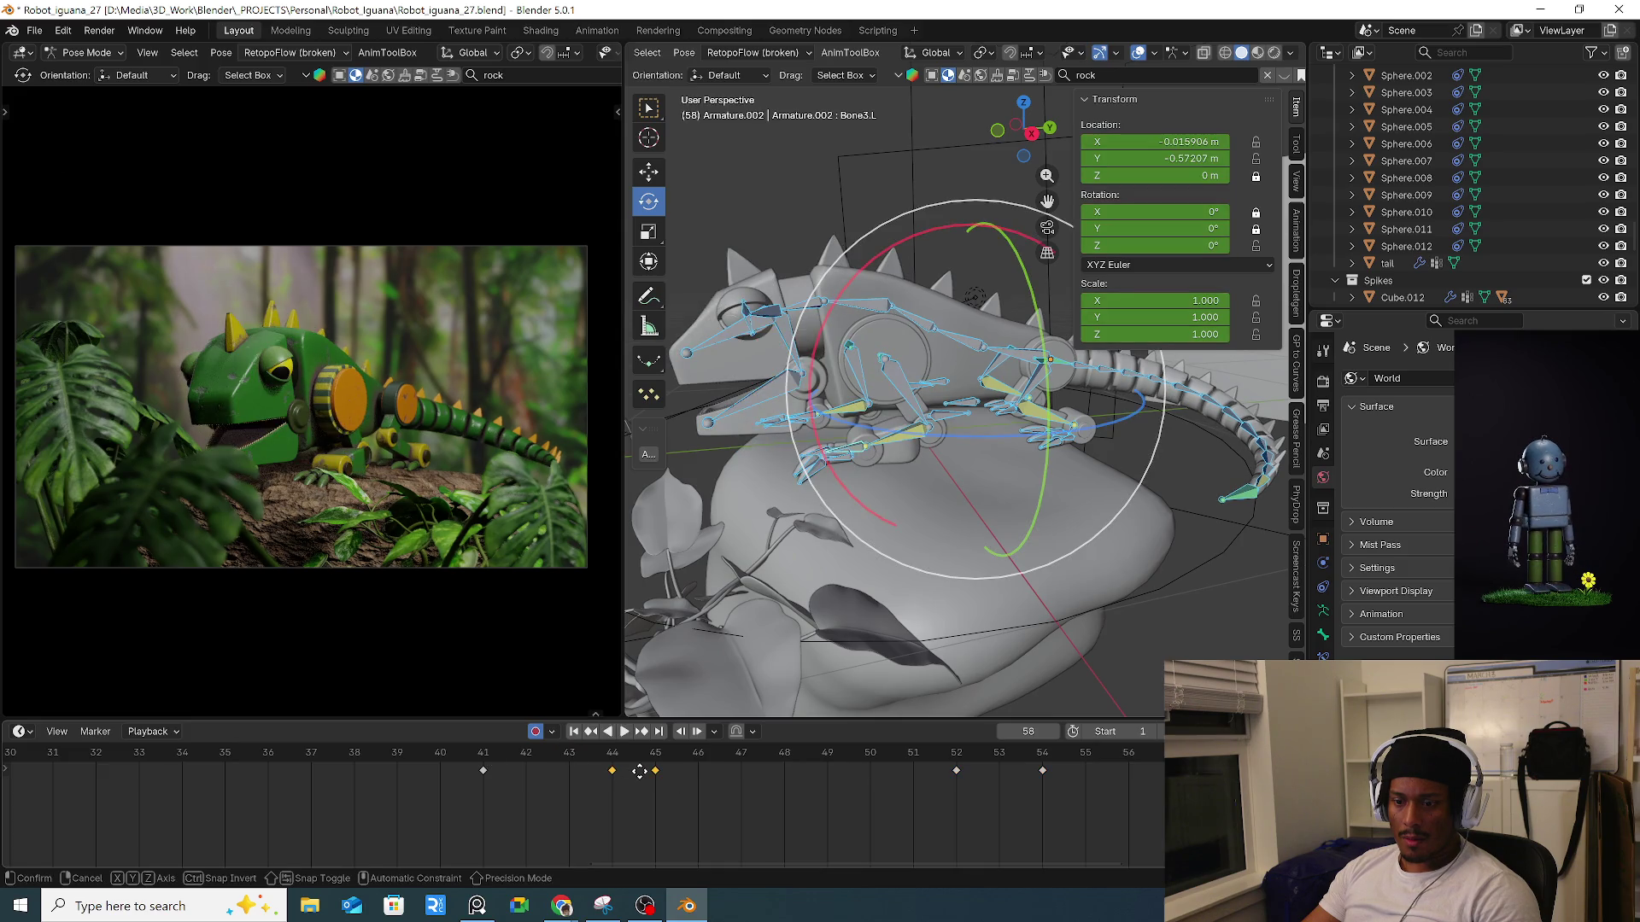
pyautogui.press('g')
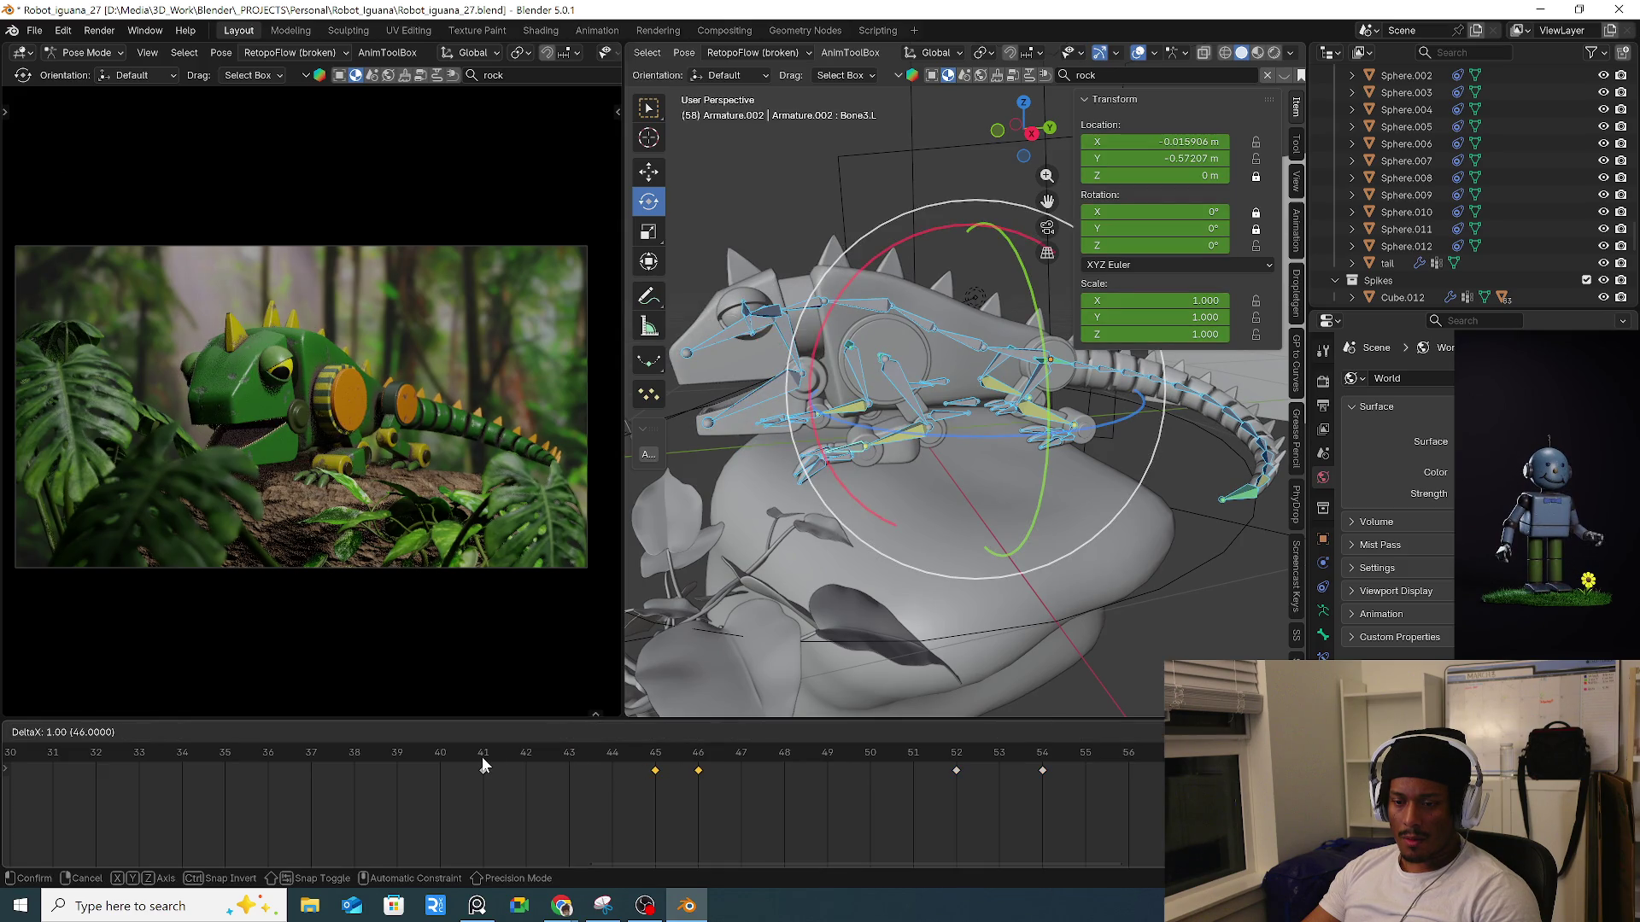
pyautogui.click(483, 764)
# At frame 45, rotate Bone3.L 50.3° on X and raise it 0.055 m, then play back.
pyautogui.click(526, 752)
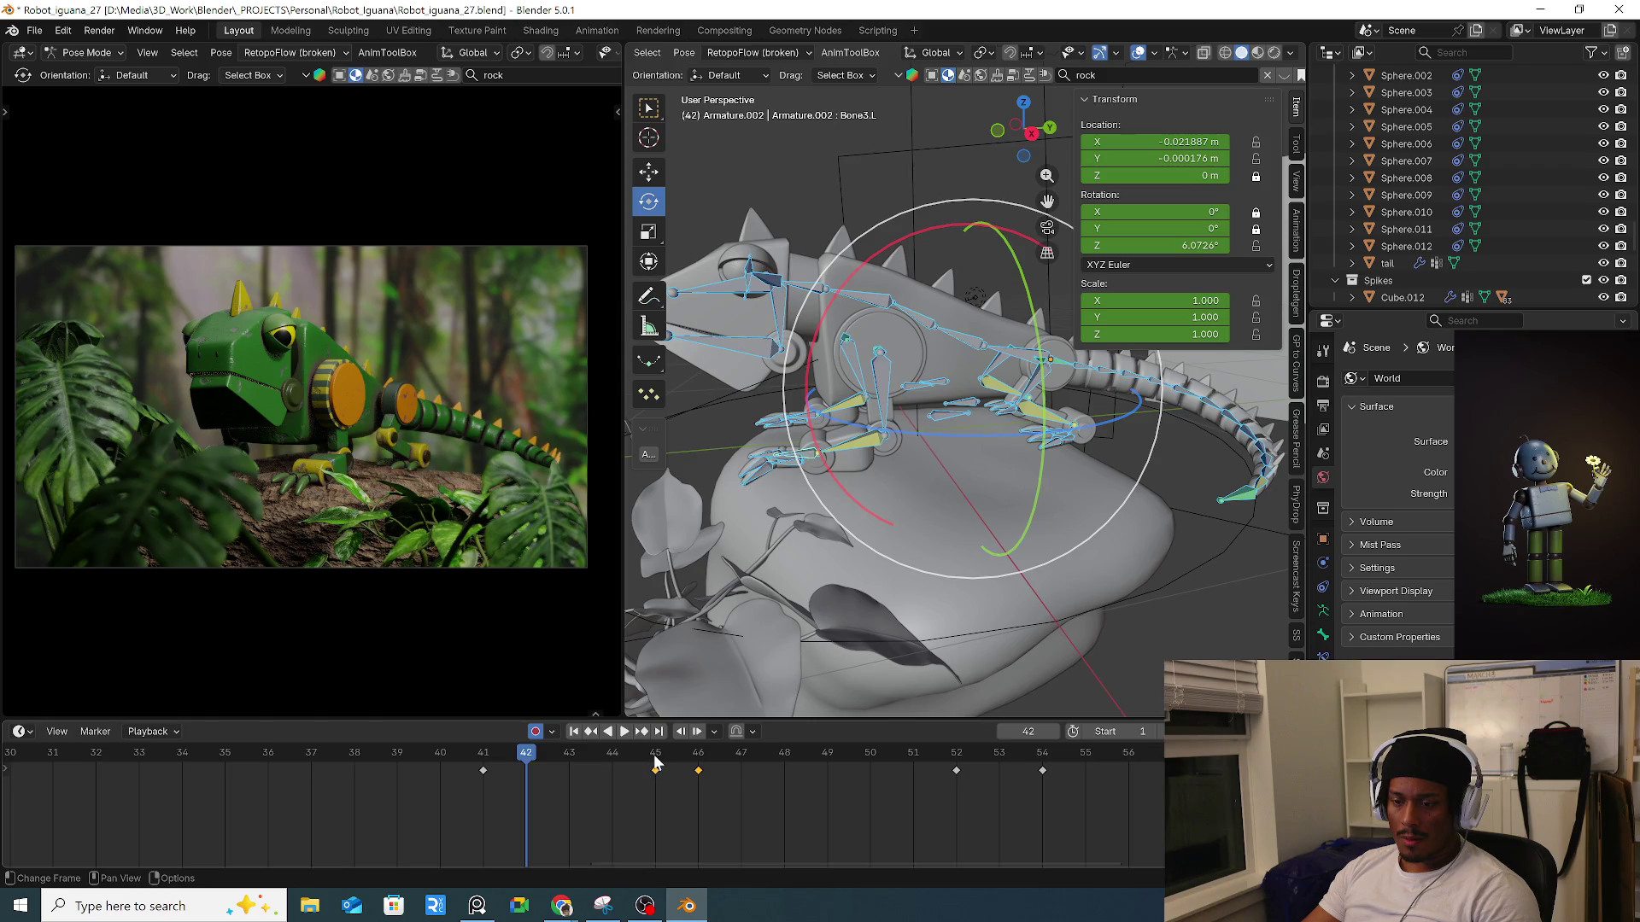
pyautogui.click(655, 762)
pyautogui.moveTo(861, 297); pyautogui.dragTo(726, 308)
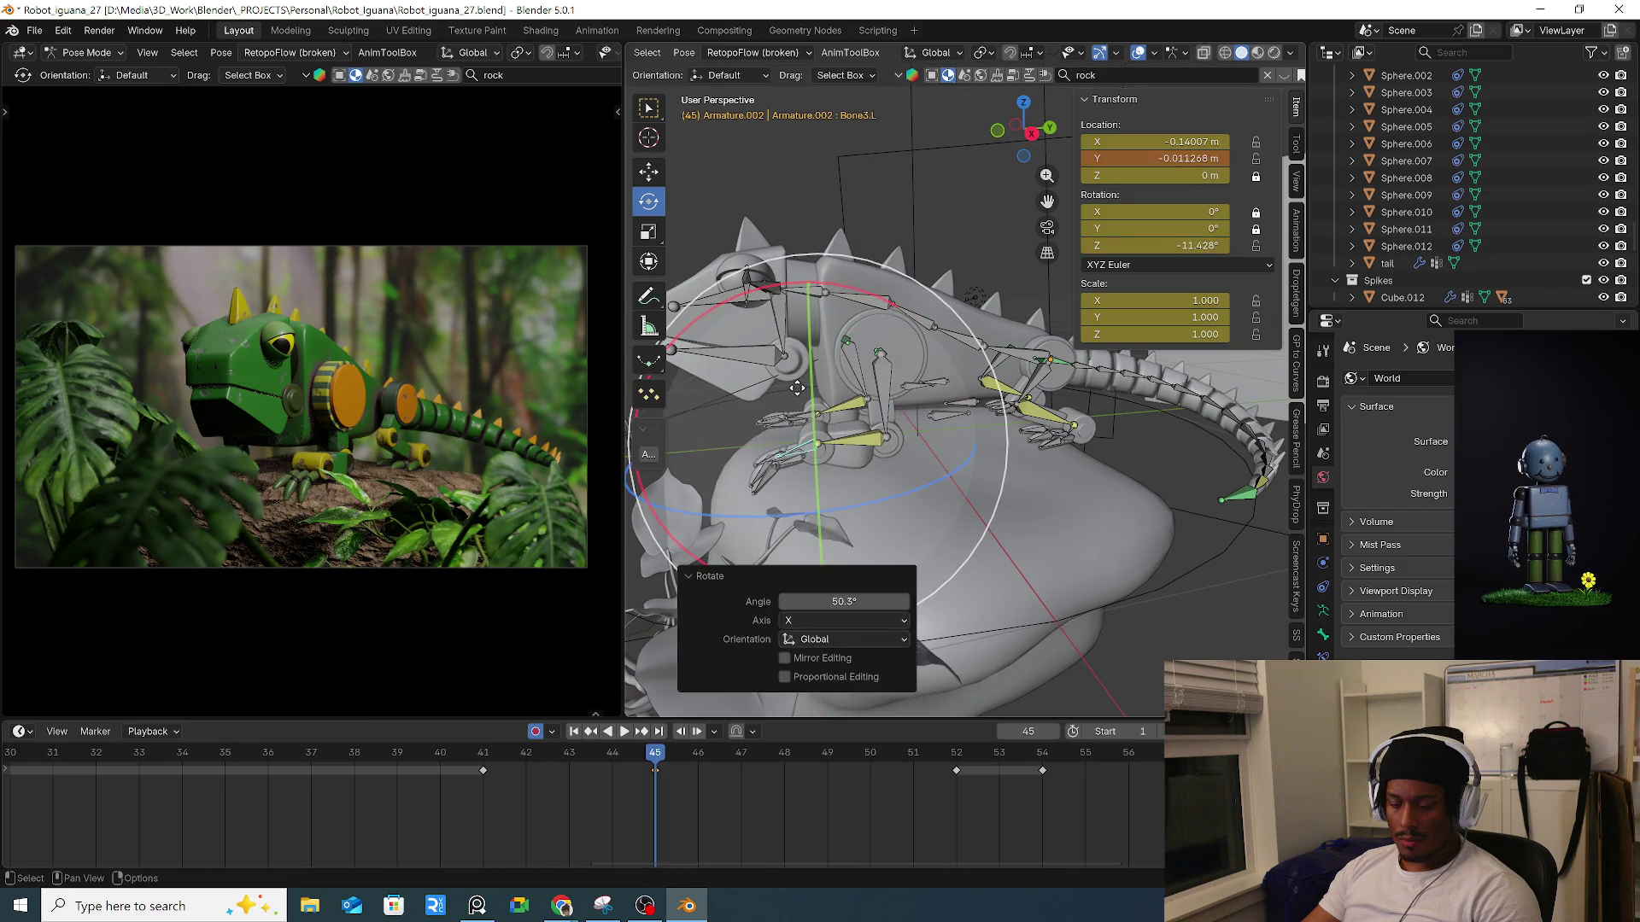
pyautogui.press('g')
pyautogui.press('z')
pyautogui.press('z')
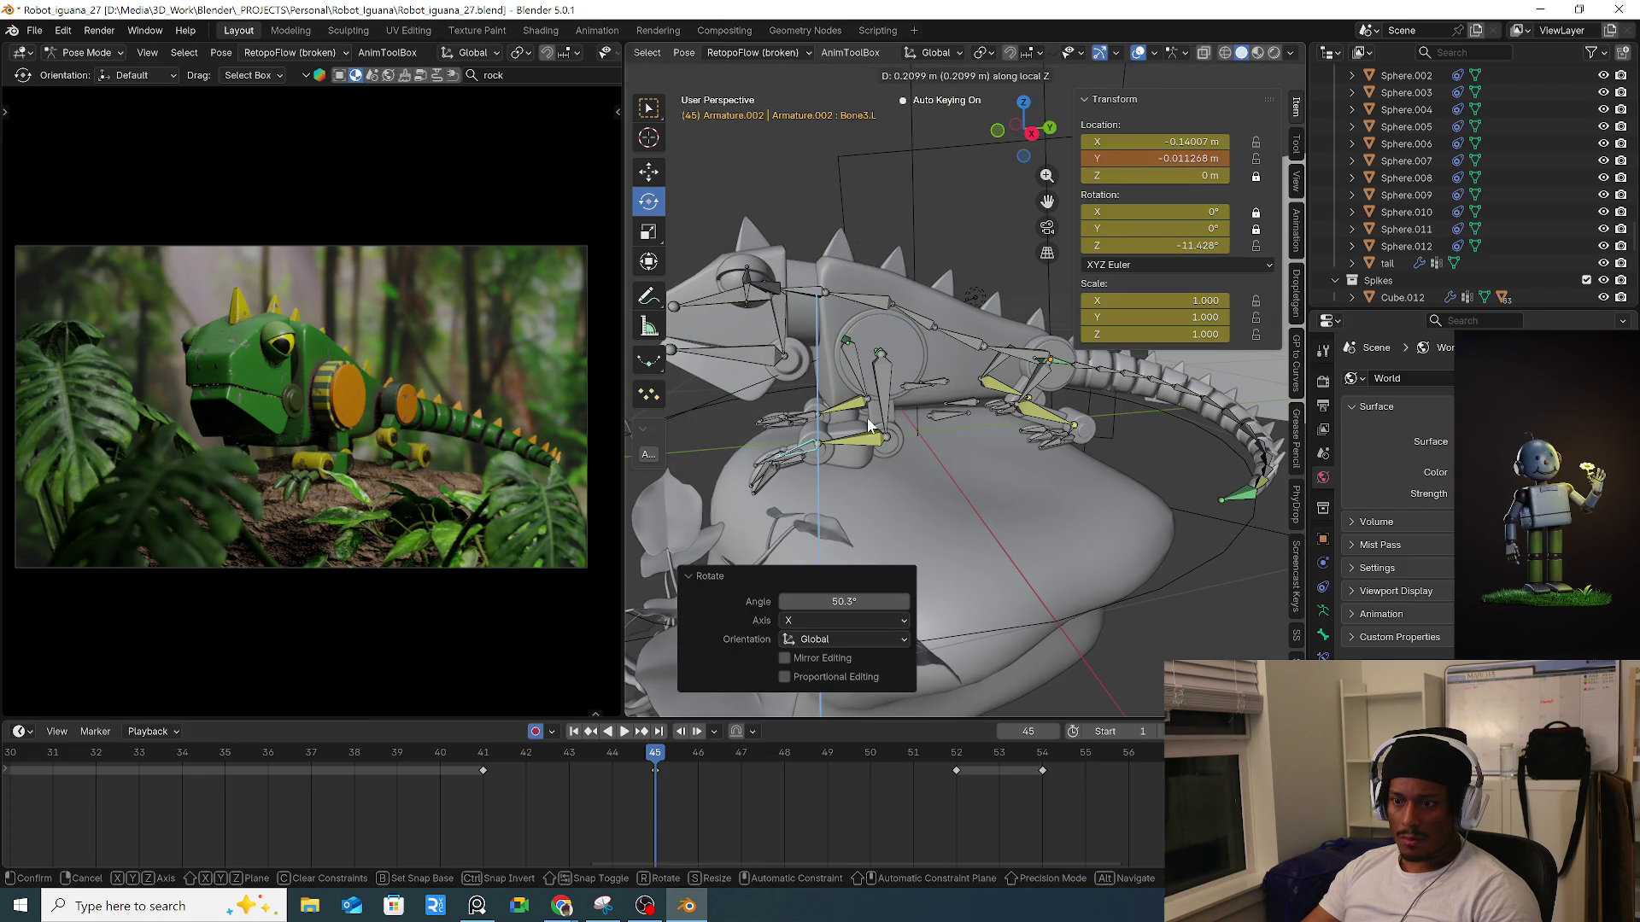
pyautogui.click(516, 753)
pyautogui.press('space')
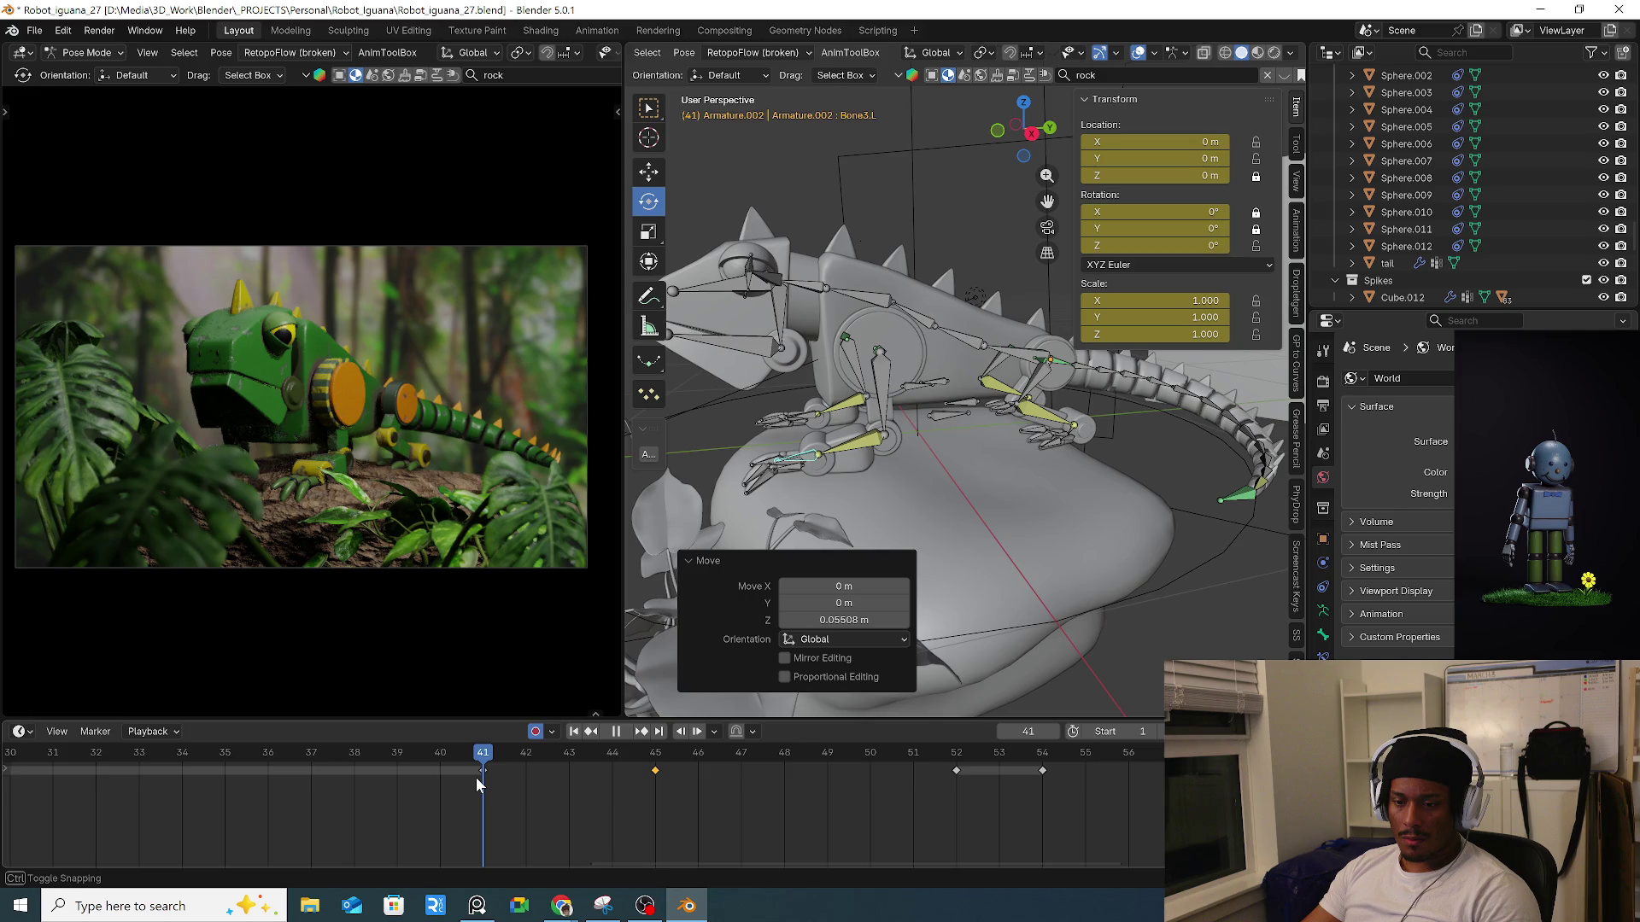
pyautogui.press('space')
pyautogui.press('KP_Decimal')
pyautogui.keyDown('shift'); pyautogui.click(741, 476); pyautogui.keyUp('shift')
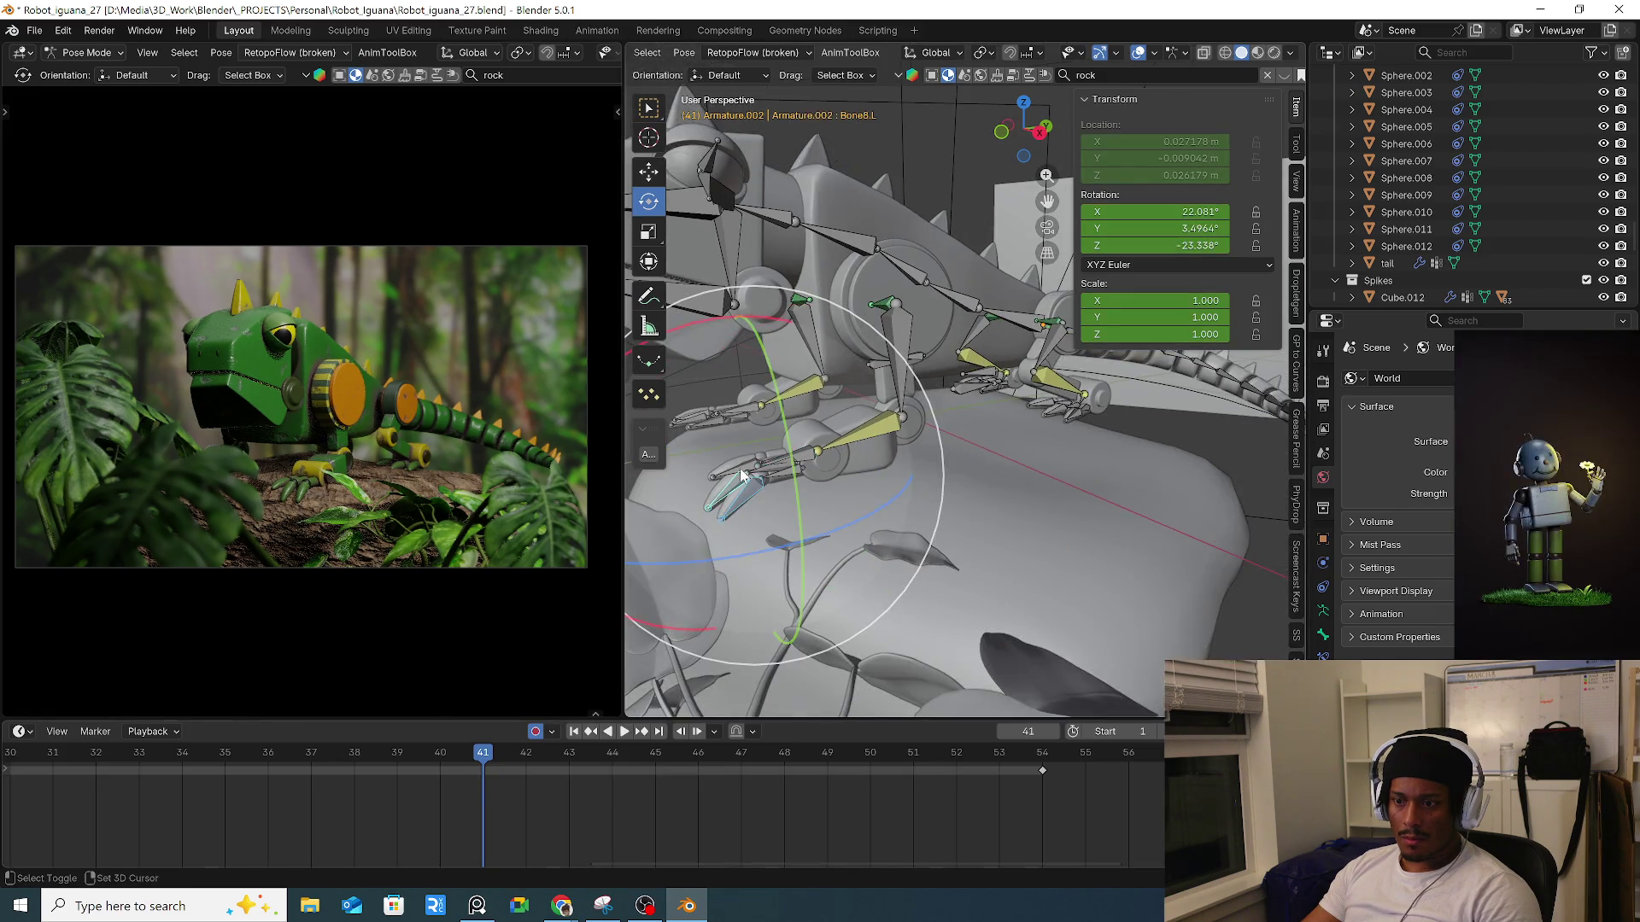
# Select the claw finger bones and key their rotation at frame 45.
pyautogui.keyDown('shift'); pyautogui.click(795, 472); pyautogui.keyUp('shift')
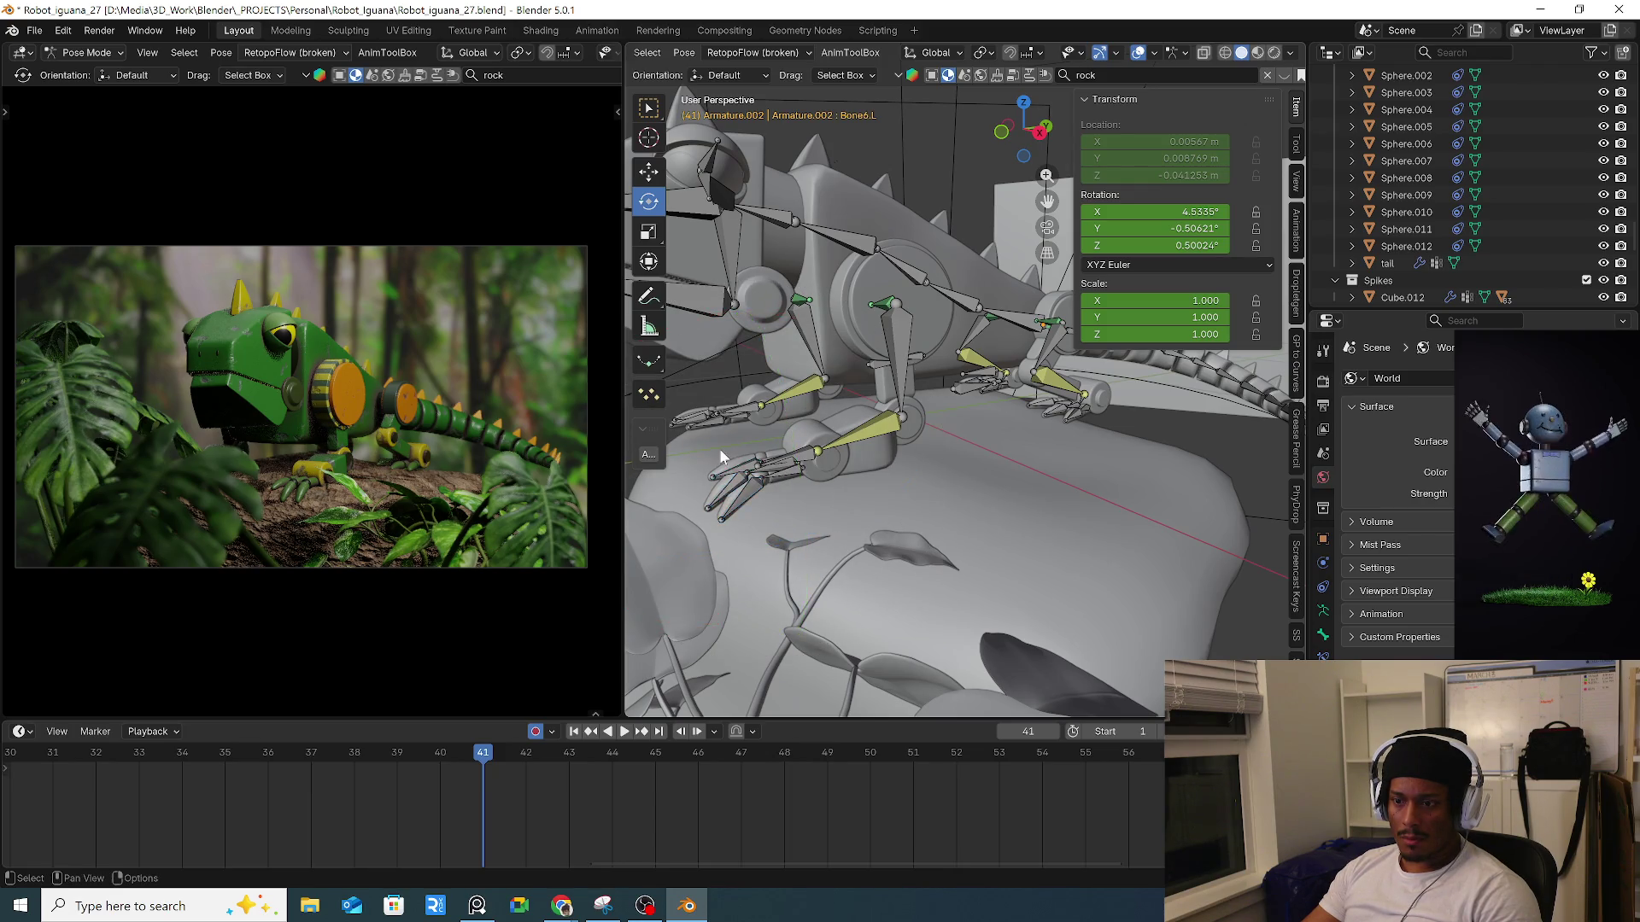
pyautogui.keyDown('shift'); pyautogui.click(750, 476); pyautogui.keyUp('shift')
pyautogui.click(484, 770)
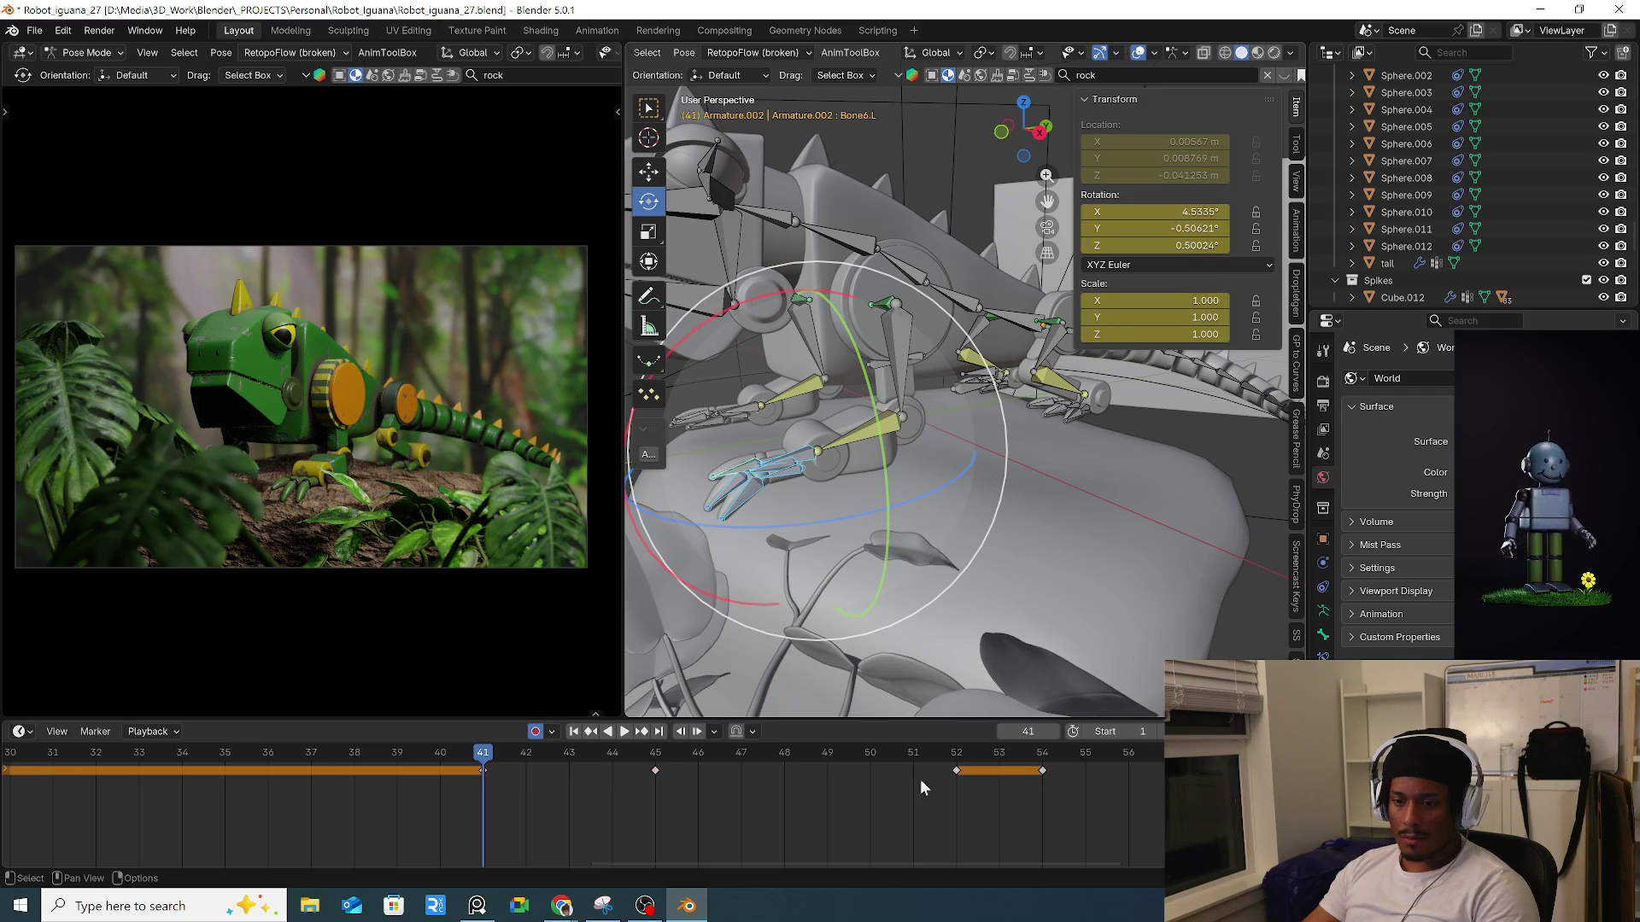
pyautogui.click(958, 755)
pyautogui.rightClick(958, 758)
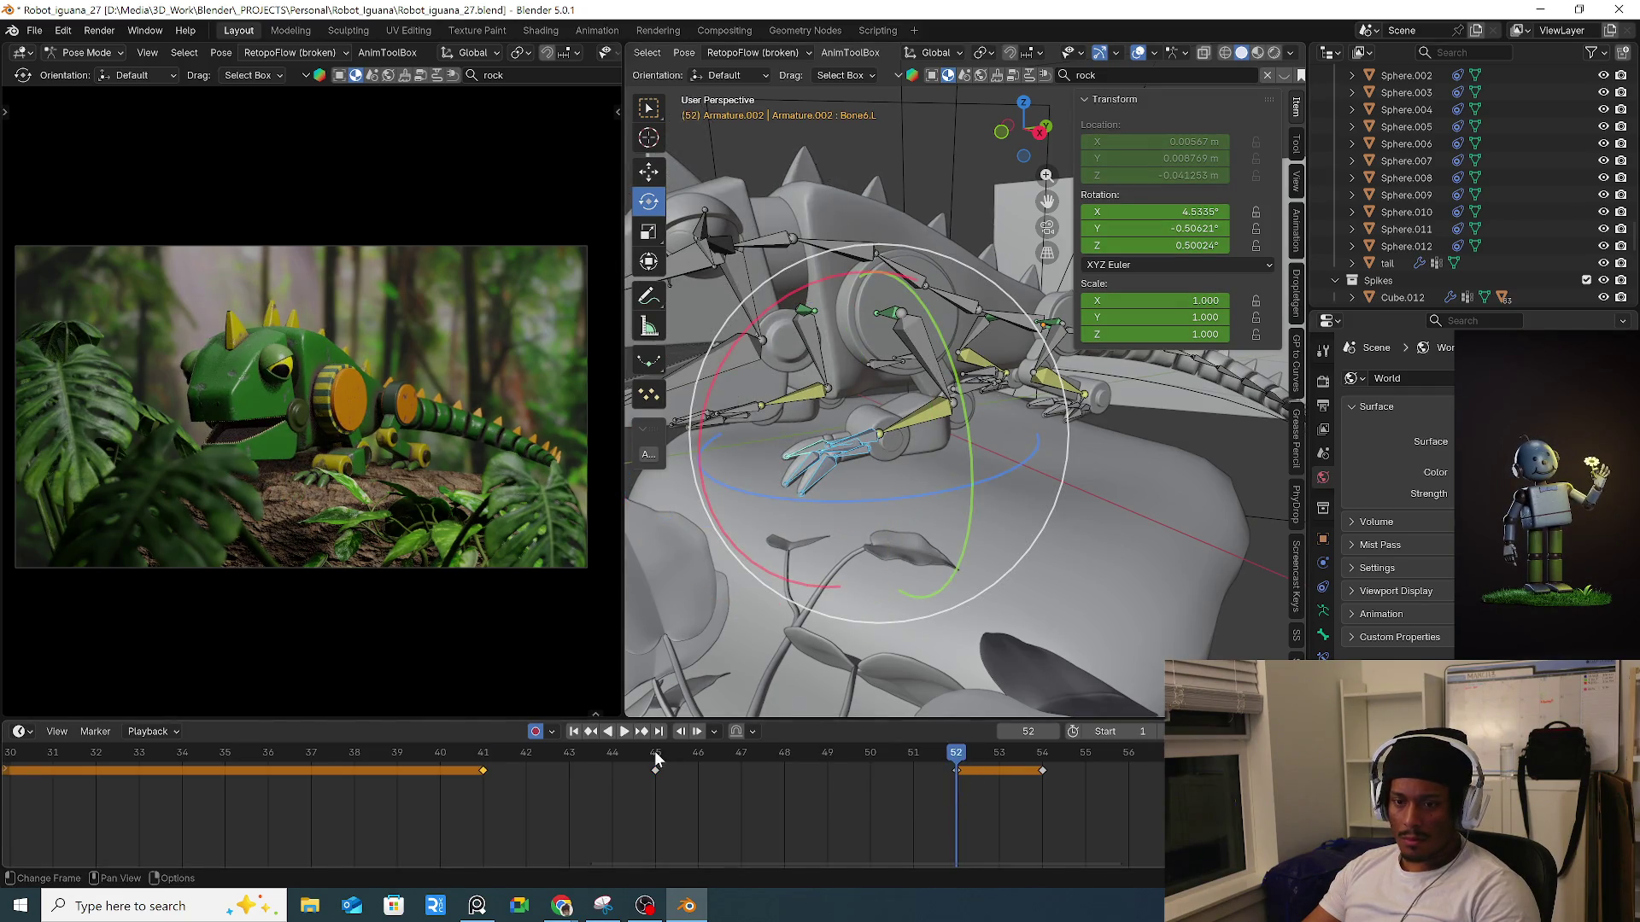
pyautogui.click(654, 759)
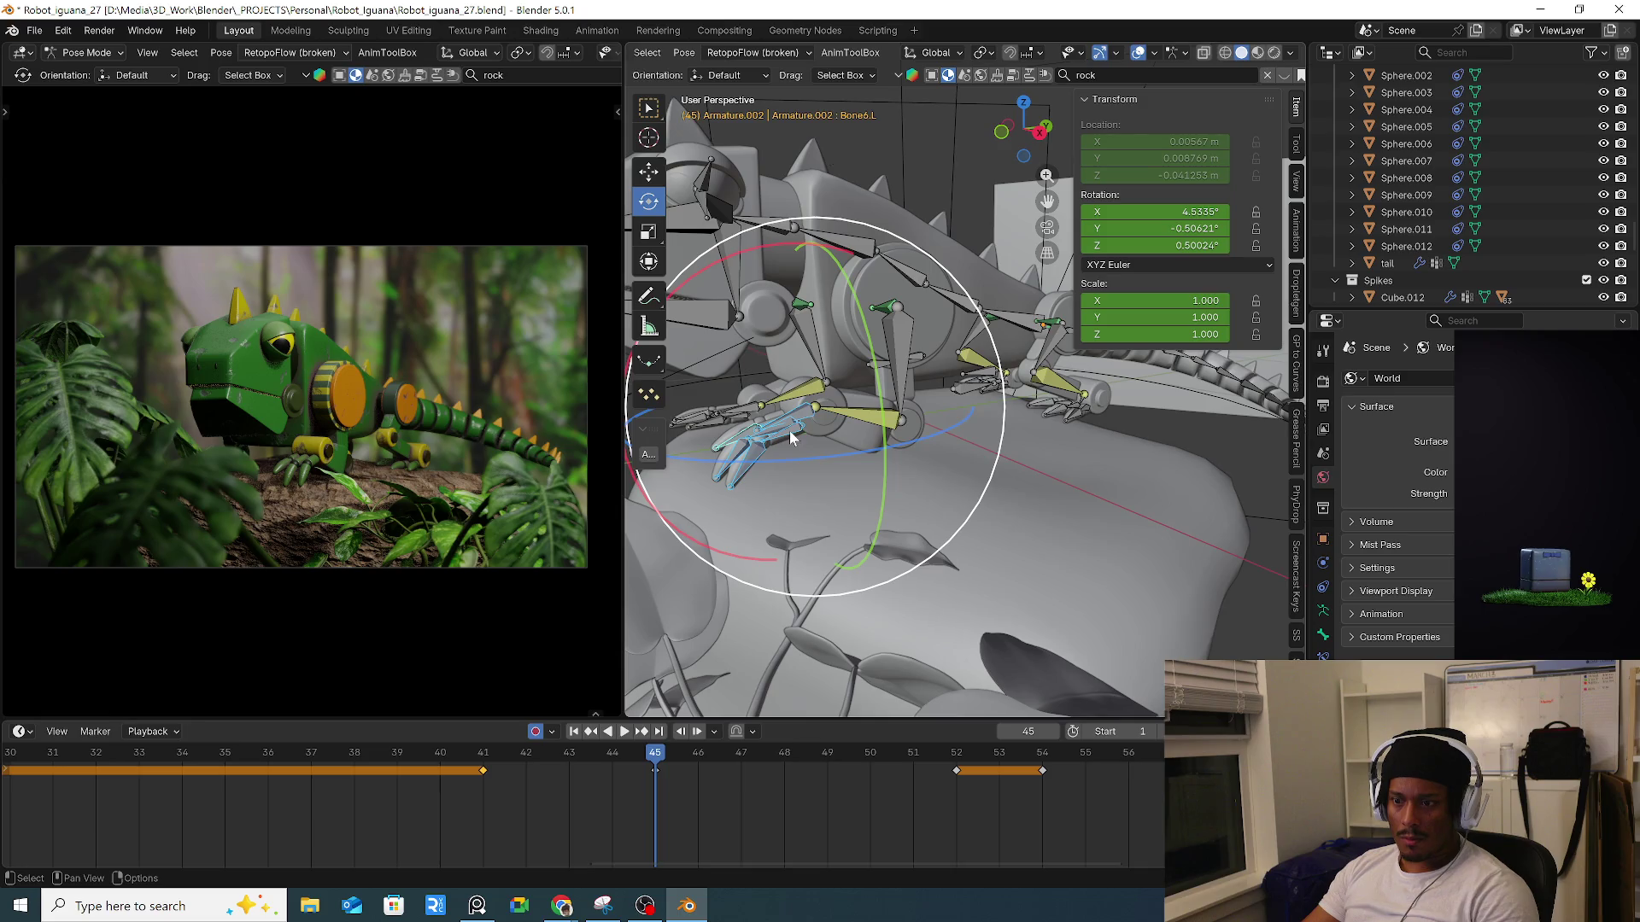
pyautogui.press('k')
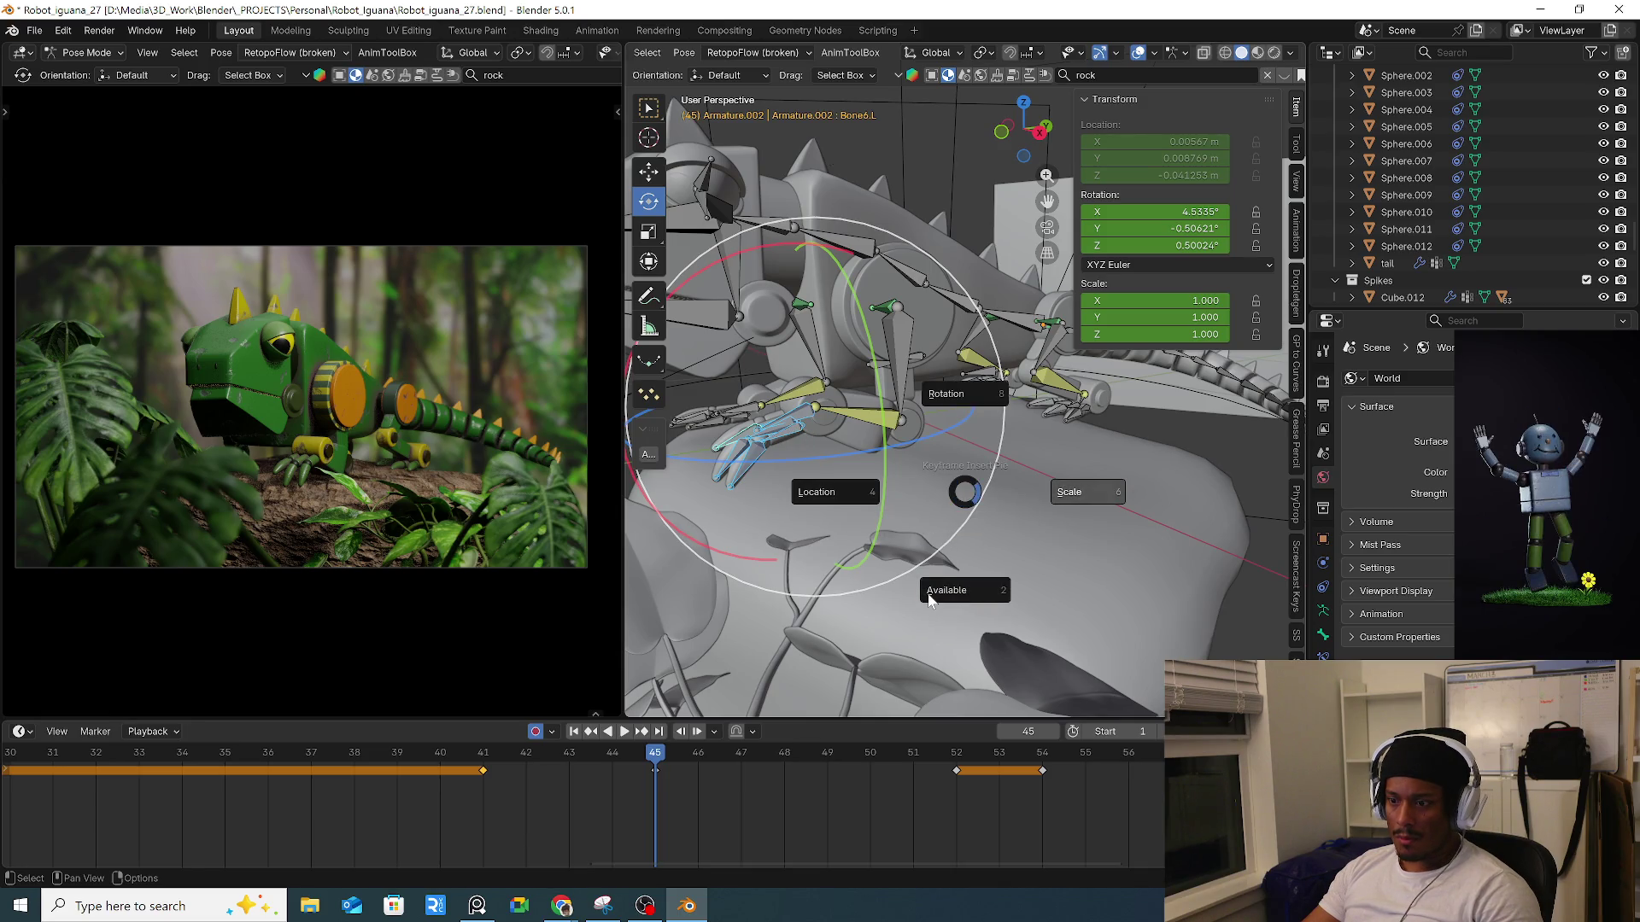
pyautogui.click(958, 404)
# Curl finger Bone9.L by -34.8° and fingers Bone10.L and Bone8.L around X.
pyautogui.moveTo(810, 427); pyautogui.dragTo(695, 284, button='middle')
pyautogui.click(810, 437)
pyautogui.click(771, 423)
pyautogui.moveTo(697, 282)
pyautogui.mouseDown()
pyautogui.moveTo(752, 256)
pyautogui.moveTo(807, 273)
pyautogui.mouseUp()
pyautogui.moveTo(807, 423); pyautogui.dragTo(812, 434, button='middle')
pyautogui.click(766, 415)
pyautogui.click(762, 395)
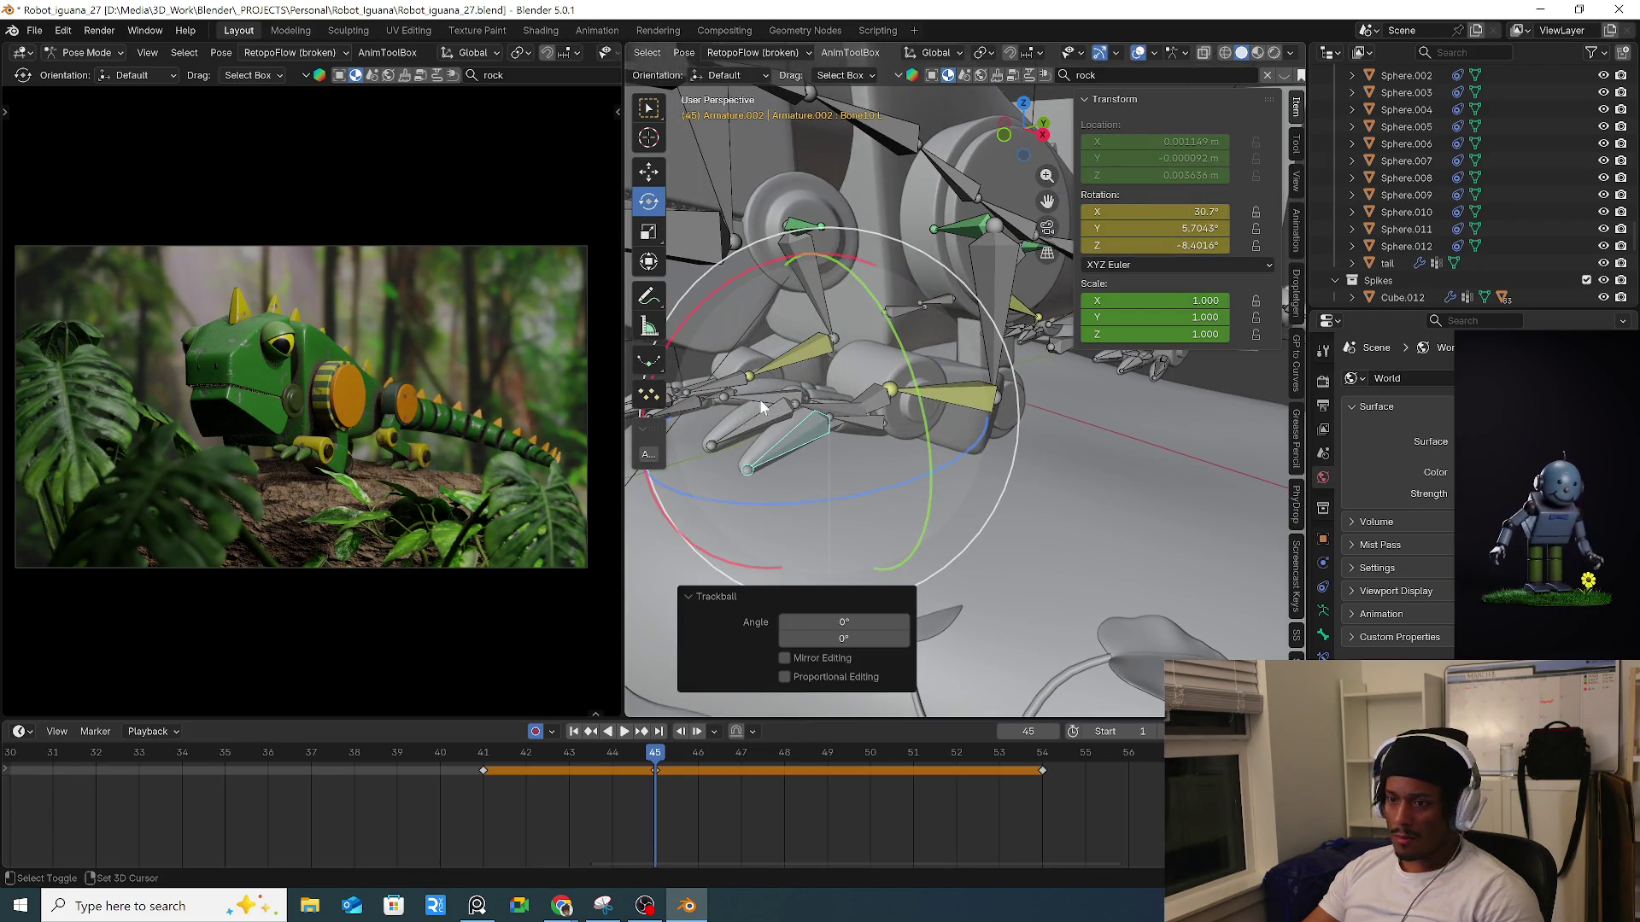
pyautogui.keyDown('shift'); pyautogui.click(760, 398); pyautogui.keyUp('shift')
pyautogui.moveTo(726, 268); pyautogui.dragTo(679, 316)
# At frame 50, curl the fingers further, one by 9.82°, and preview the claw.
pyautogui.moveTo(482, 751)
pyautogui.mouseDown()
pyautogui.moveTo(914, 778)
pyautogui.moveTo(874, 775)
pyautogui.mouseUp()
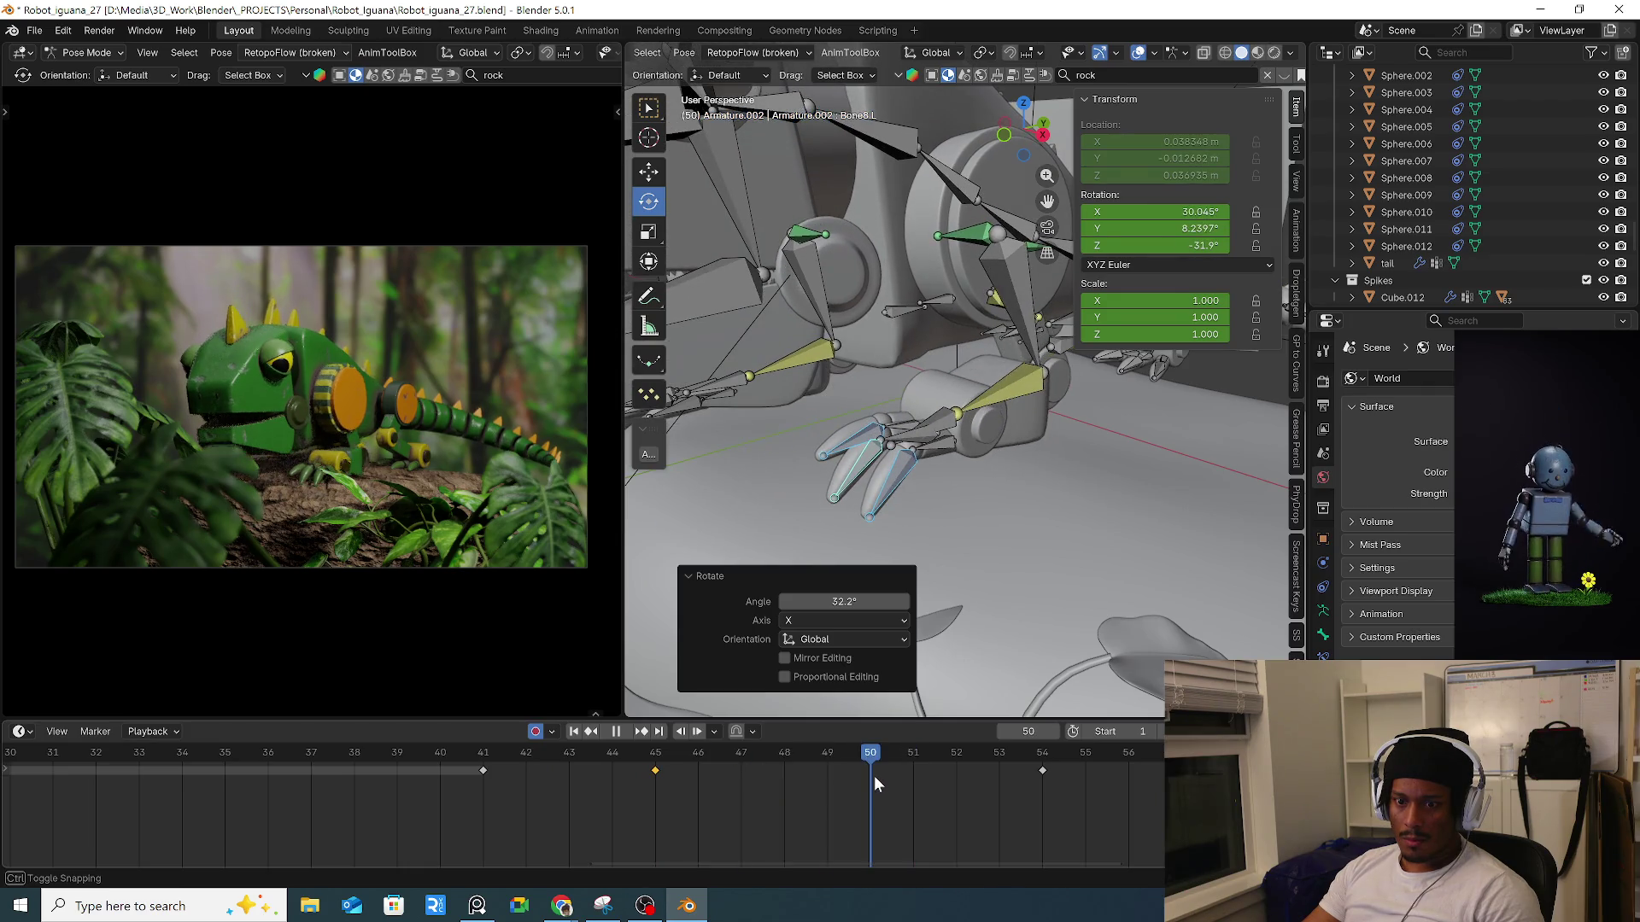
pyautogui.moveTo(775, 330)
pyautogui.mouseDown()
pyautogui.moveTo(817, 284)
pyautogui.moveTo(854, 353)
pyautogui.mouseUp()
pyautogui.click(858, 452)
pyautogui.click(943, 453)
pyautogui.moveTo(700, 751)
pyautogui.mouseDown()
pyautogui.moveTo(1031, 777)
pyautogui.moveTo(432, 777)
pyautogui.mouseUp()
pyautogui.press('space')
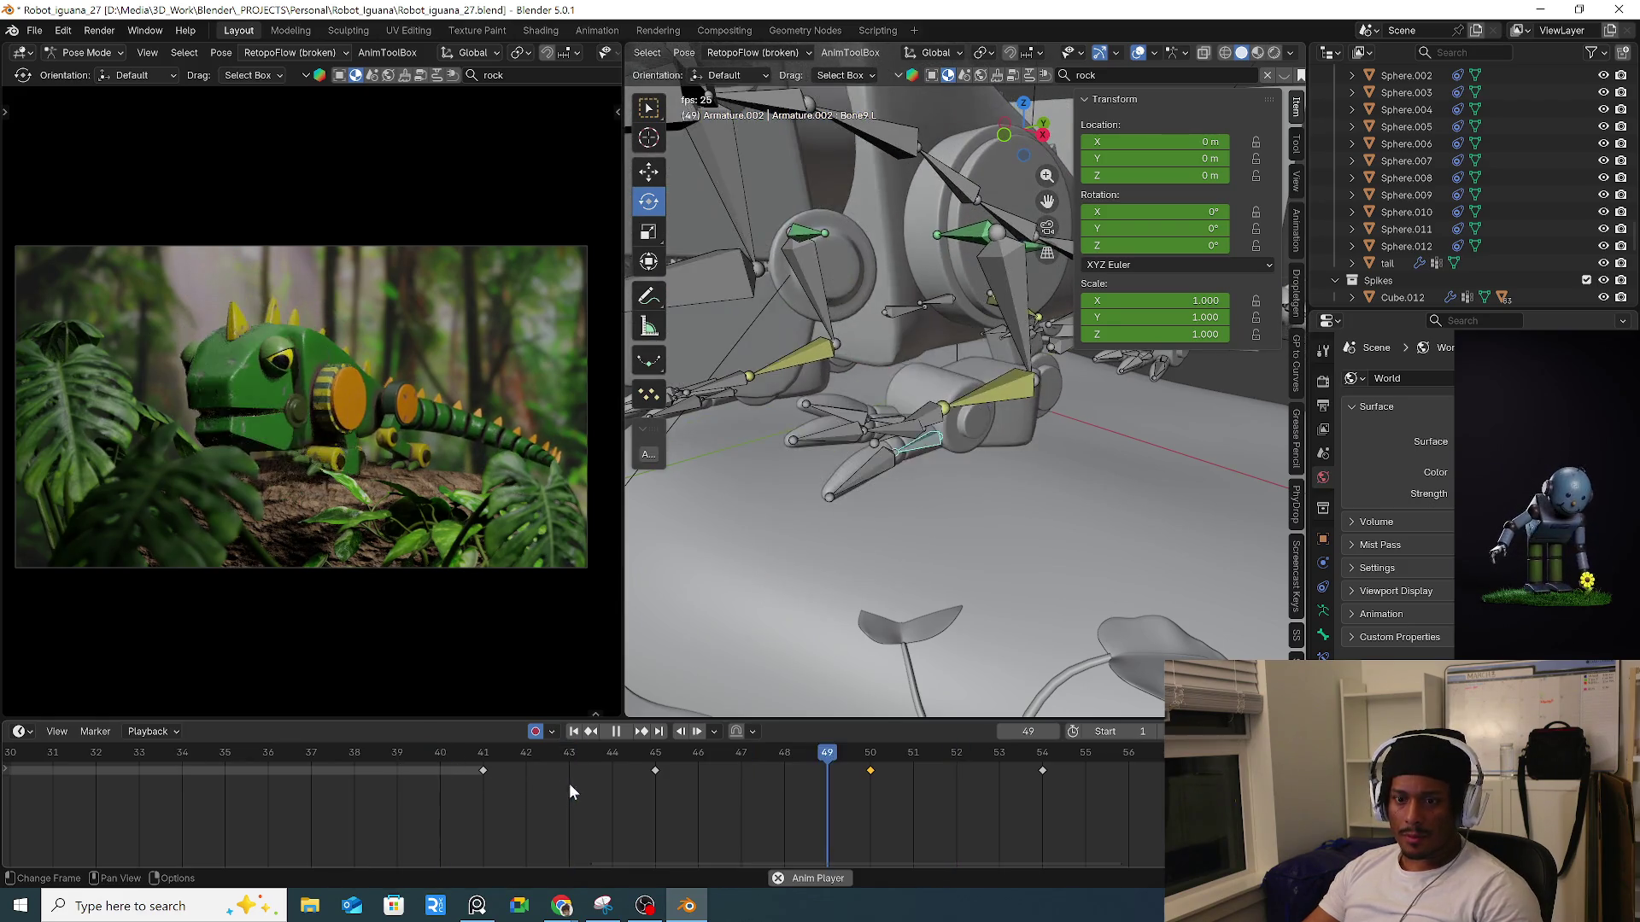
pyautogui.moveTo(574, 774)
pyautogui.mouseDown()
pyautogui.moveTo(745, 756)
pyautogui.moveTo(911, 767)
pyautogui.mouseUp()
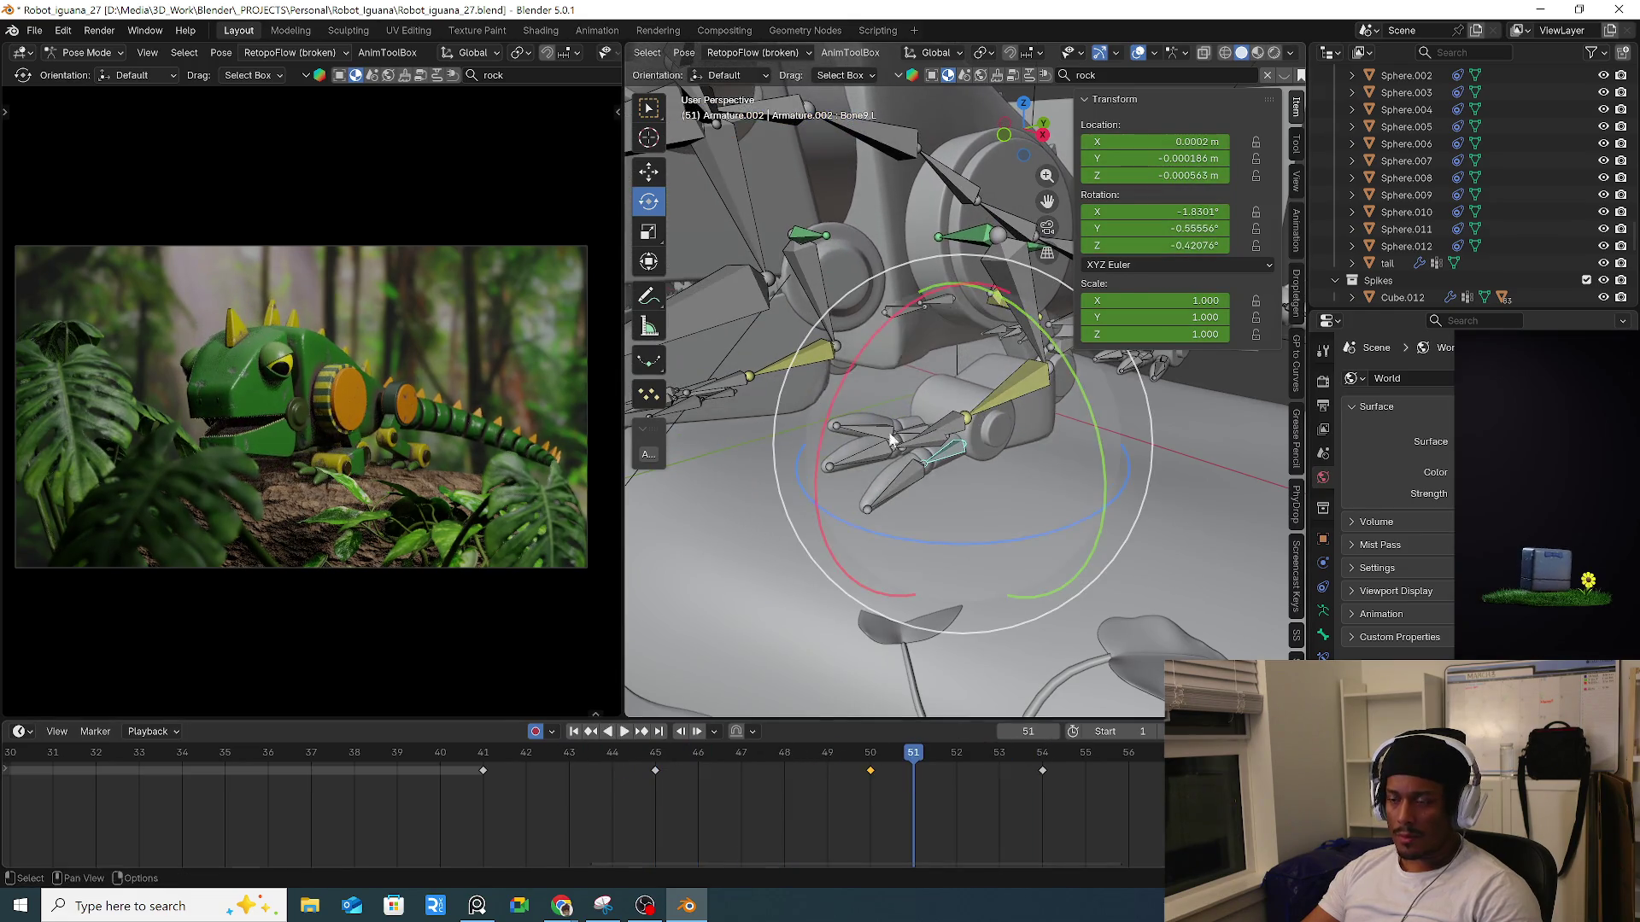
# Move the iguana's main body bone to a new position at frame 46.
pyautogui.scroll(-5, 891, 438)
pyautogui.click(931, 413)
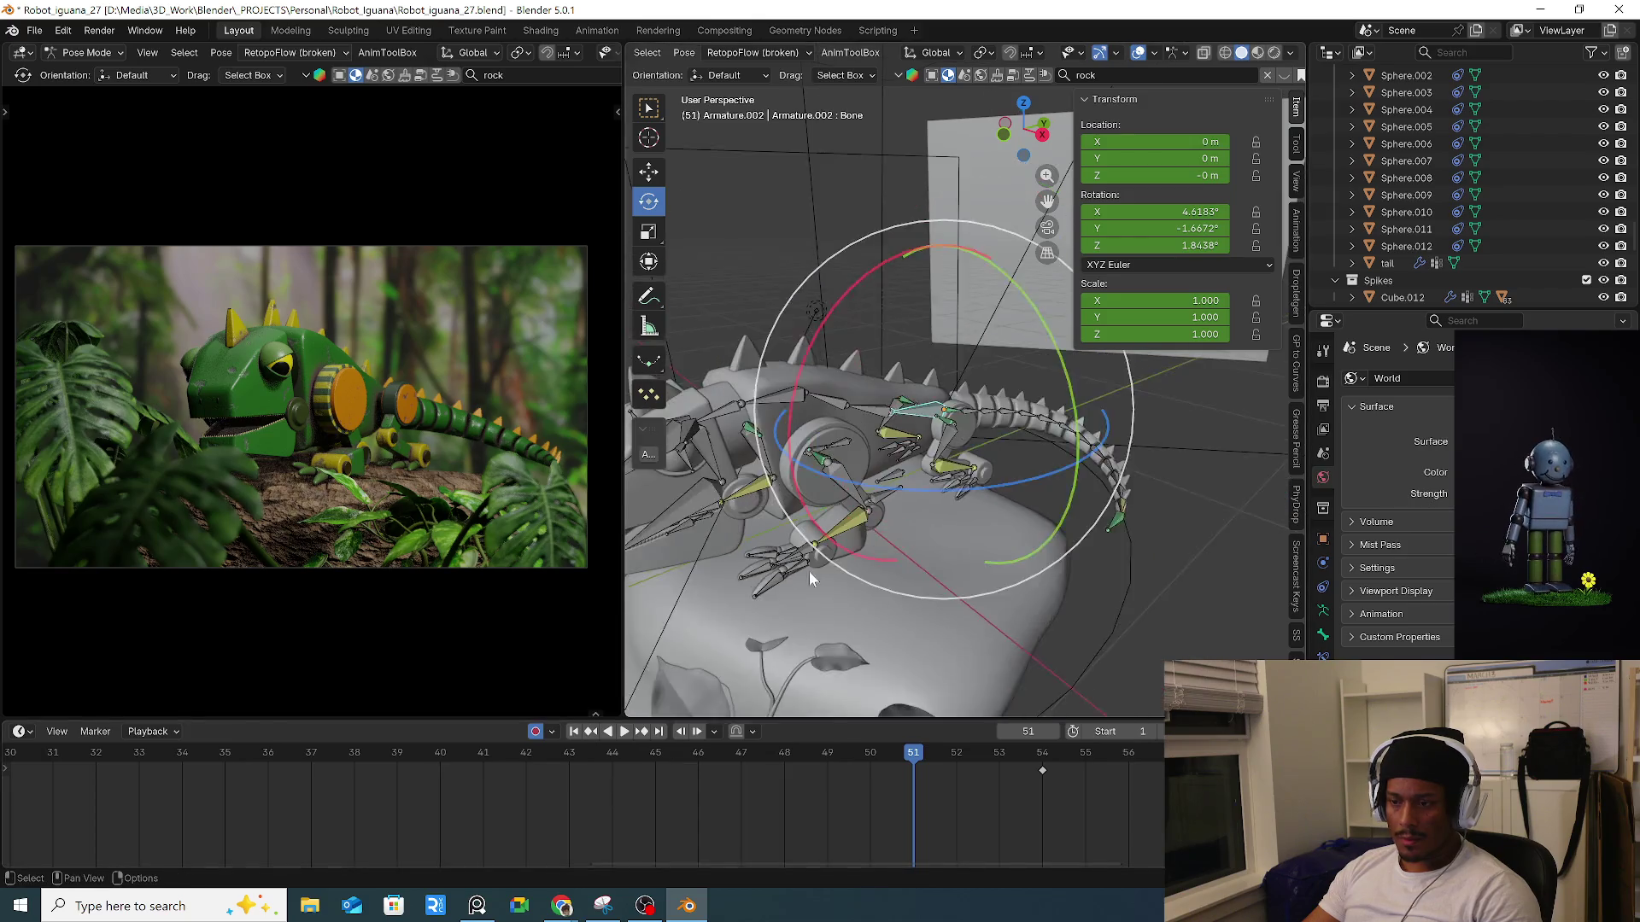
pyautogui.scroll(2, 810, 579)
pyautogui.press('l')
pyautogui.click(483, 780)
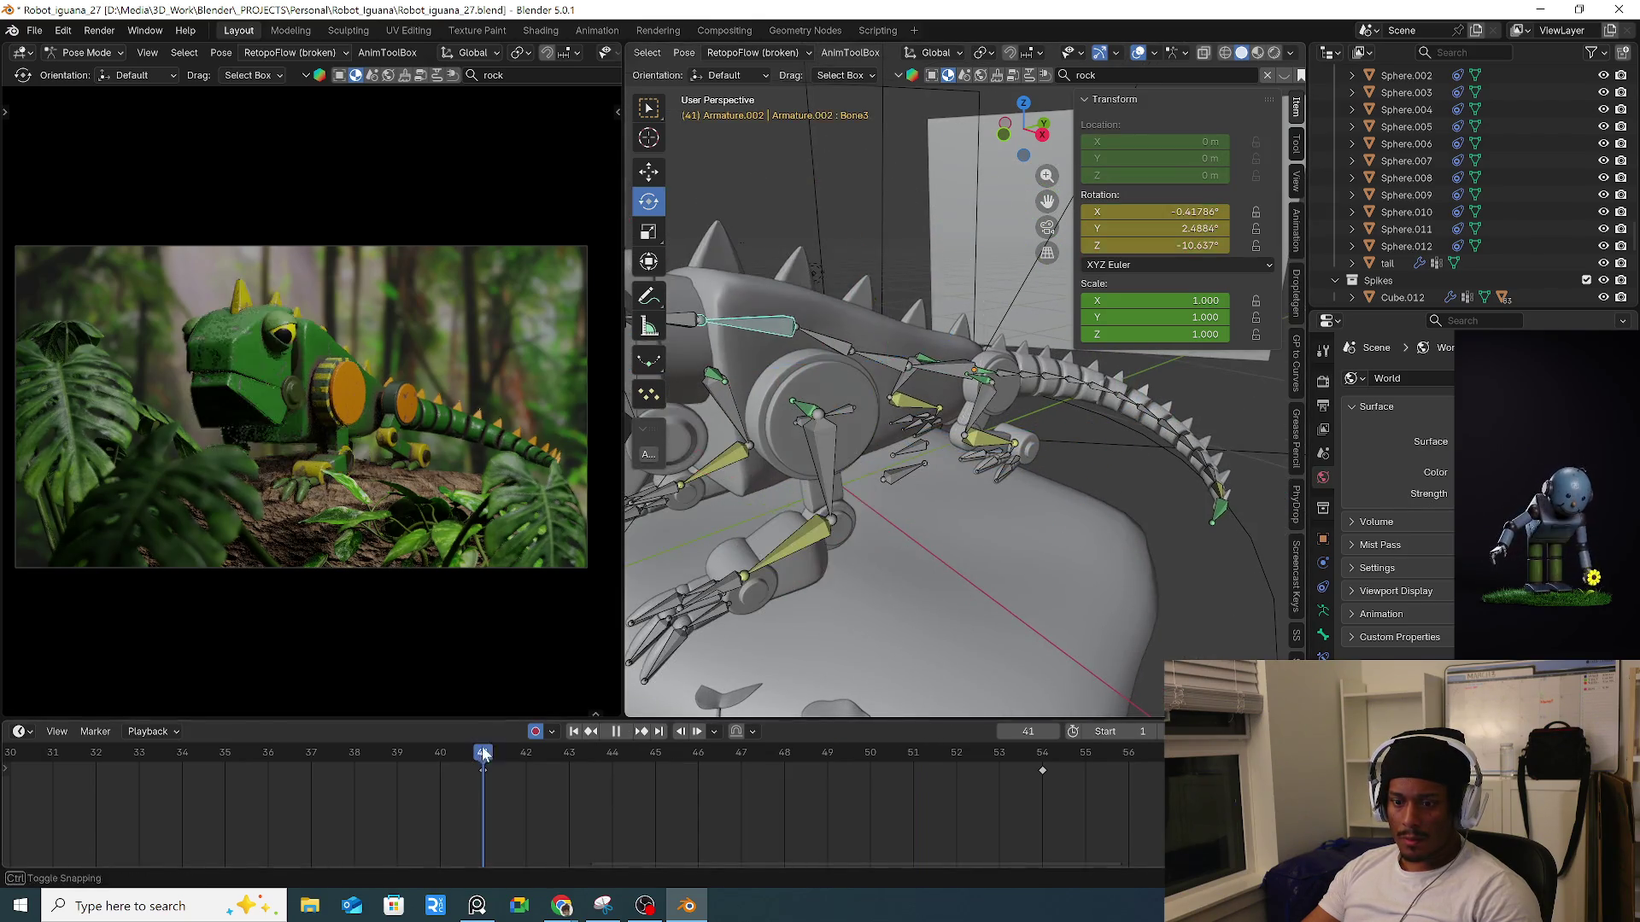
pyautogui.click(929, 567)
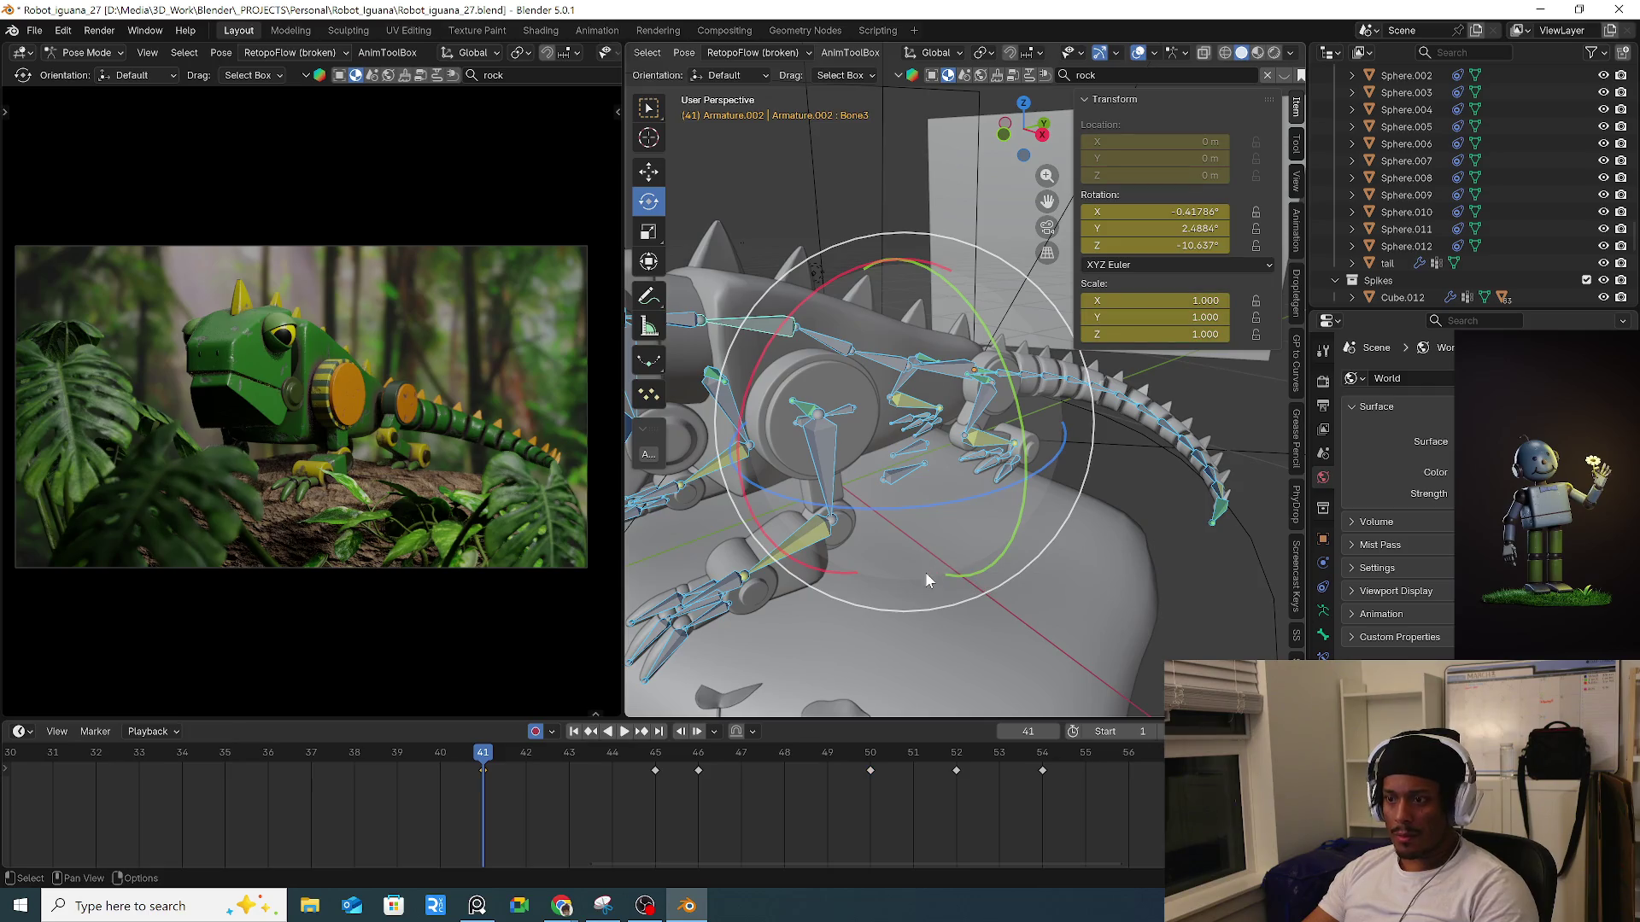
pyautogui.moveTo(491, 756); pyautogui.dragTo(697, 756)
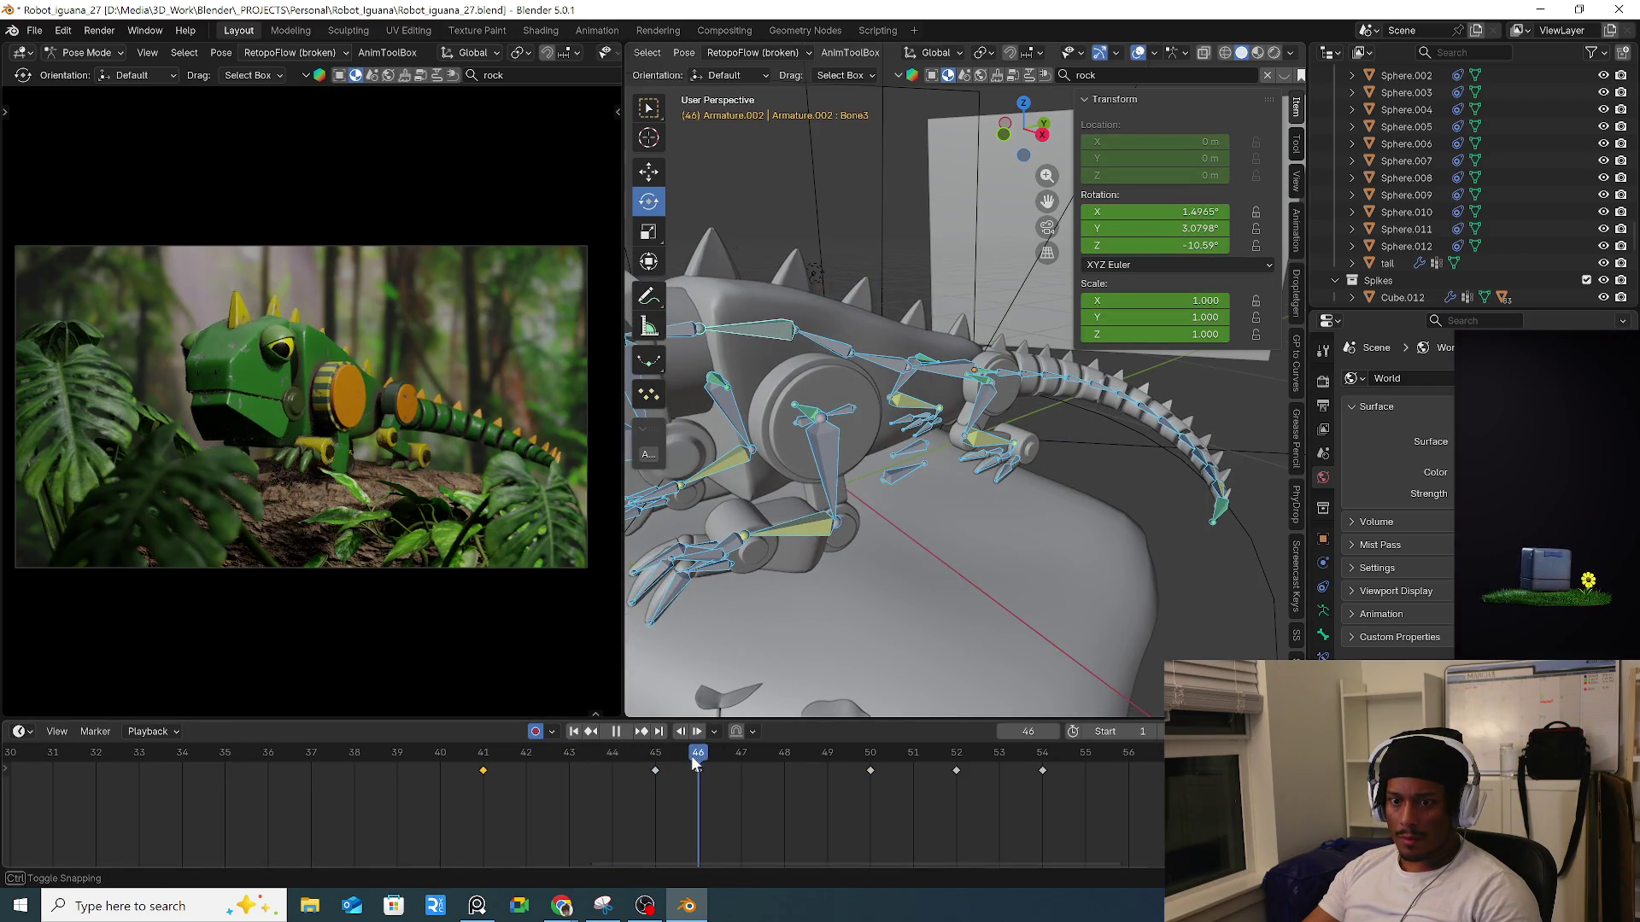
pyautogui.click(943, 418)
pyautogui.moveTo(943, 418); pyautogui.dragTo(919, 433, button='middle')
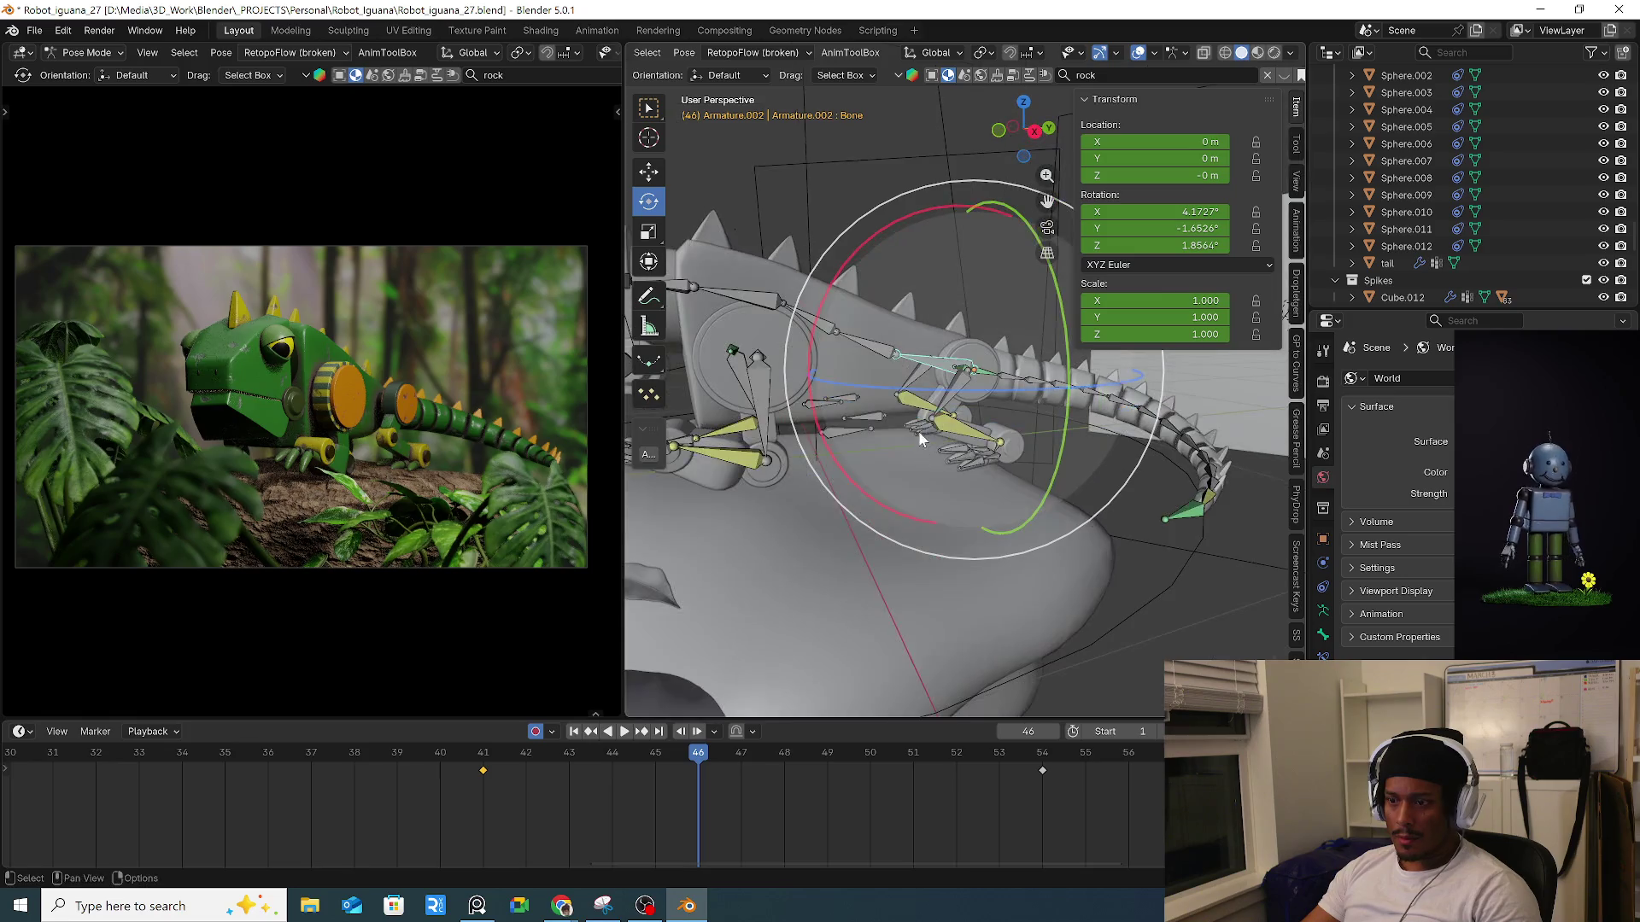
pyautogui.press('g')
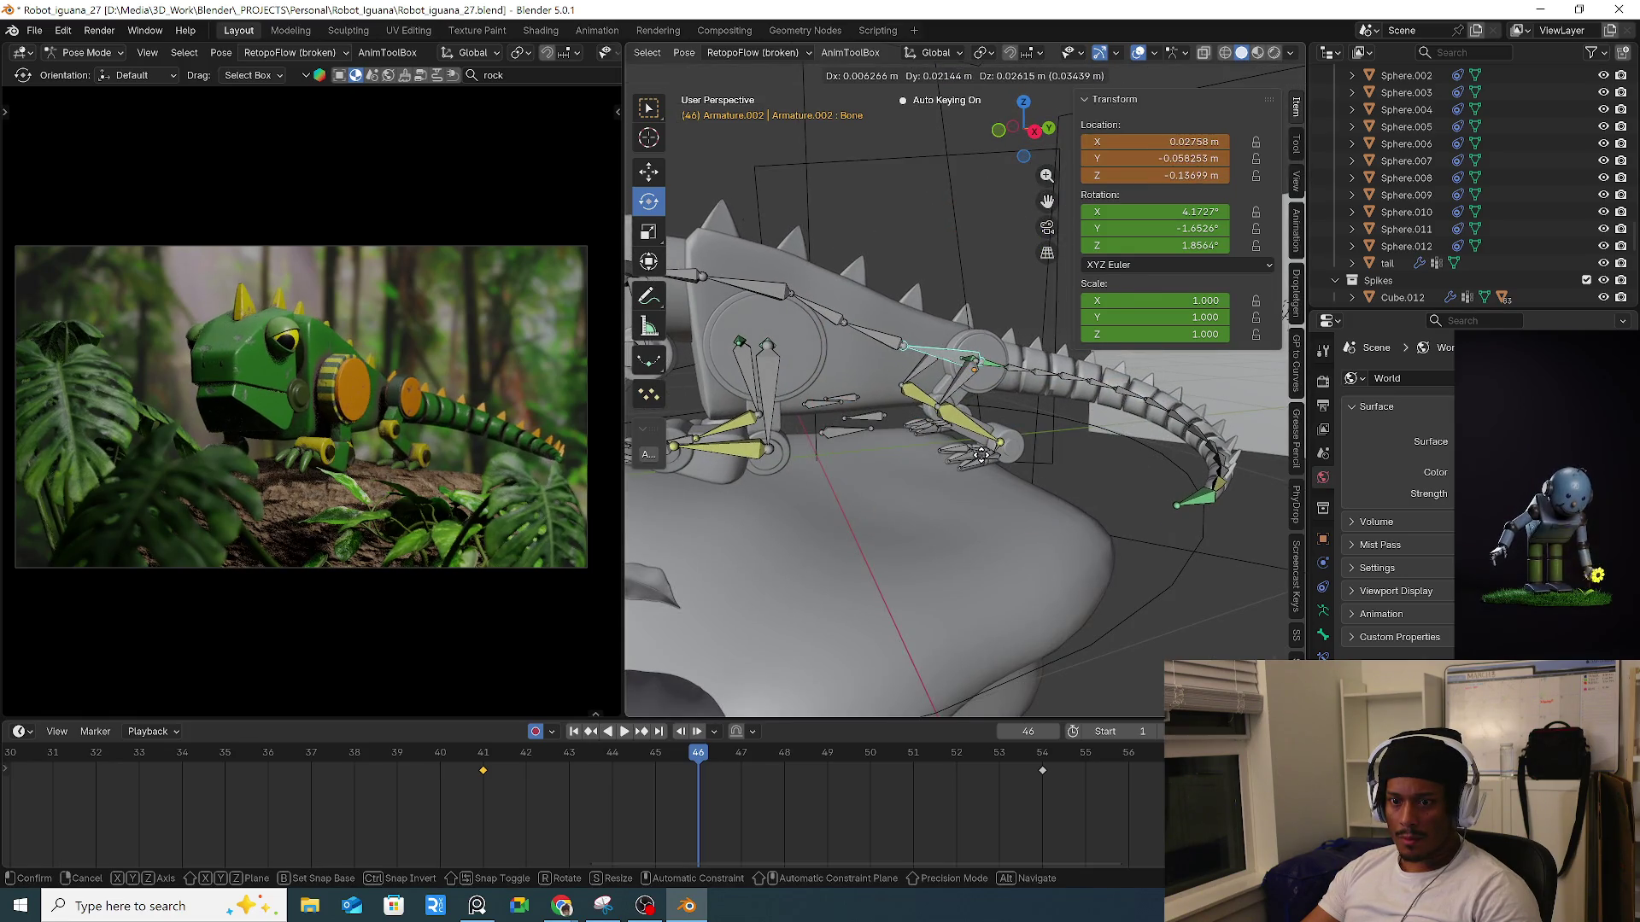
pyautogui.click(982, 465)
# Check the tug from frame 42 and move the body bone again at frame 50.
pyautogui.click(527, 756)
pyautogui.press('space')
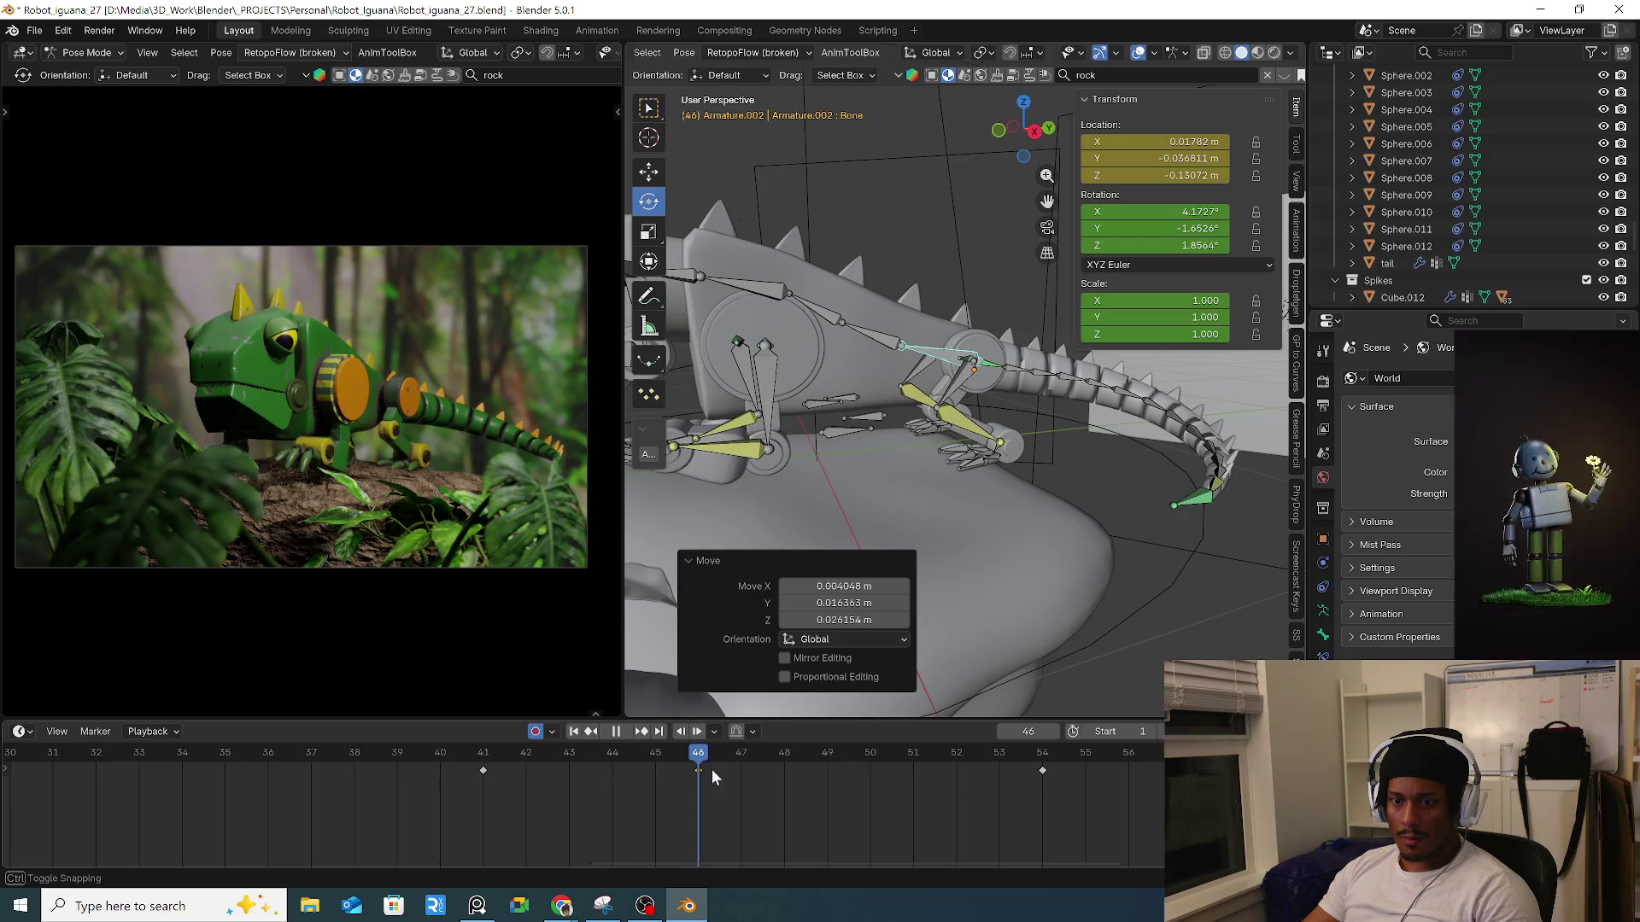
pyautogui.press('space')
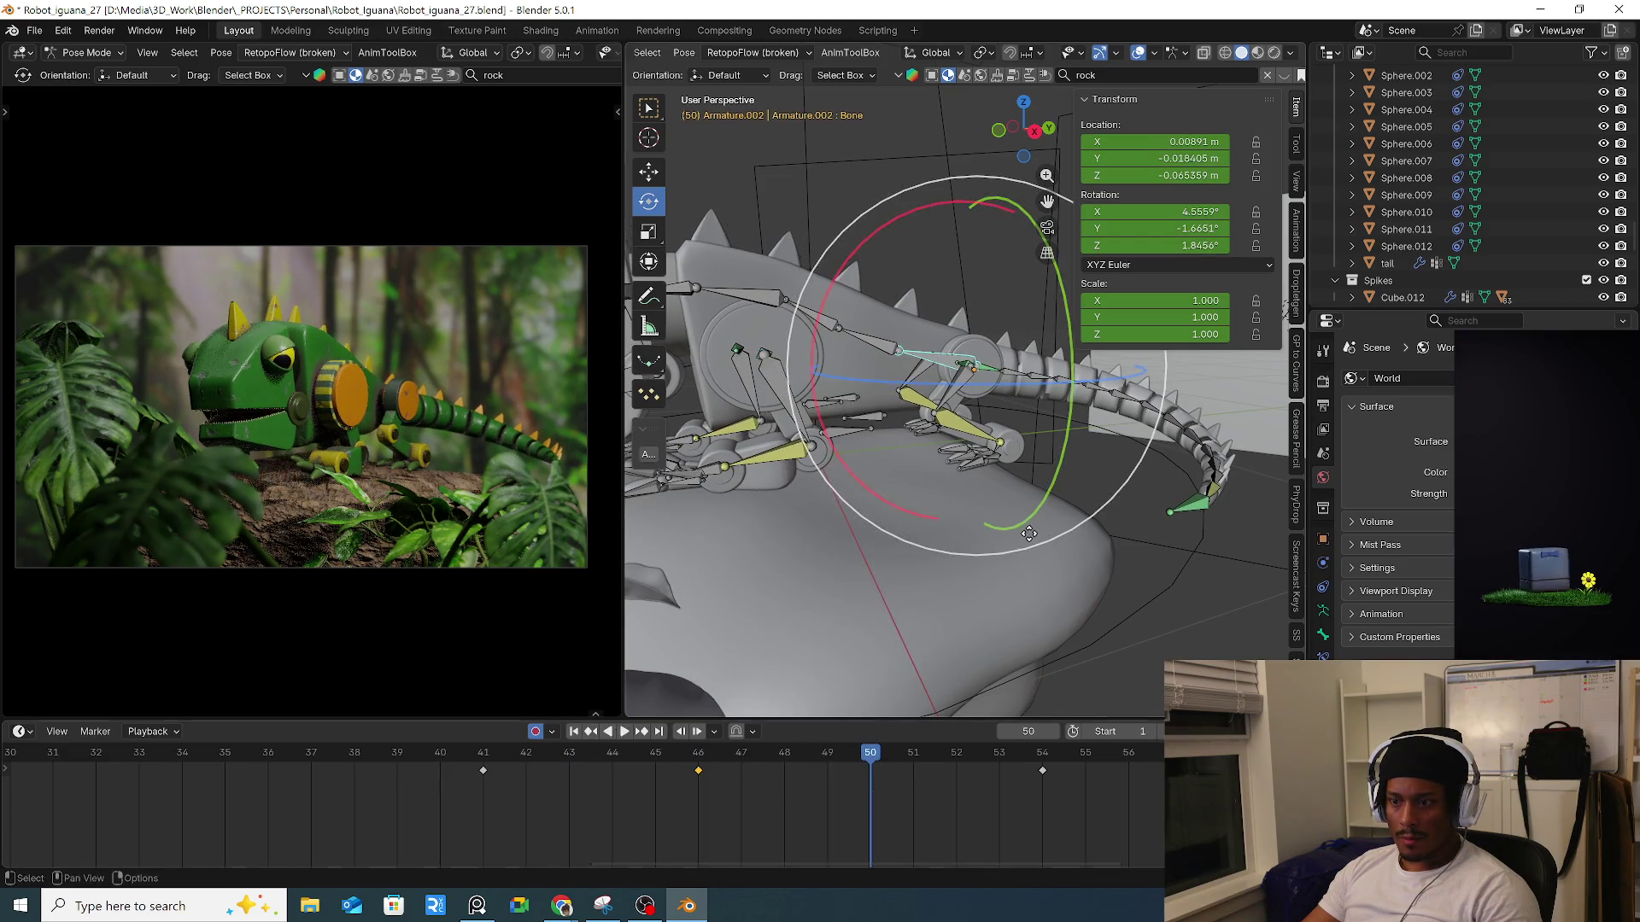
pyautogui.press('g')
pyautogui.click(718, 779)
# Move the body bone at frame 54, select that key, and play back the motion.
pyautogui.click(721, 779)
pyautogui.press('space')
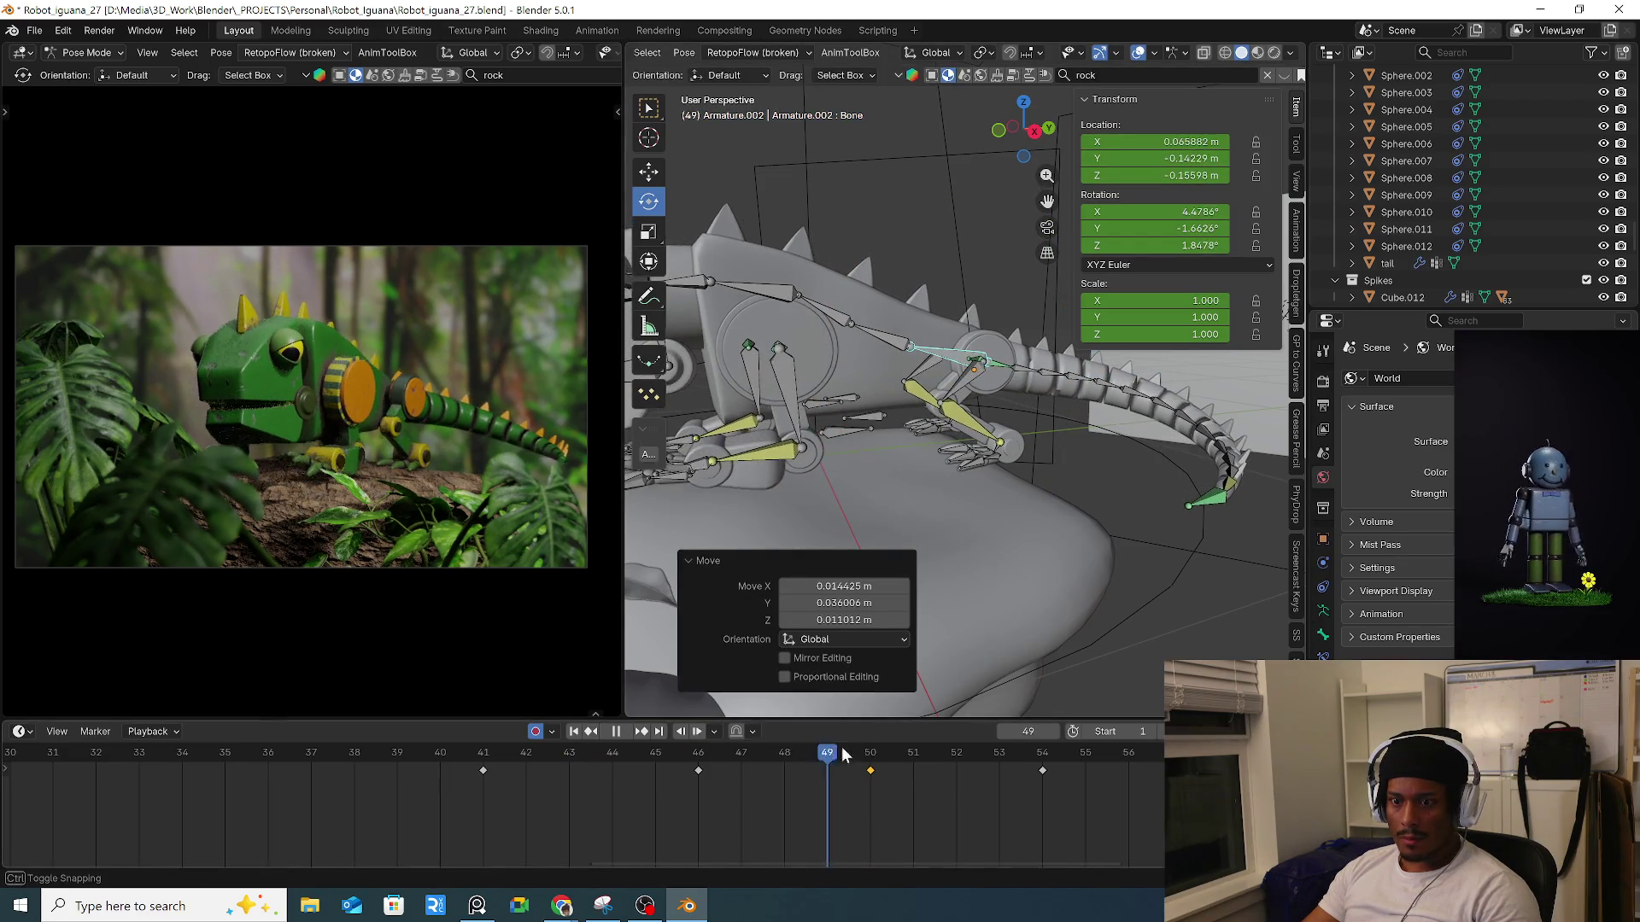
pyautogui.press('space')
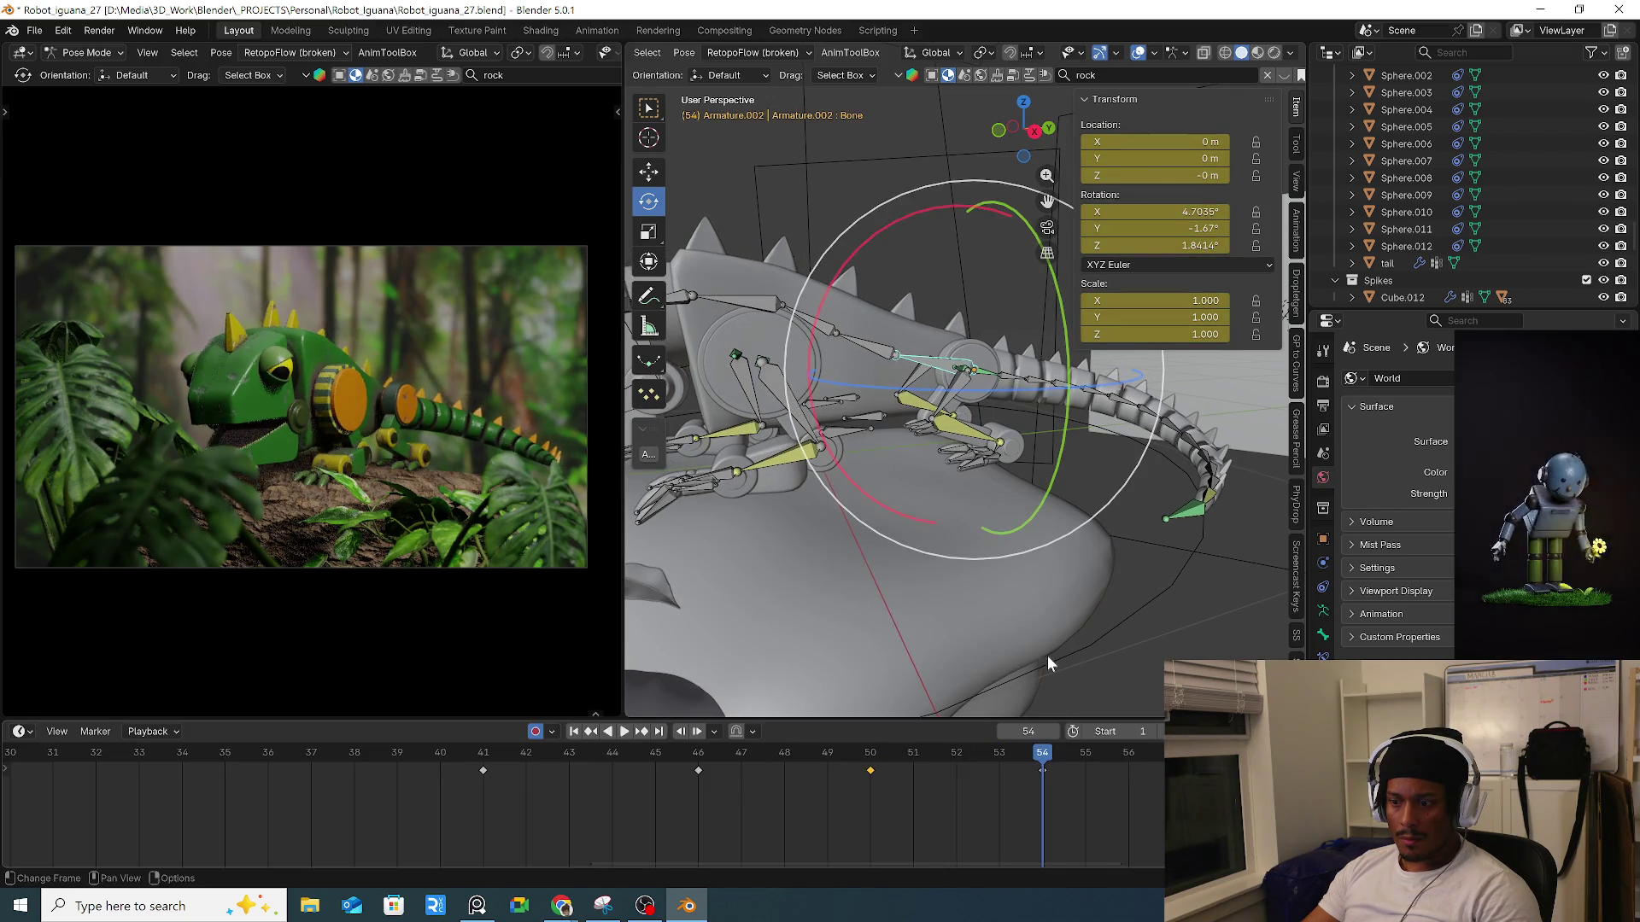
pyautogui.press('g')
pyautogui.click(1018, 736)
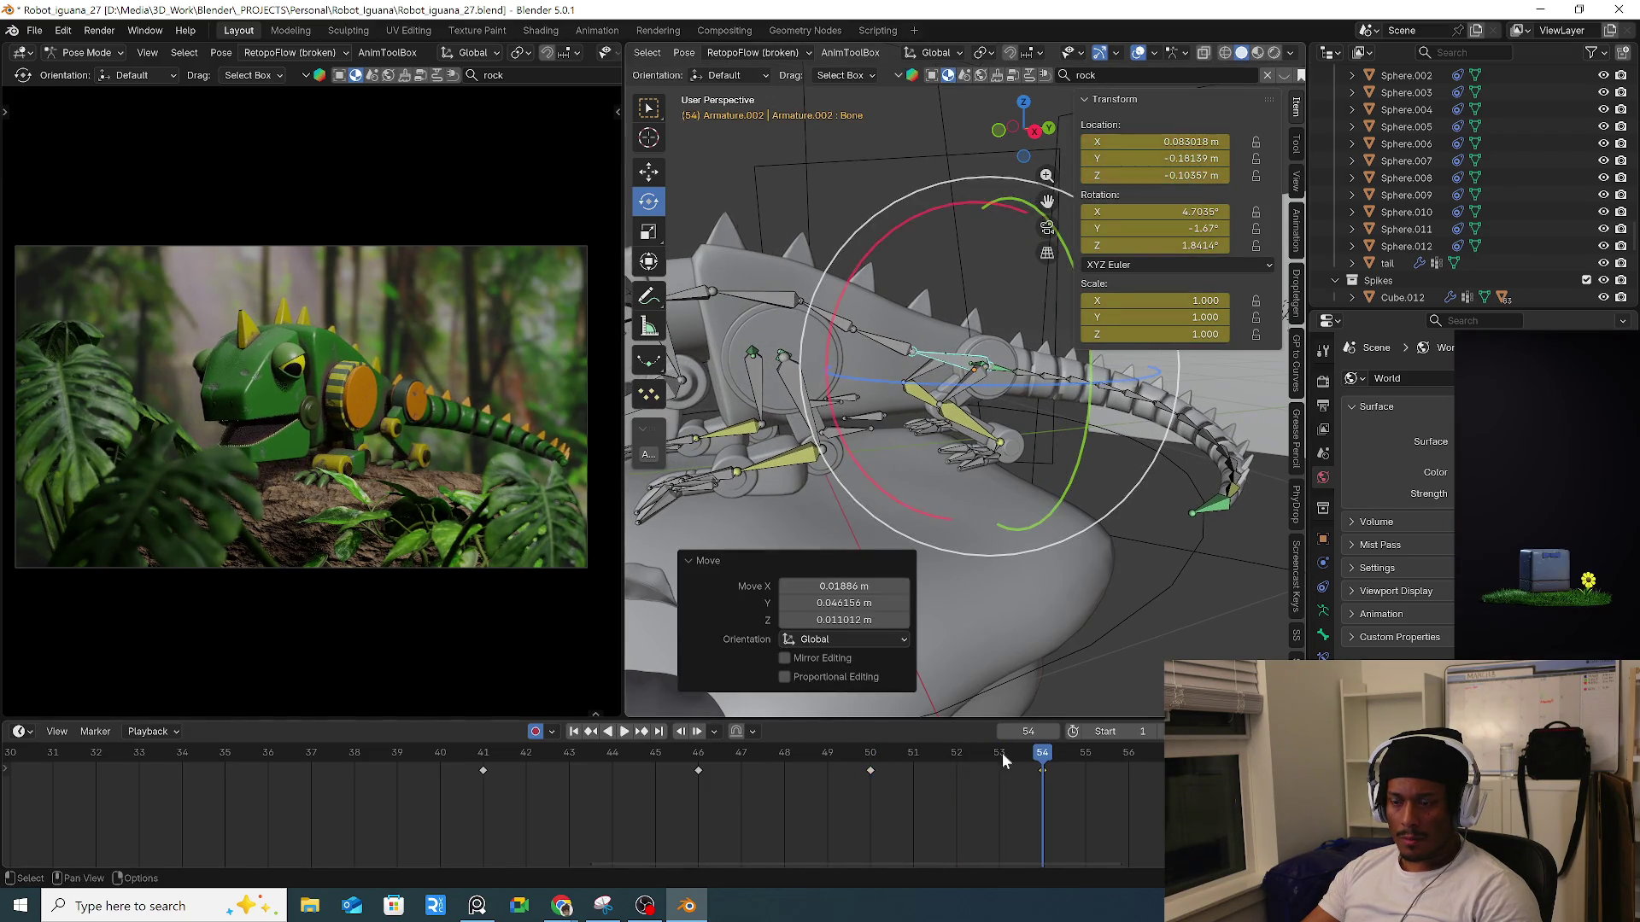
pyautogui.click(871, 752)
pyautogui.press('space')
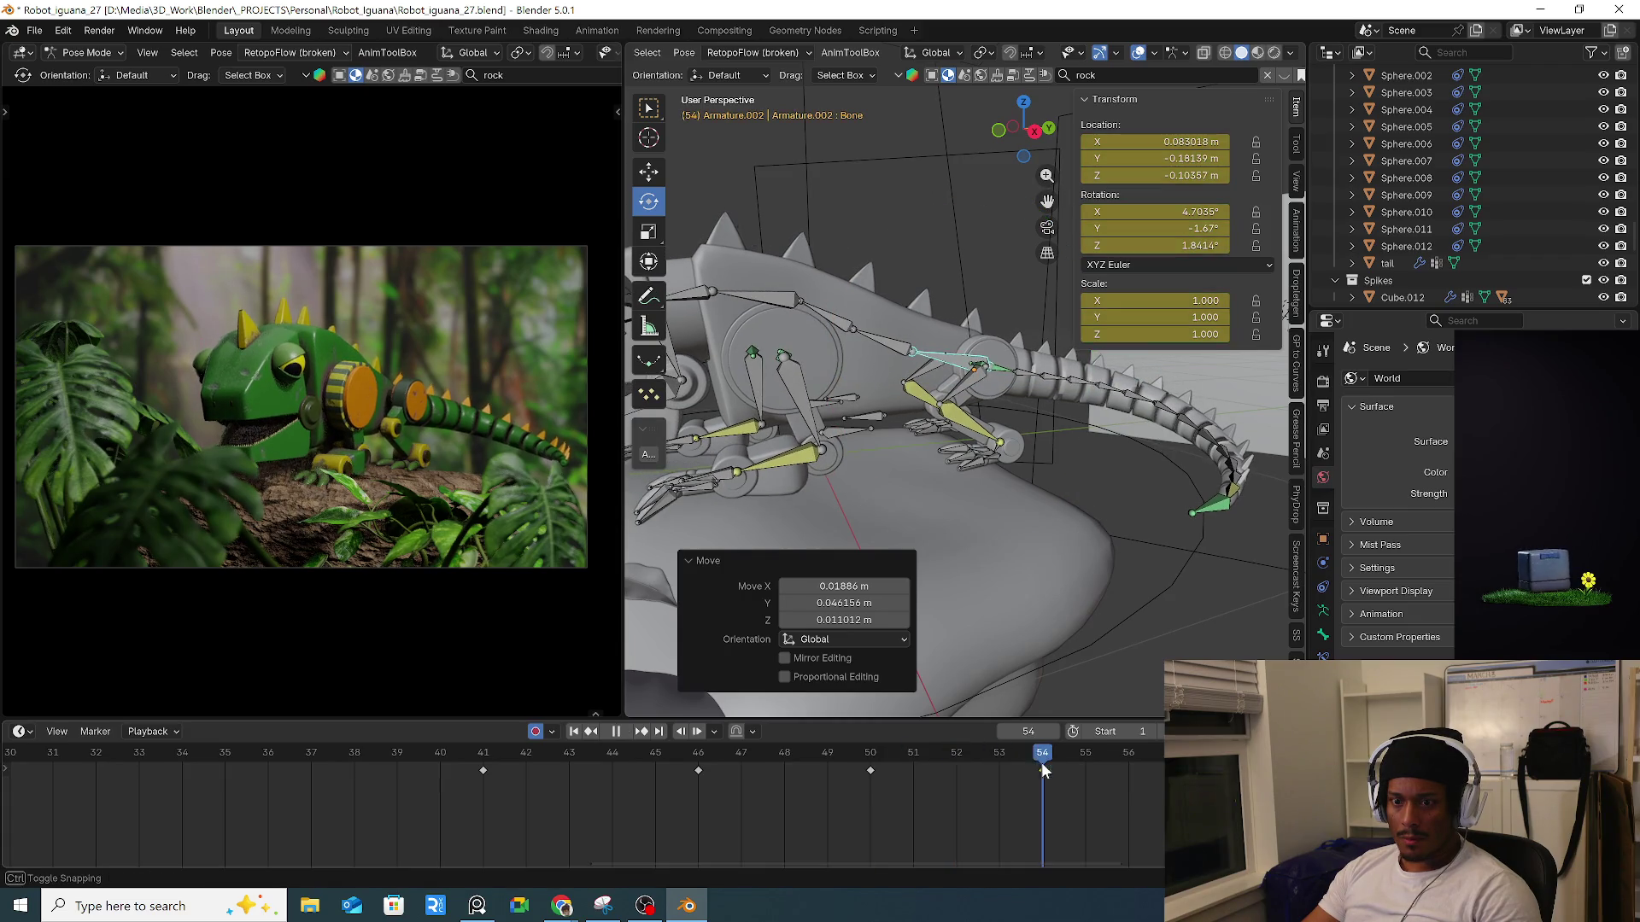
pyautogui.click(1042, 770)
pyautogui.press('space')
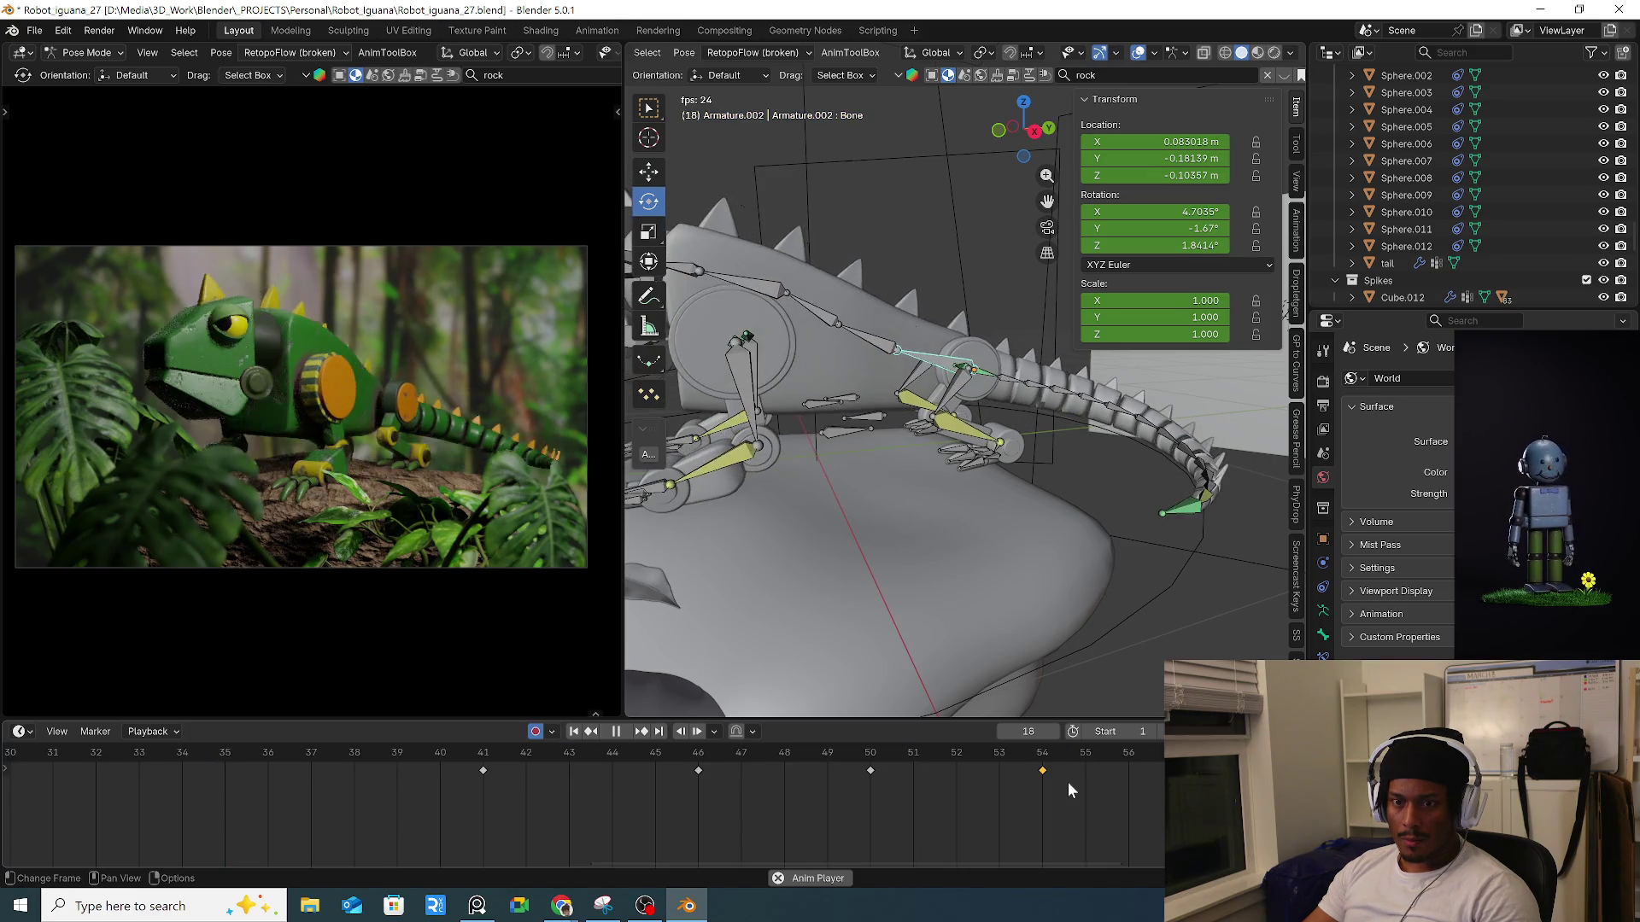
pyautogui.press('space')
# Auto-key head bone Bone4 rotated 13.8° around the X axis at frame 32.
pyautogui.press('r')
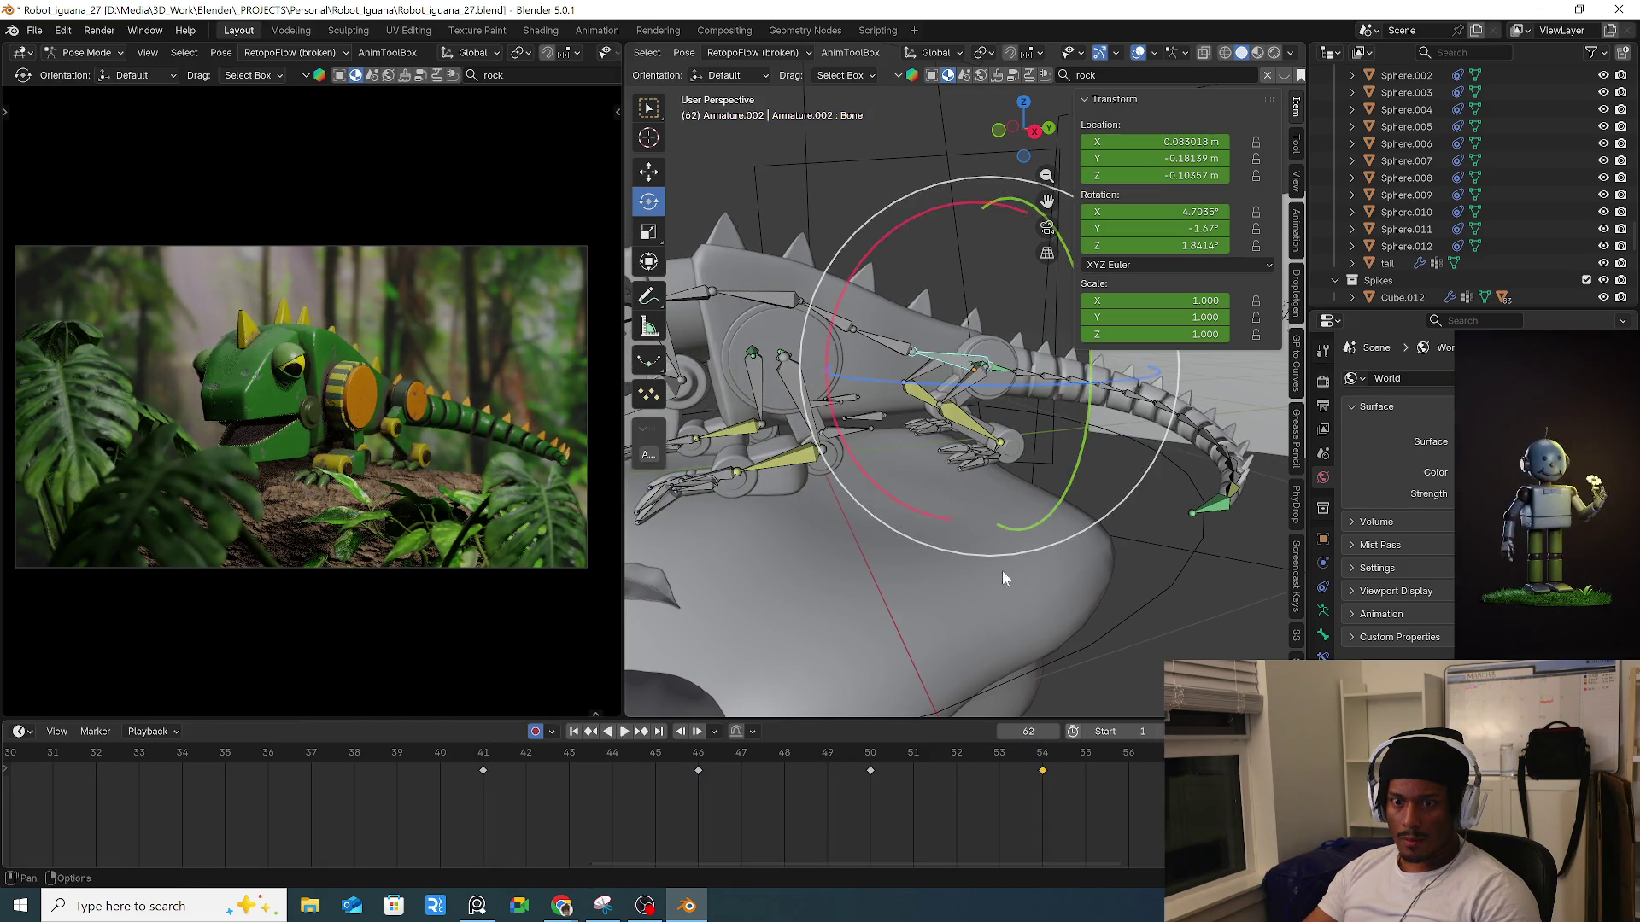
pyautogui.moveTo(1025, 518); pyautogui.dragTo(986, 418, button='middle')
pyautogui.click(950, 379)
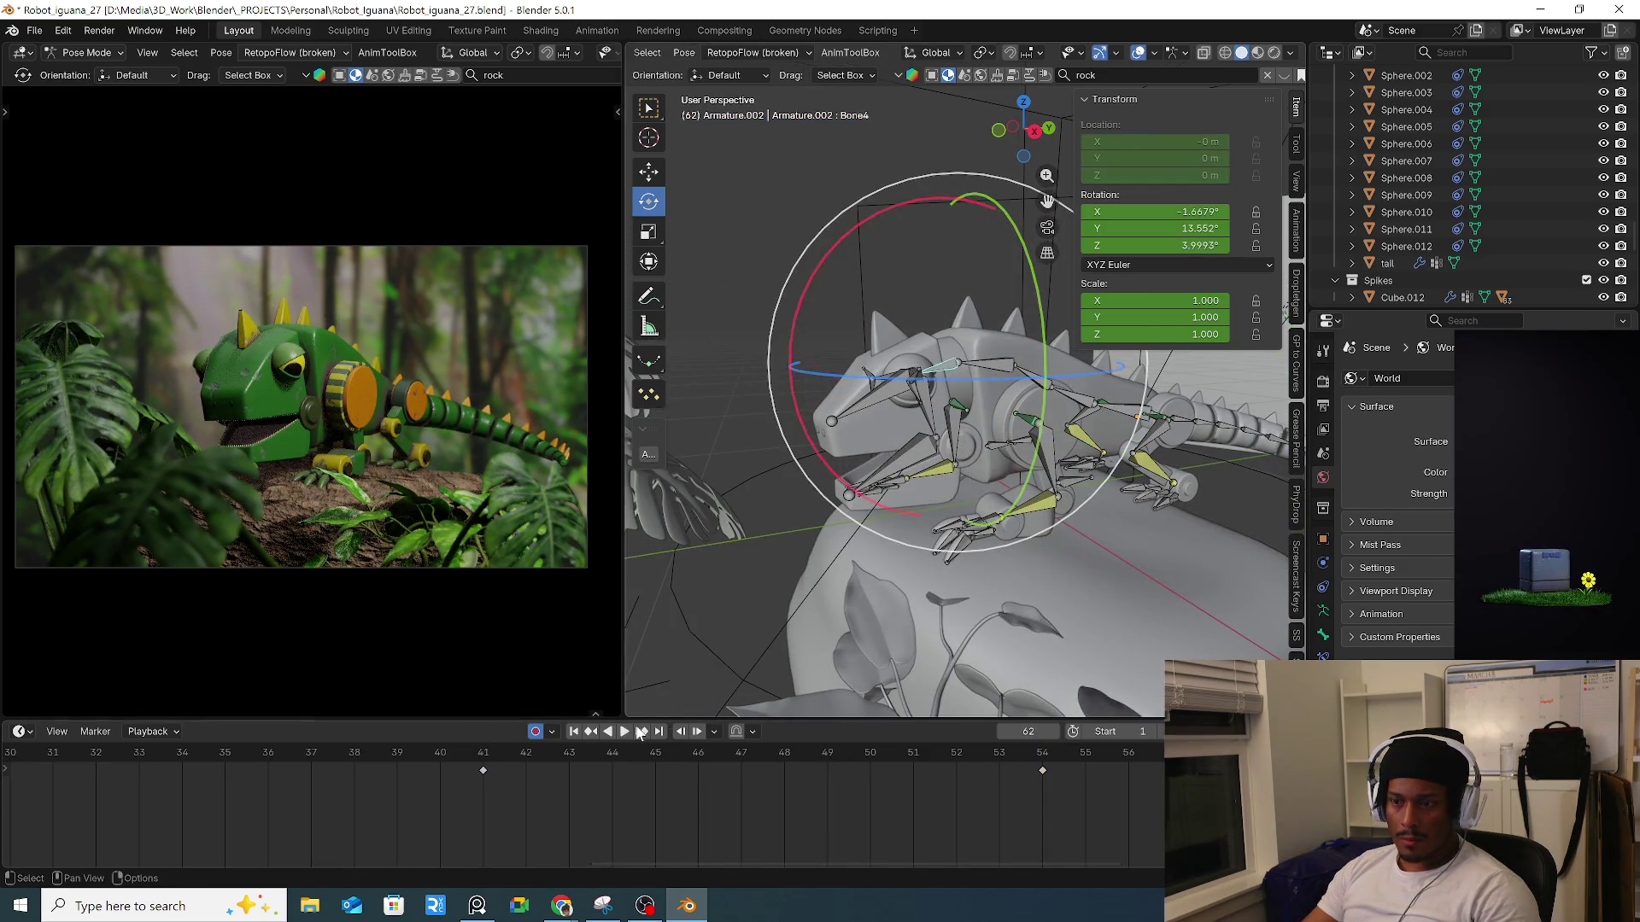
pyautogui.scroll(-5, 639, 815)
pyautogui.press('space')
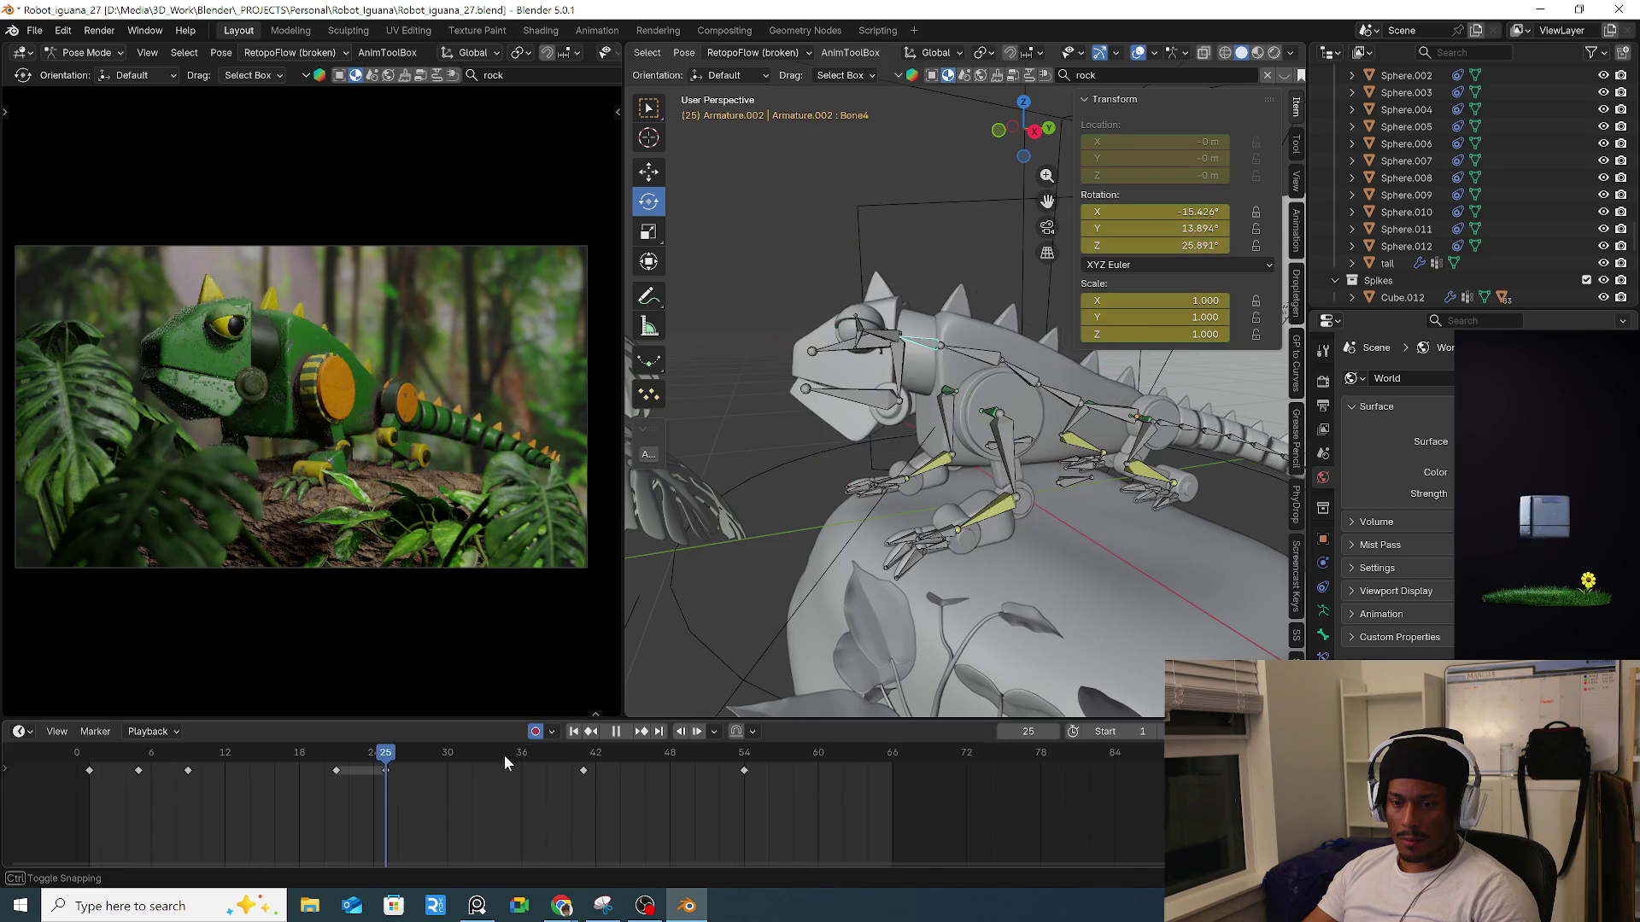
pyautogui.press('space')
pyautogui.moveTo(319, 757); pyautogui.dragTo(472, 756)
pyautogui.moveTo(798, 250)
pyautogui.mouseDown()
pyautogui.moveTo(781, 260)
pyautogui.moveTo(788, 299)
pyautogui.mouseUp()
pyautogui.moveTo(389, 755); pyautogui.dragTo(588, 769)
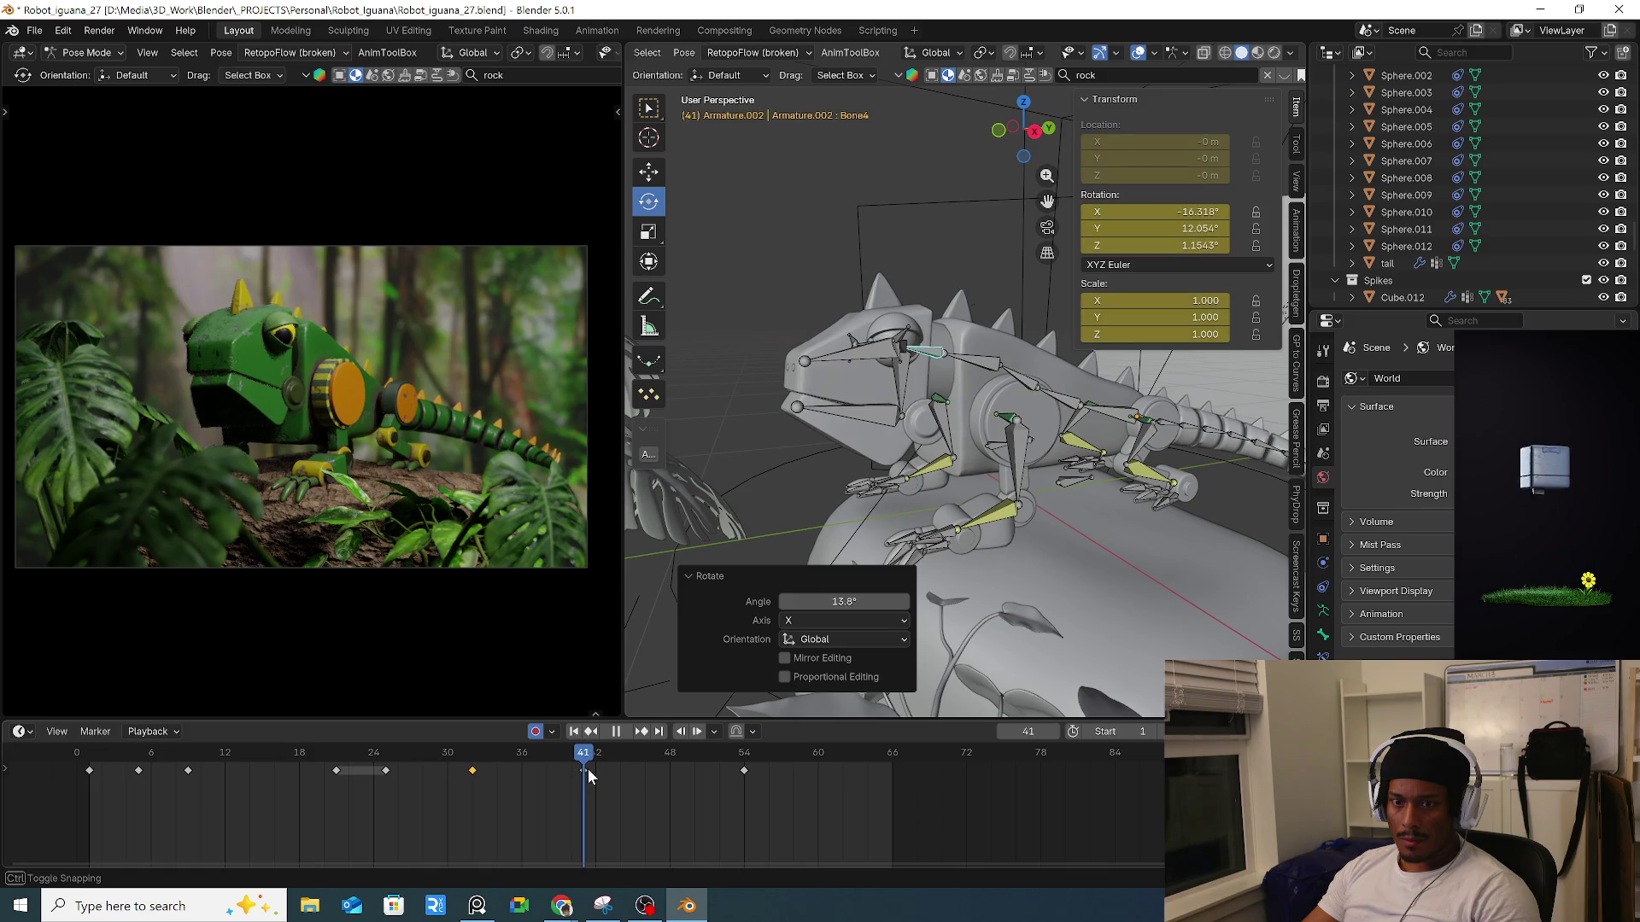
pyautogui.moveTo(776, 536); pyautogui.dragTo(1018, 495, button='middle')
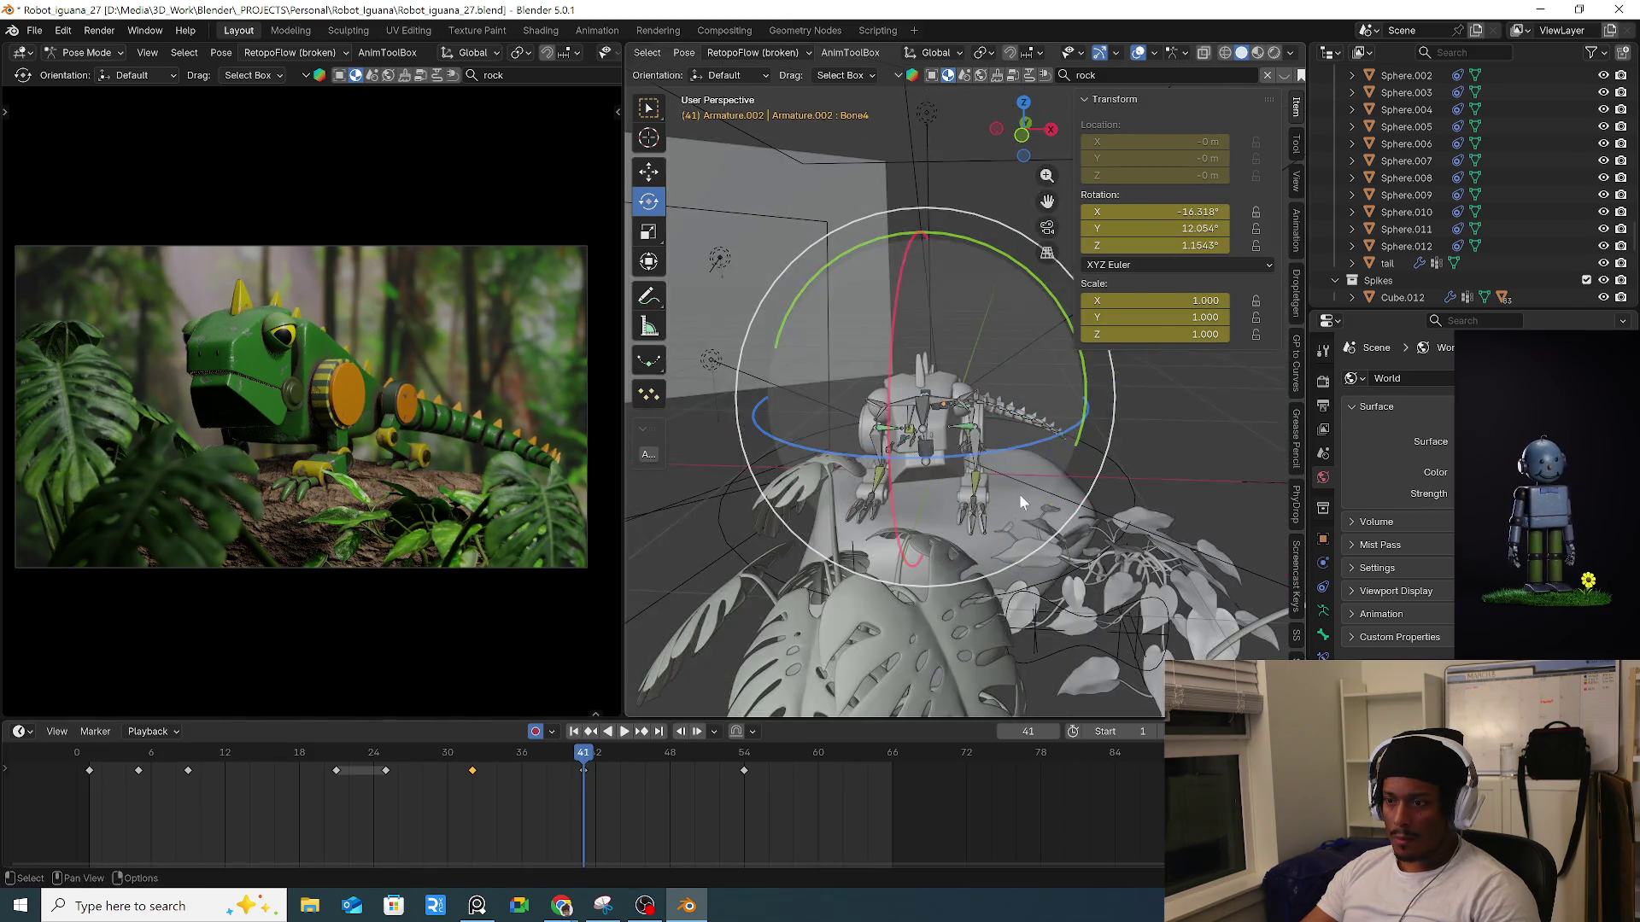
pyautogui.press('Tab')
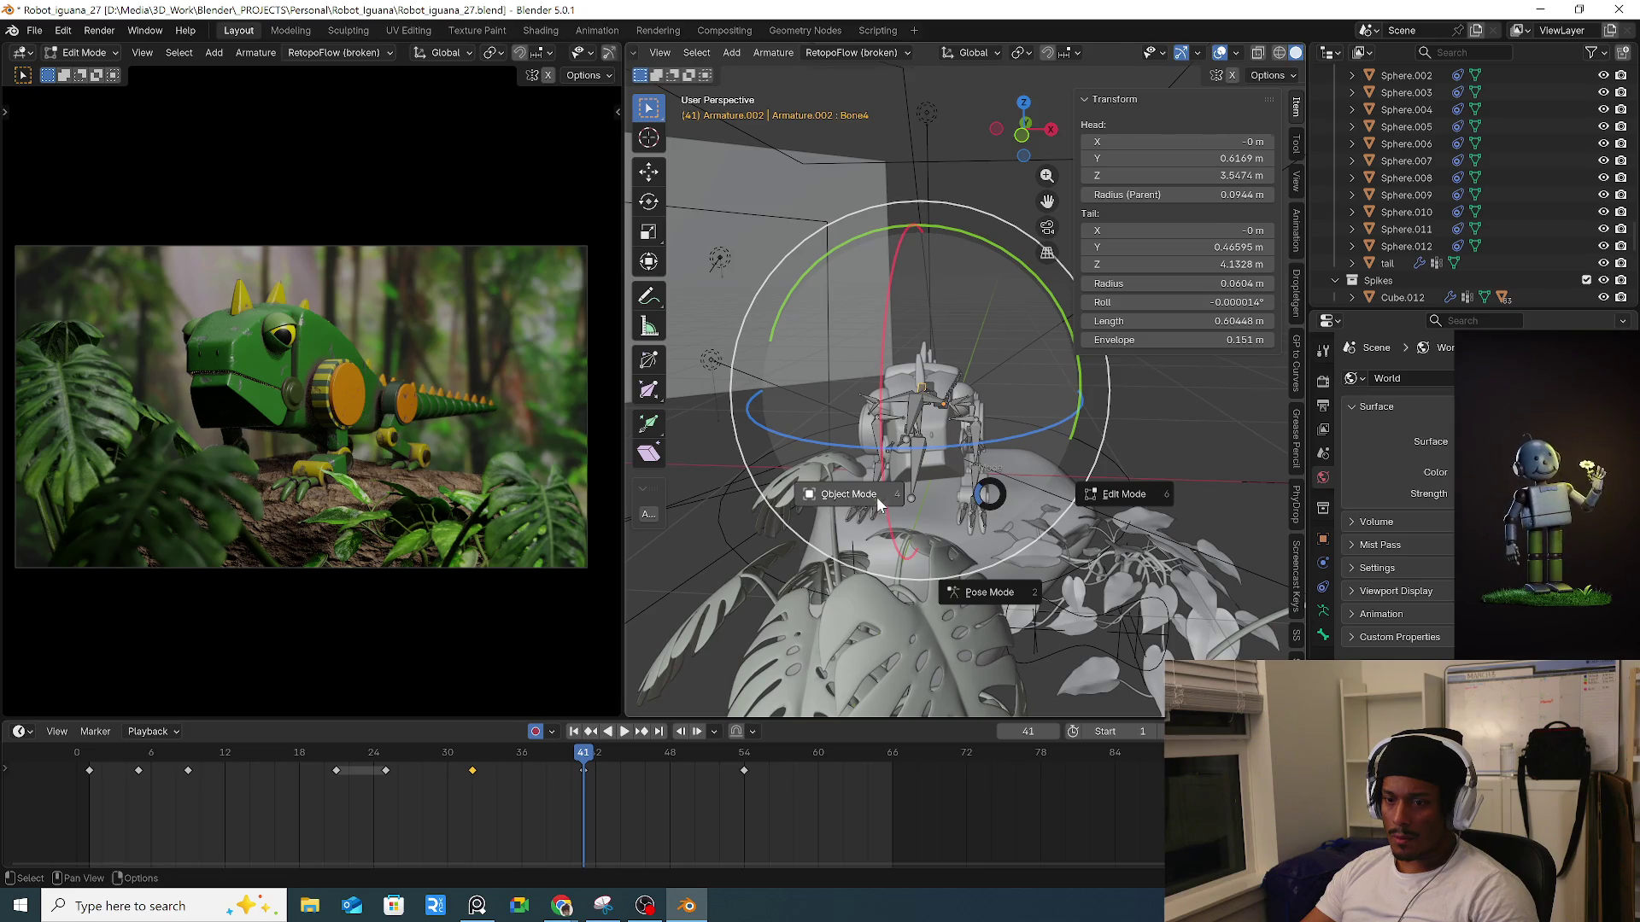
# Switch to Object Mode and select the Eye_MoveALL_Ctrl control beside the plant.
pyautogui.click(877, 497)
pyautogui.moveTo(1003, 498)
pyautogui.mouseDown(button='middle')
pyautogui.moveTo(1060, 510)
pyautogui.moveTo(1007, 552)
pyautogui.moveTo(1022, 549)
pyautogui.moveTo(916, 521)
pyautogui.moveTo(857, 574)
pyautogui.moveTo(692, 566)
pyautogui.mouseUp(button='middle')
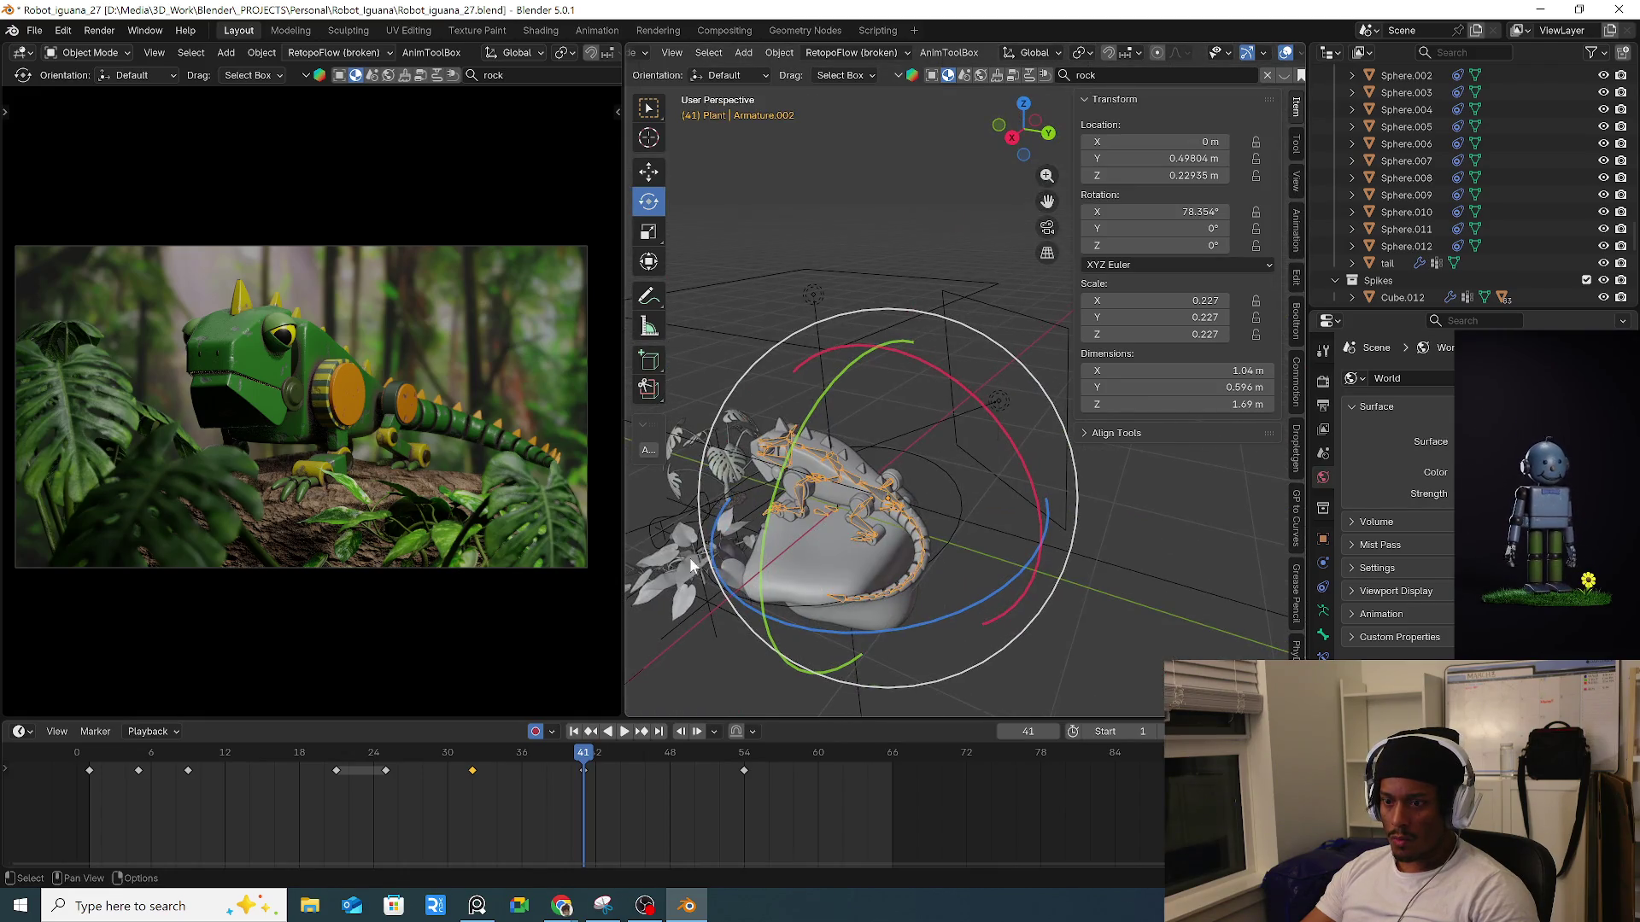
pyautogui.click(648, 536)
pyautogui.moveTo(571, 766)
pyautogui.mouseDown()
pyautogui.moveTo(587, 766)
pyautogui.moveTo(337, 766)
pyautogui.moveTo(359, 766)
pyautogui.mouseUp()
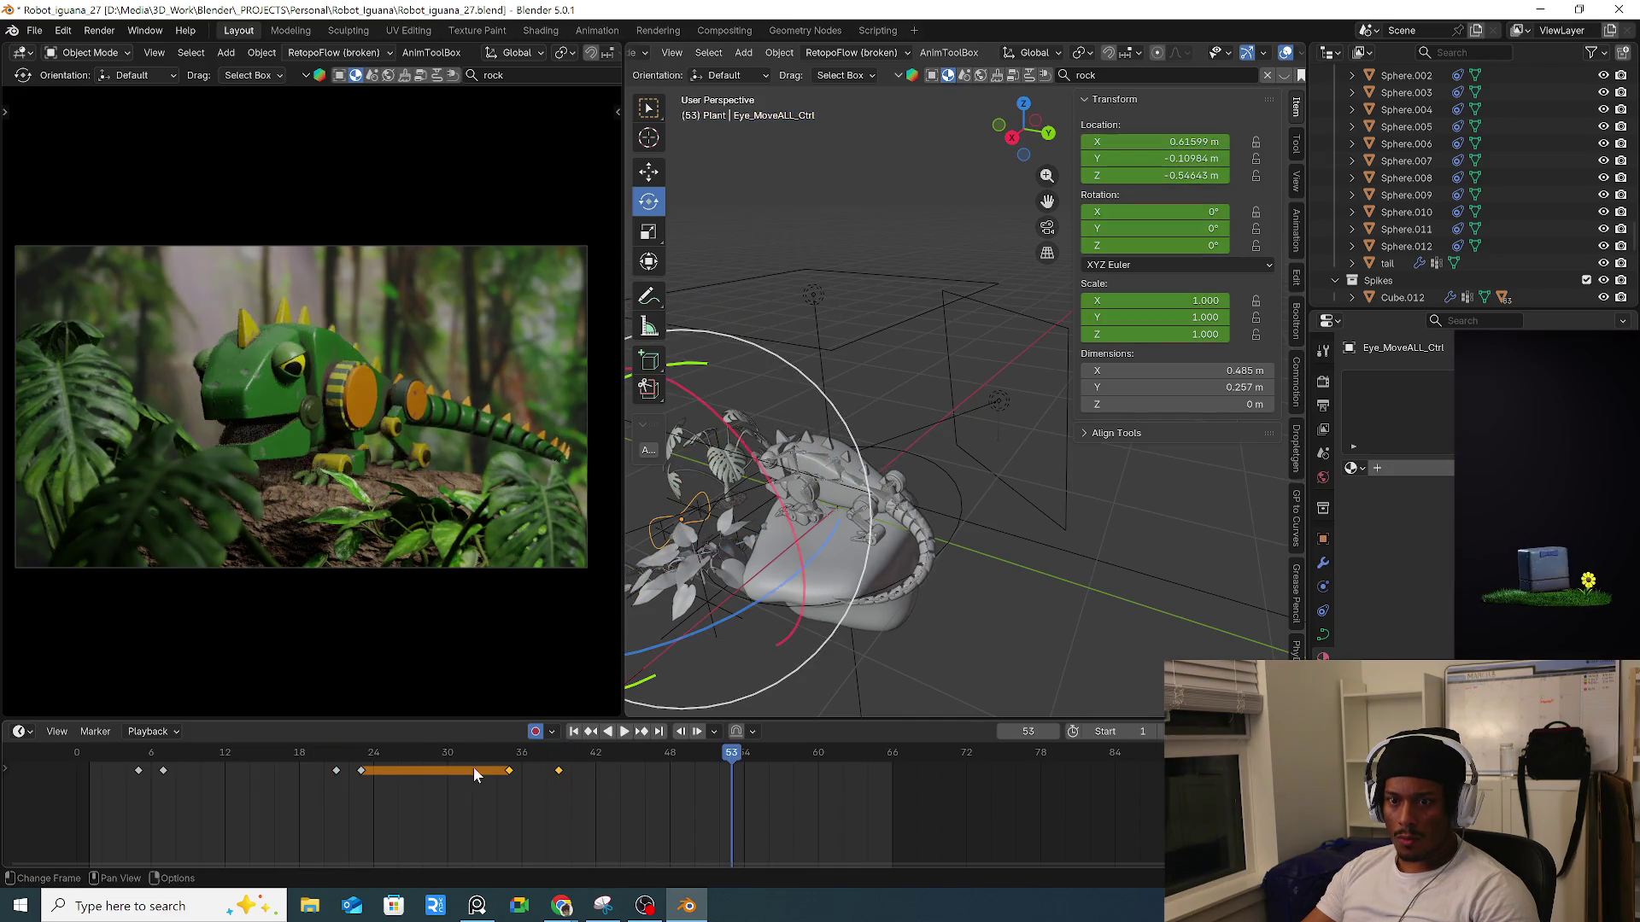
pyautogui.press('Escape')
# Shift the control's keys two frames later and move its last key to frame 46.
pyautogui.press('g')
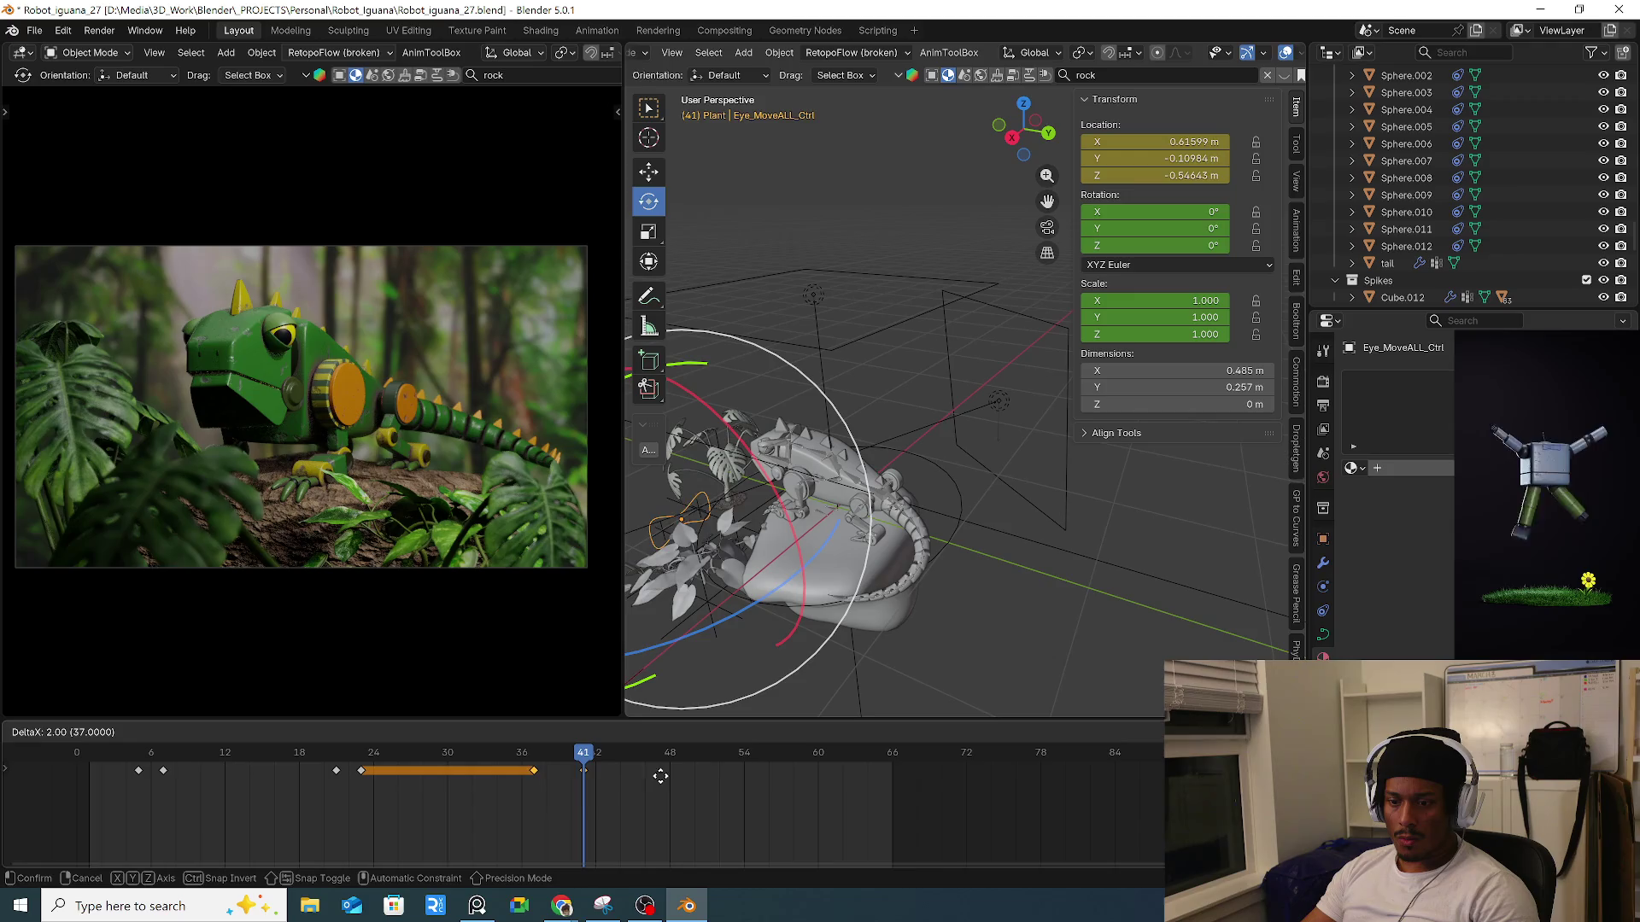
pyautogui.click(675, 781)
pyautogui.press('b')
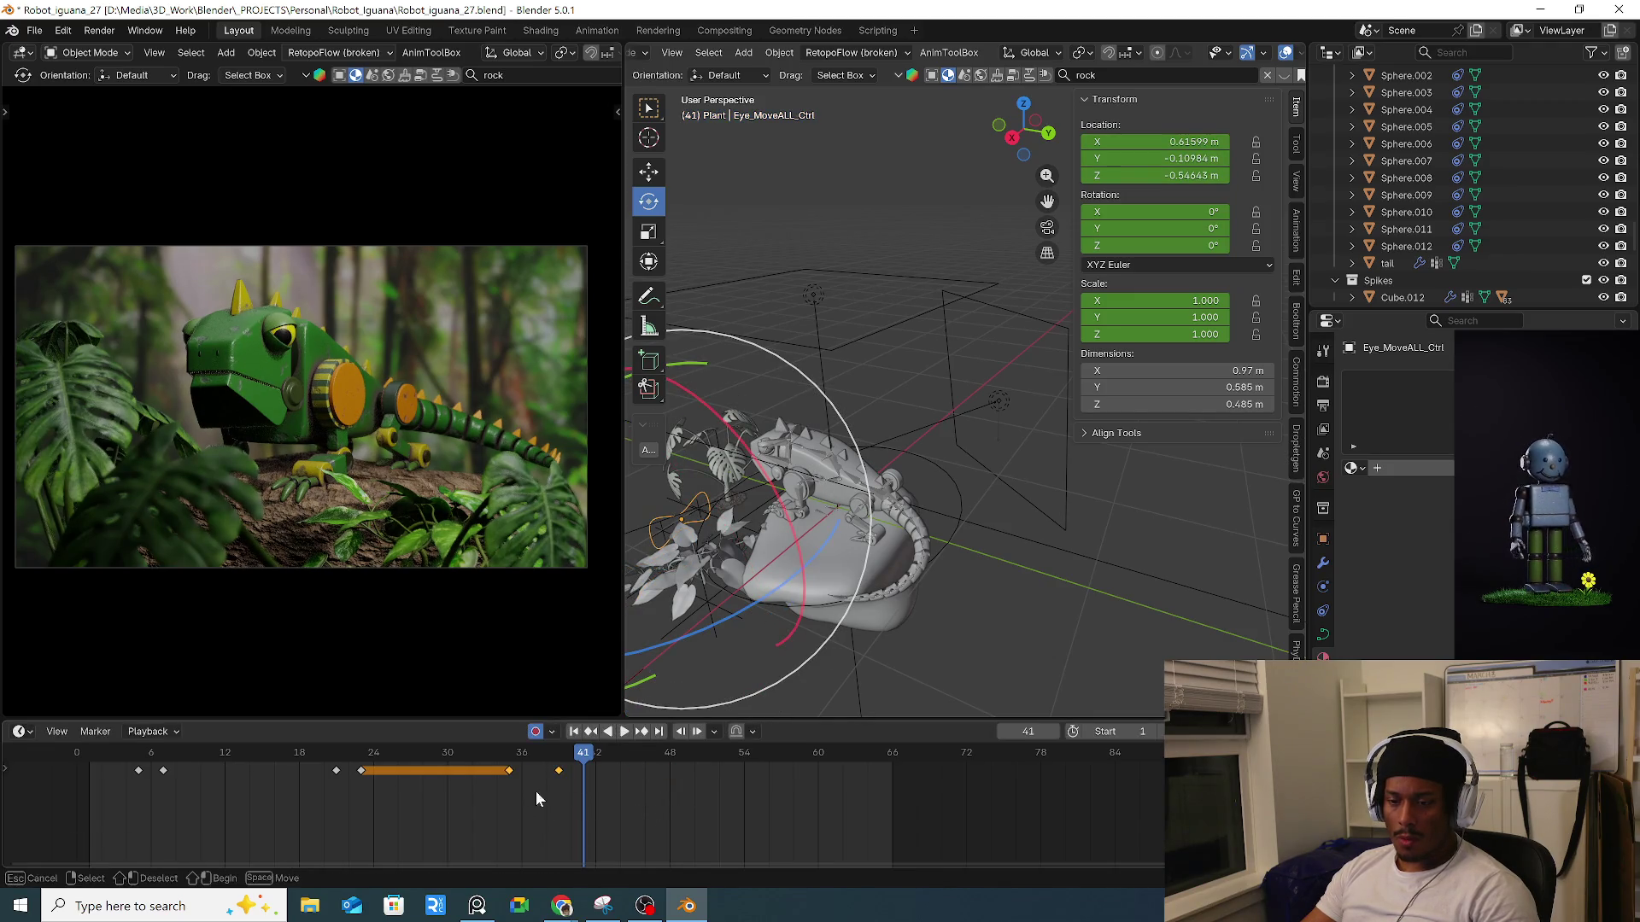
pyautogui.moveTo(533, 793); pyautogui.dragTo(565, 772)
pyautogui.press('g')
pyautogui.click(494, 751)
# Review the tug in playback and push the last key out to frame 55.
pyautogui.press('space')
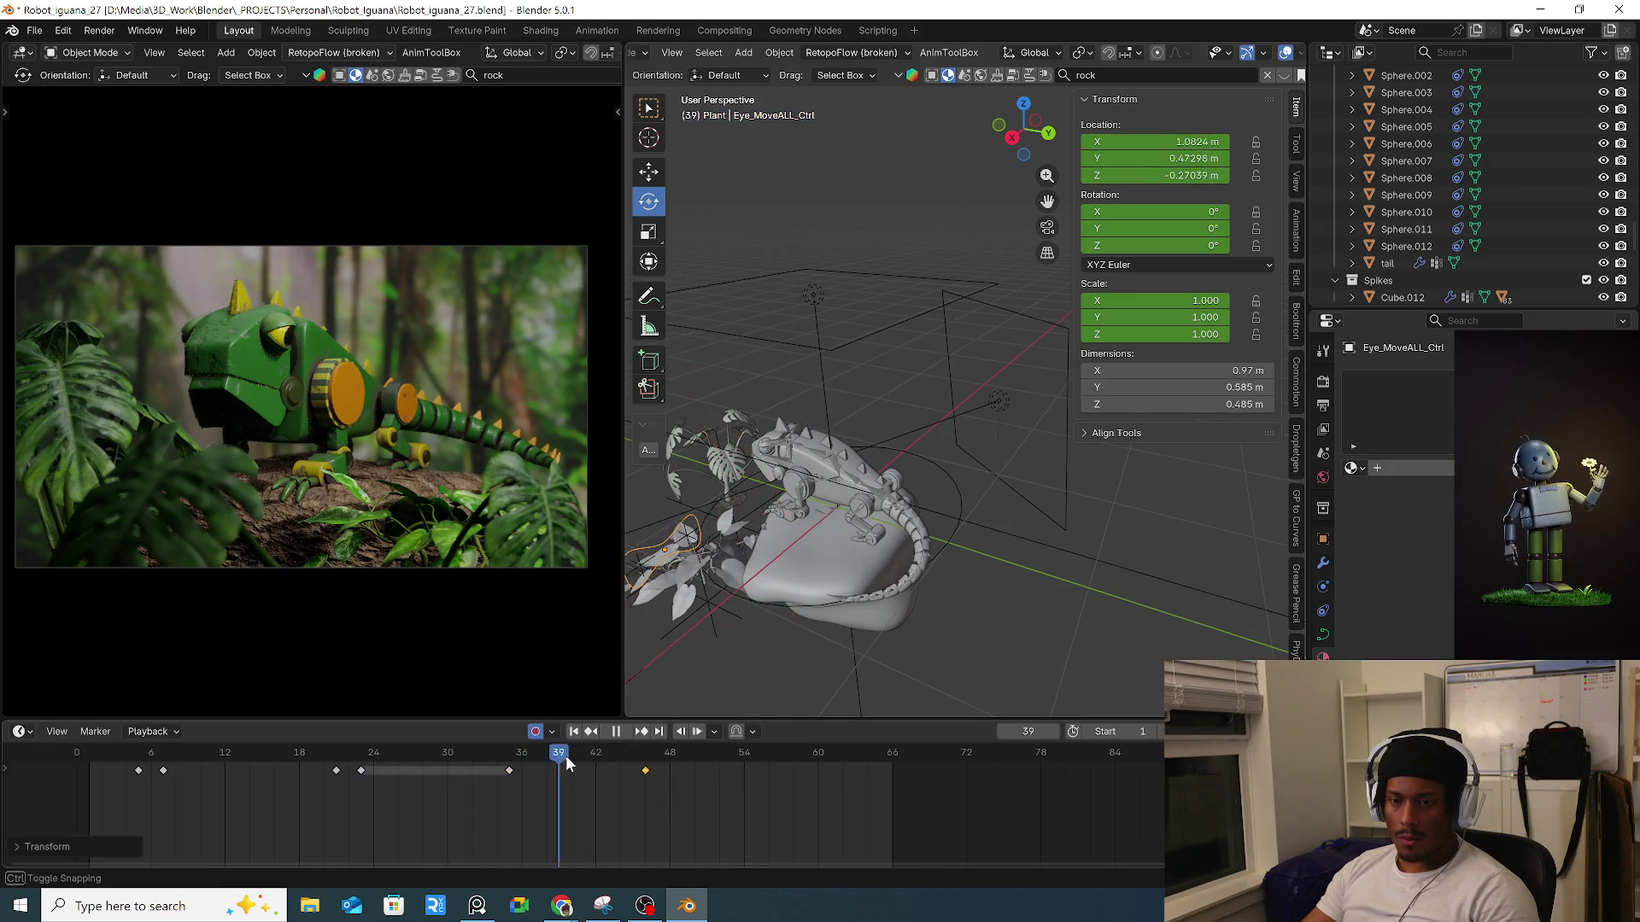
pyautogui.click(408, 772)
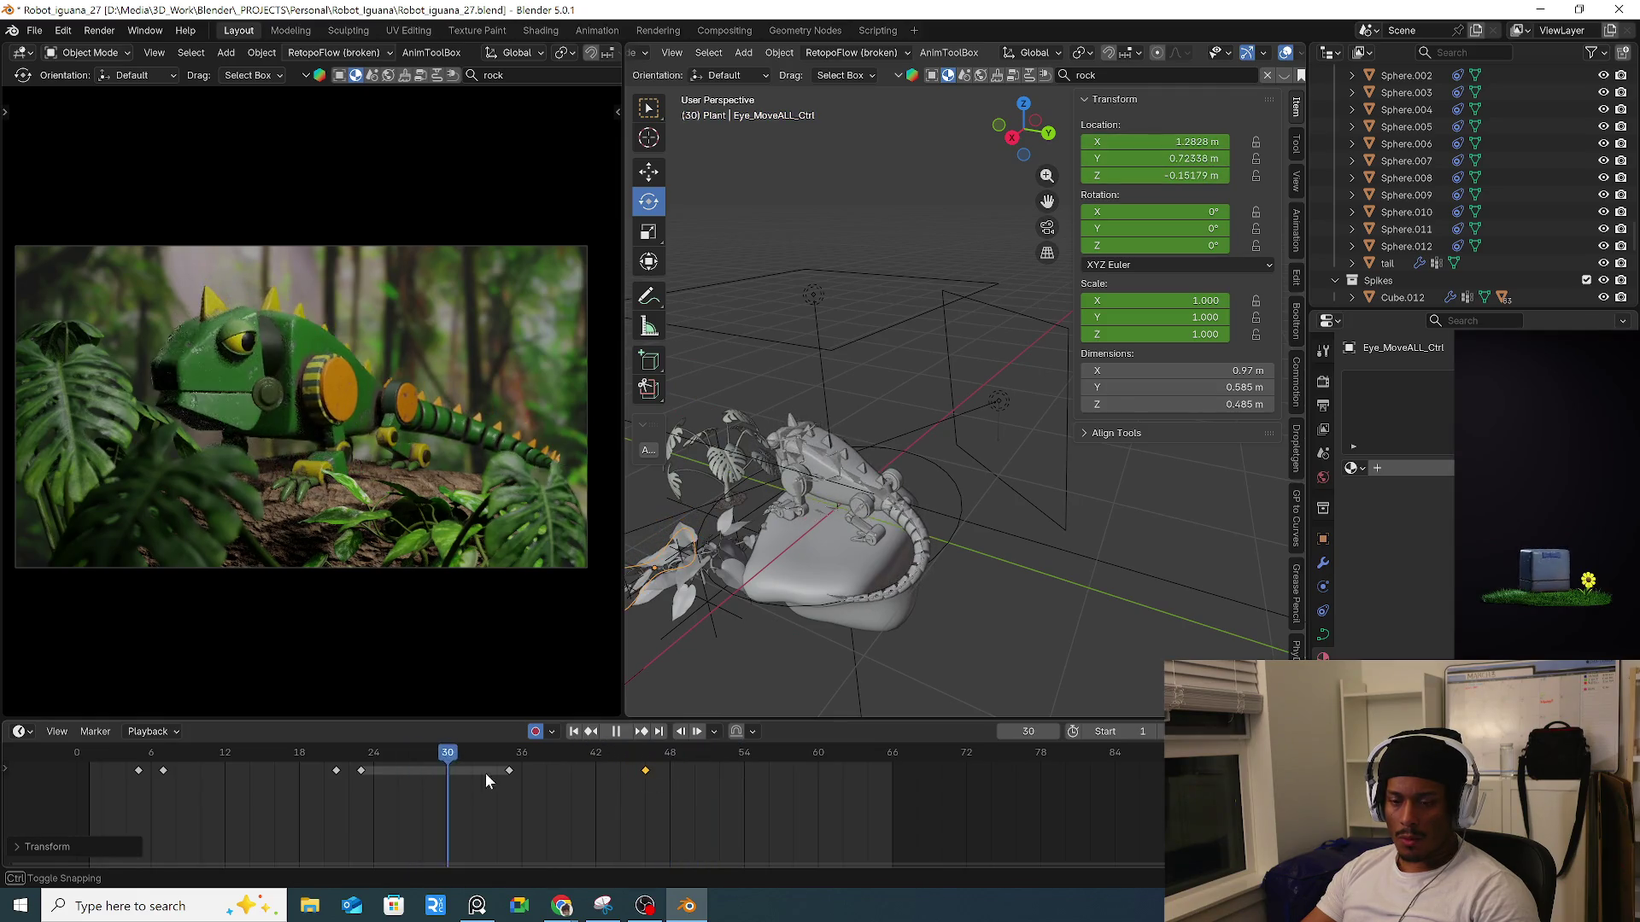
pyautogui.click(111, 757)
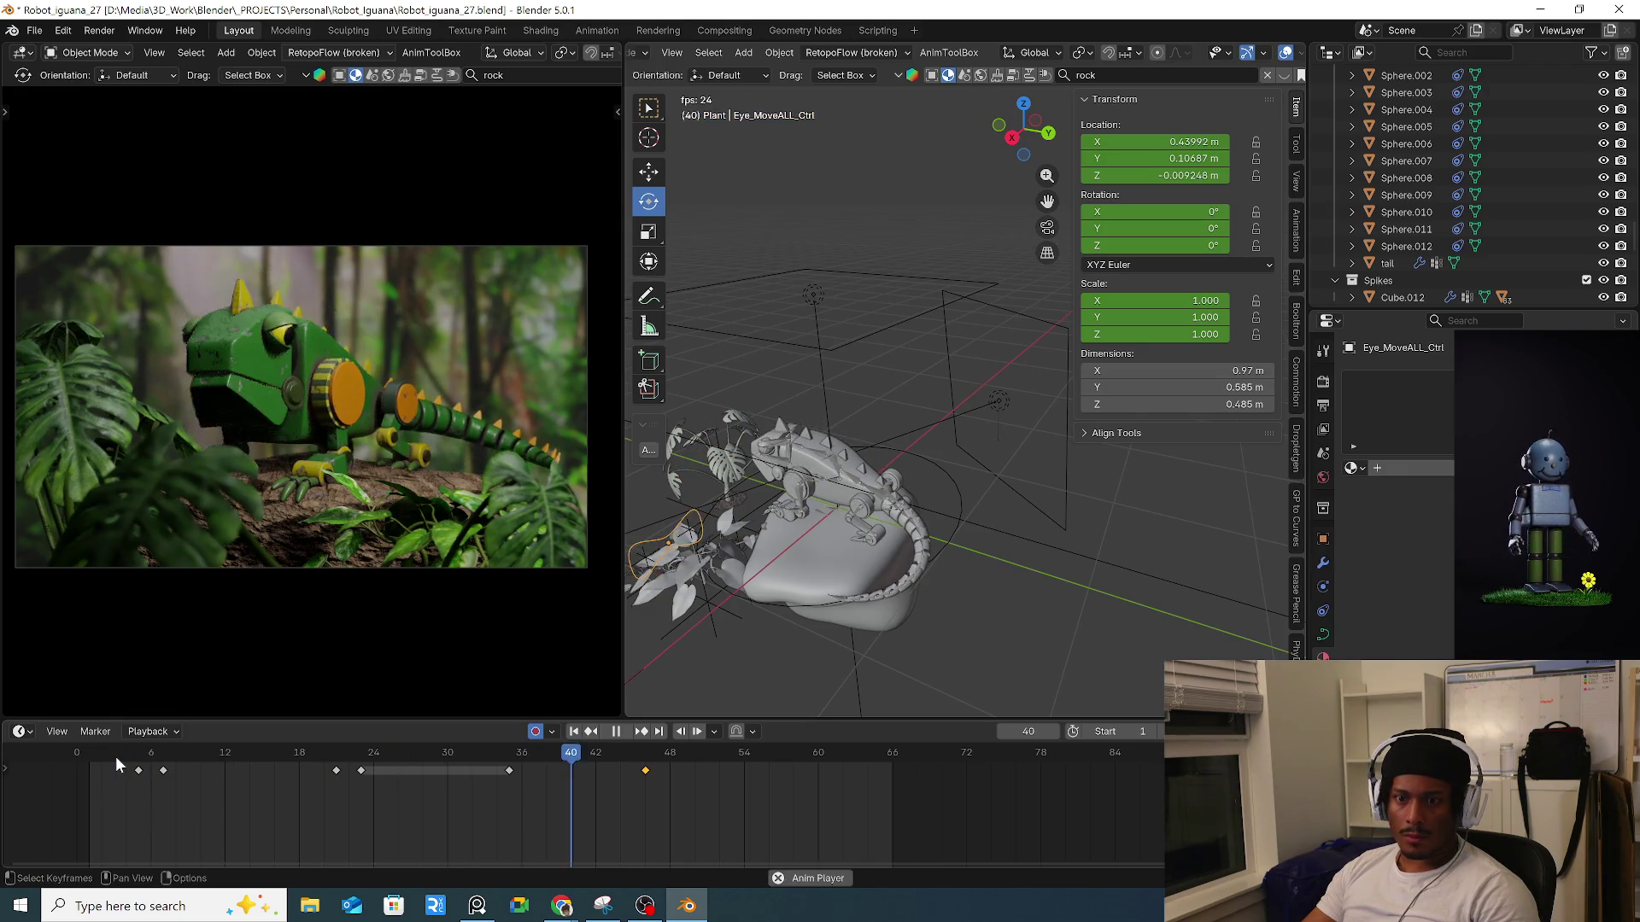
pyautogui.click(496, 765)
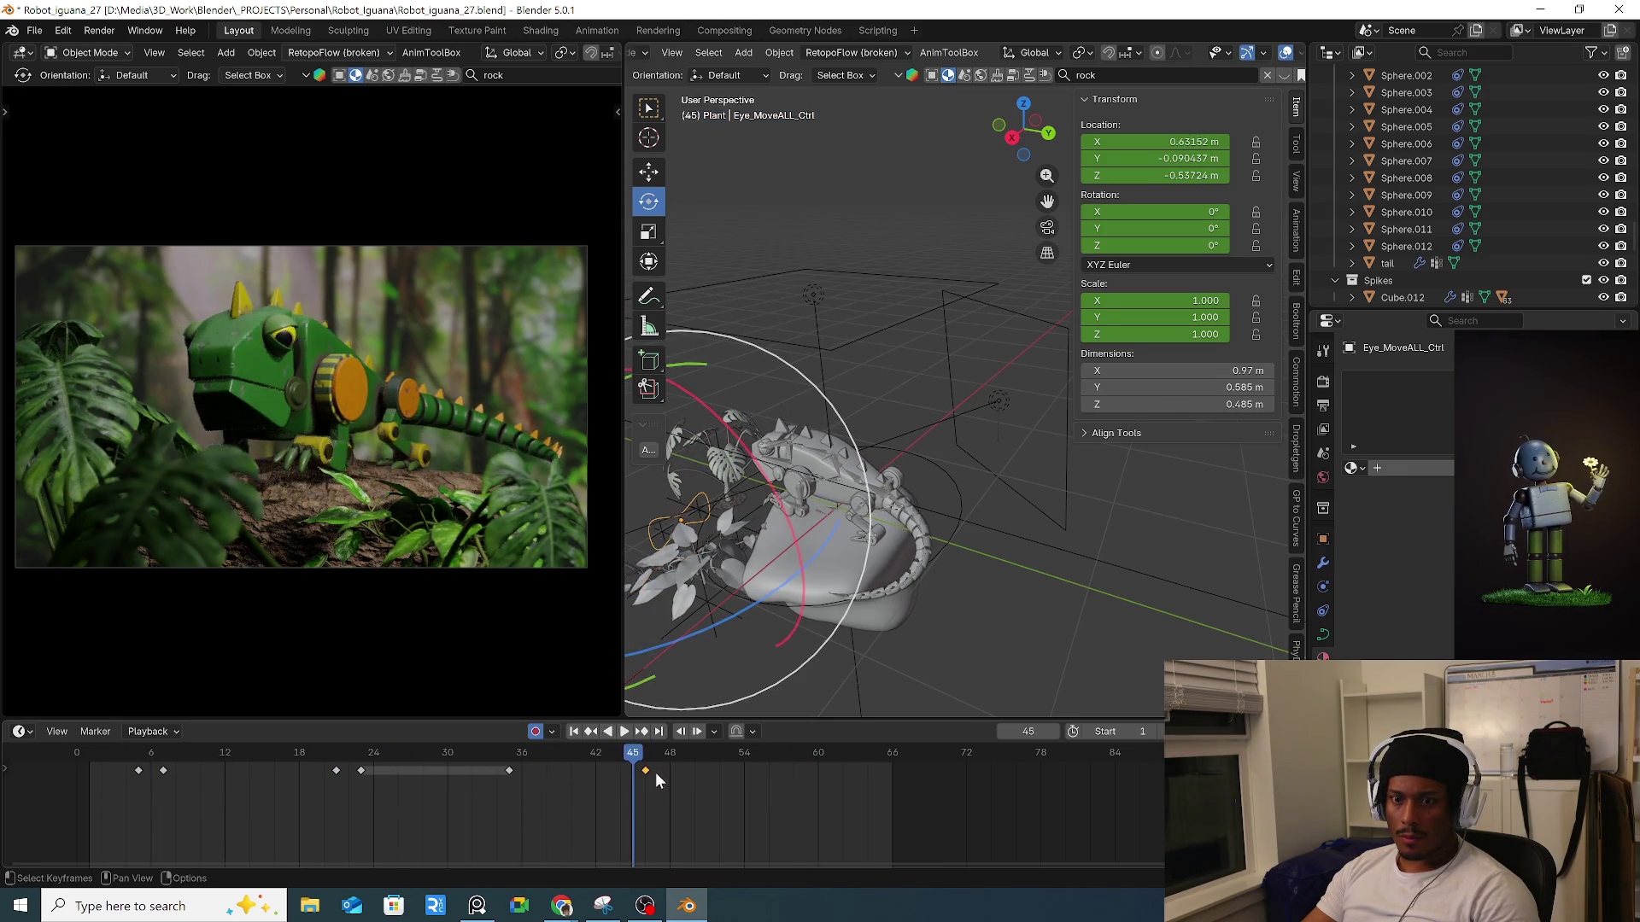
pyautogui.moveTo(649, 767); pyautogui.dragTo(760, 771)
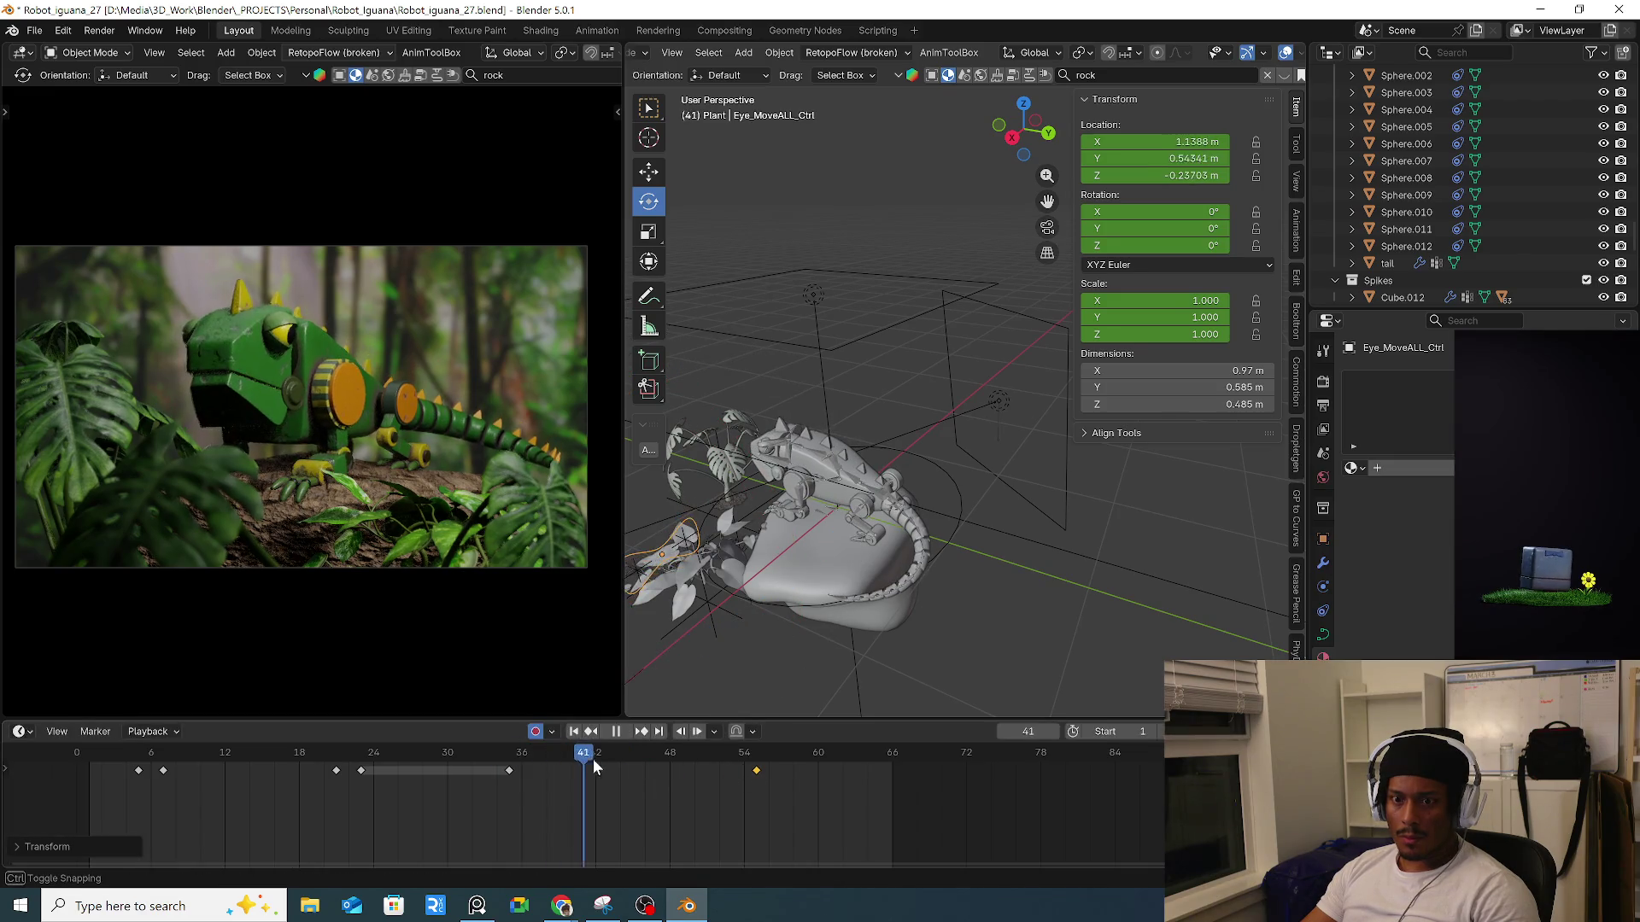
pyautogui.click(530, 773)
pyautogui.press('space')
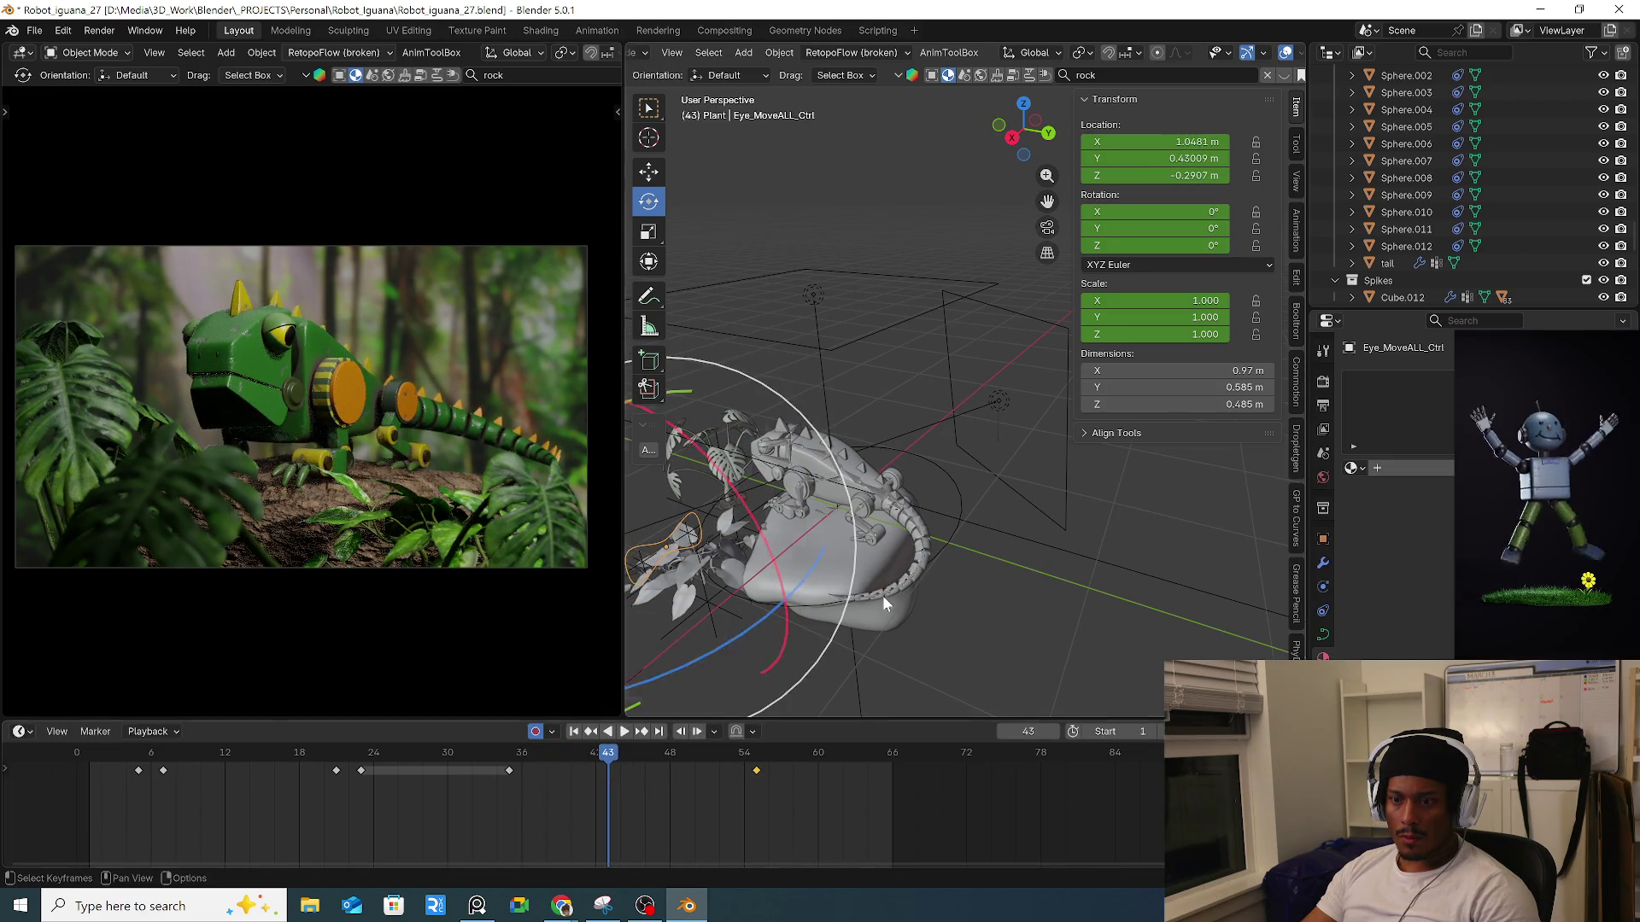
# Move the control to a pulled position at frame 43 and key the held pose at frame 46.
pyautogui.press('g')
pyautogui.click(871, 566)
pyautogui.moveTo(527, 760)
pyautogui.mouseDown()
pyautogui.moveTo(689, 756)
pyautogui.moveTo(645, 755)
pyautogui.mouseUp()
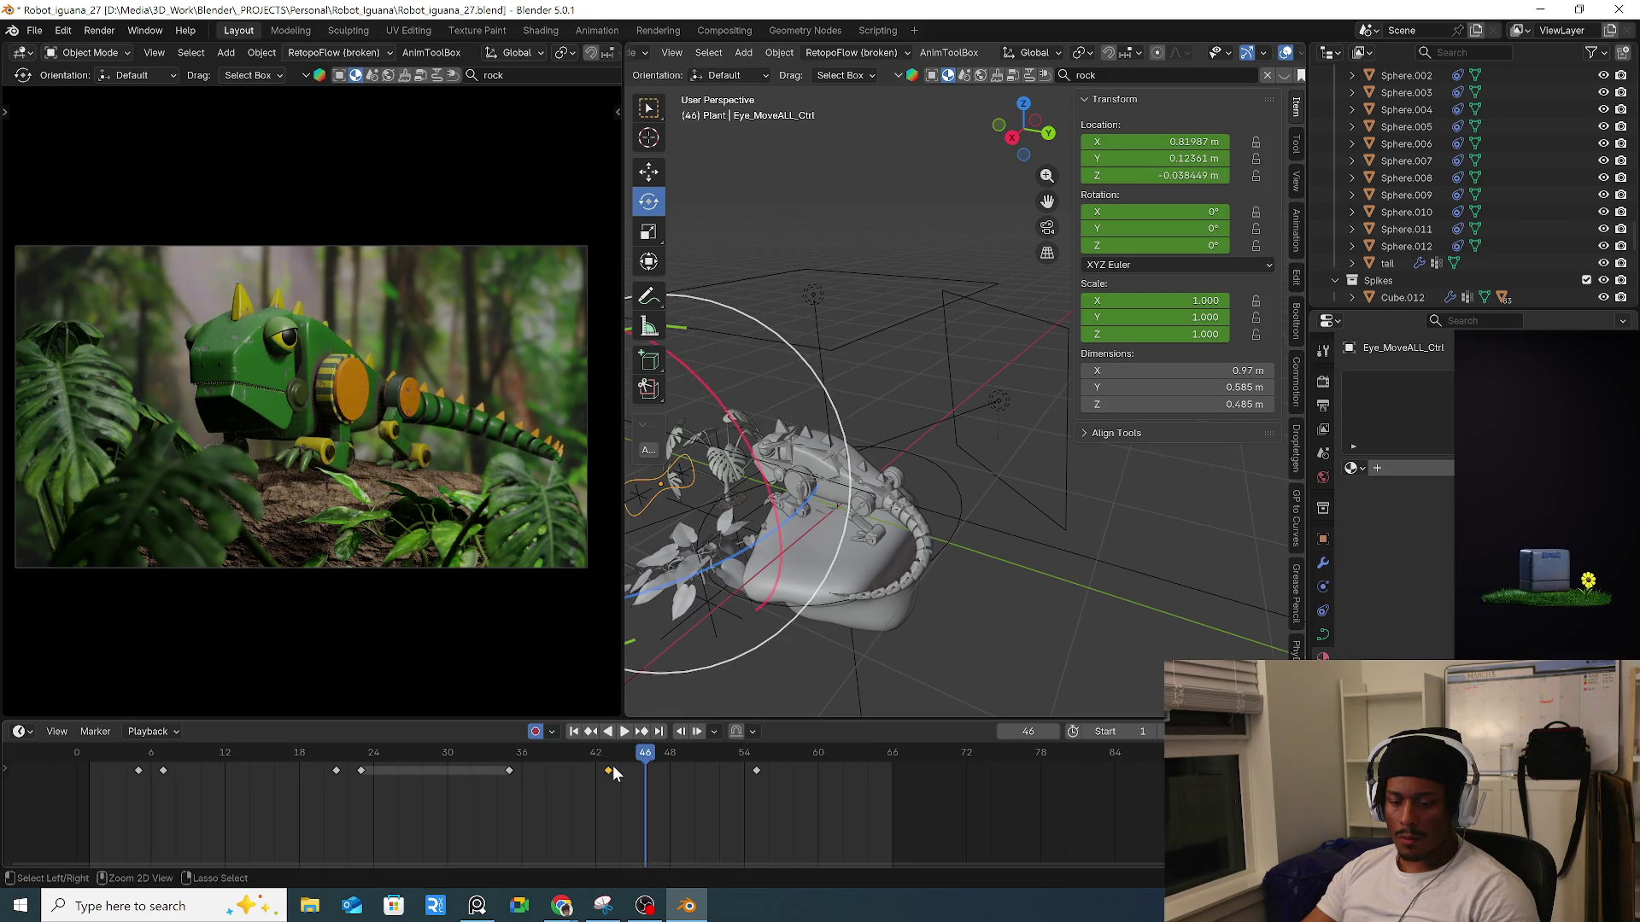
pyautogui.press('i')
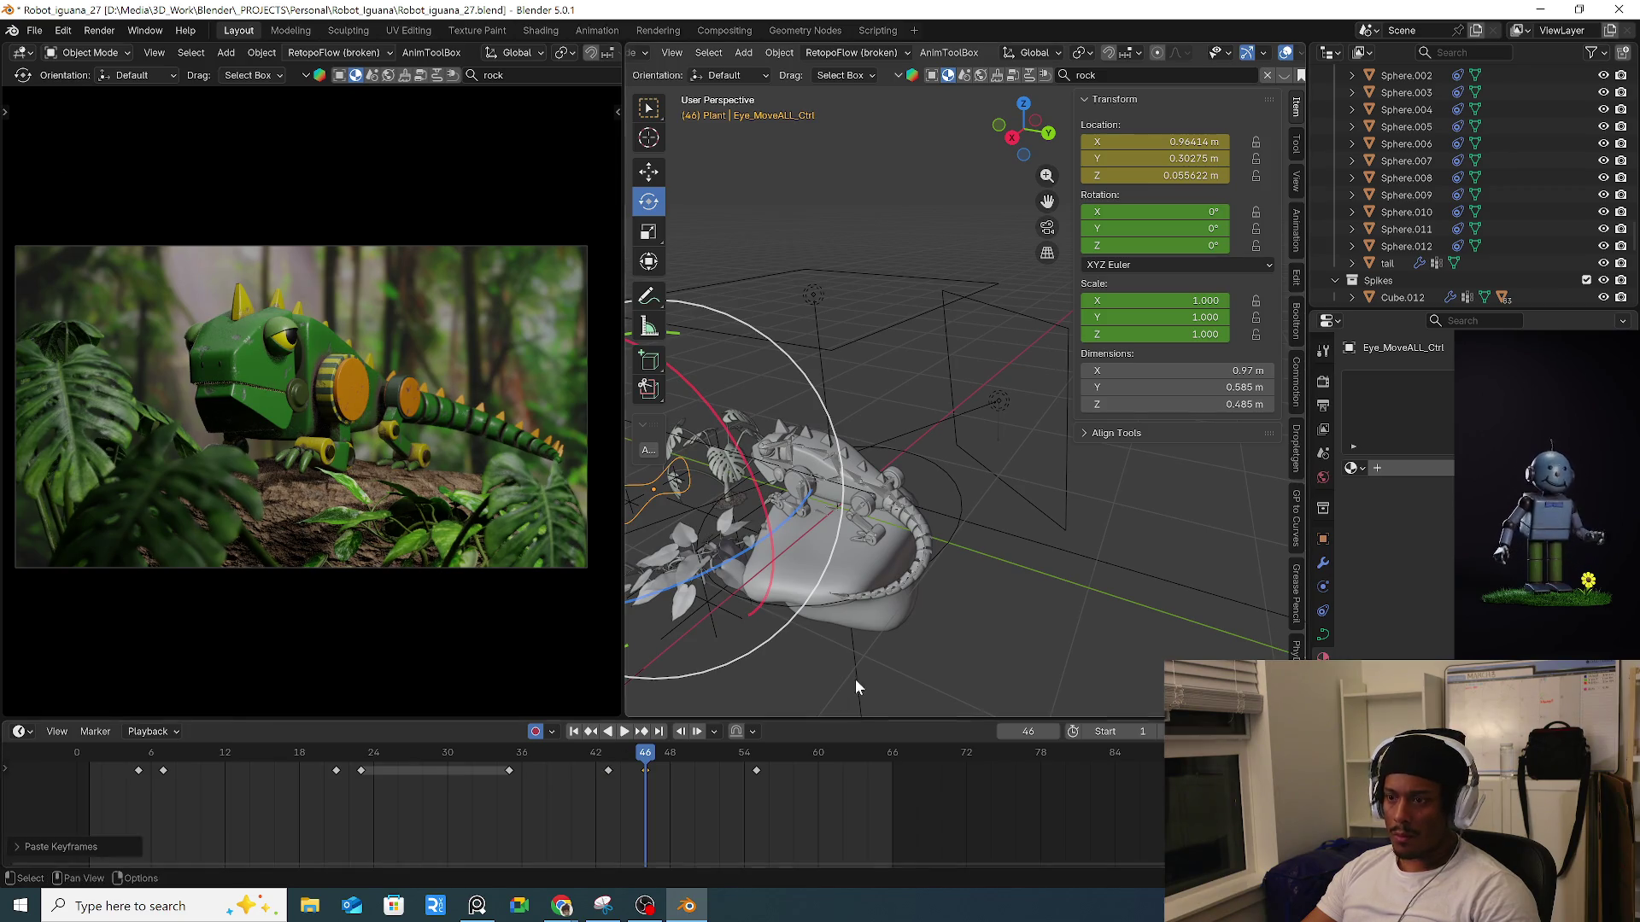
pyautogui.press('i')
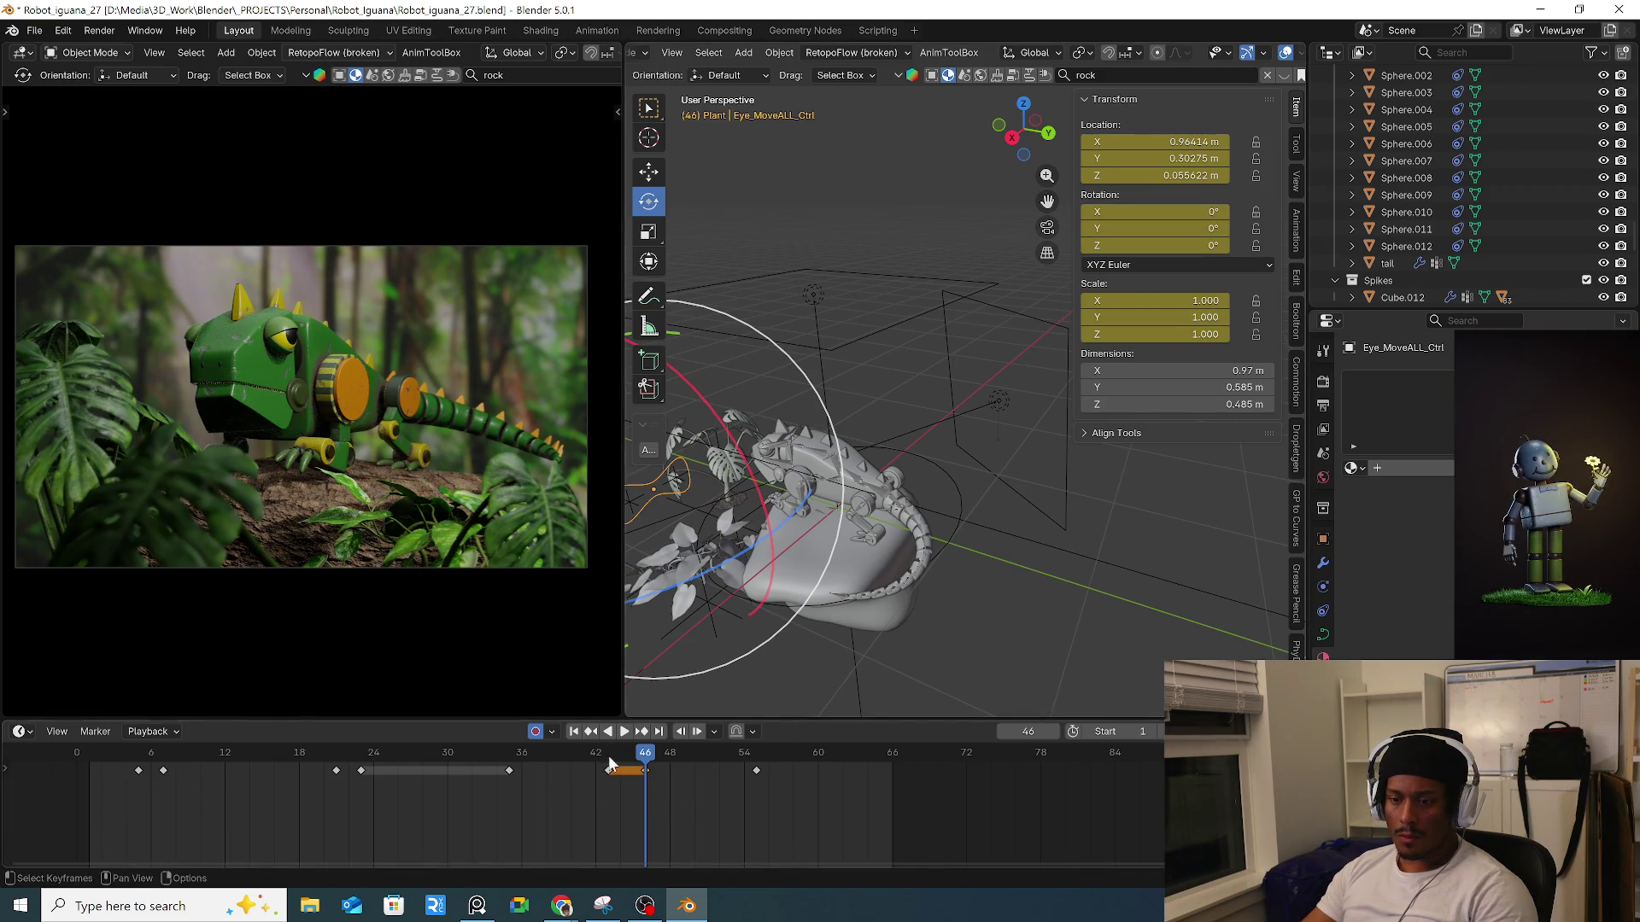
pyautogui.press('space')
# Stop playback, frame the control and plant, and reselect the iguana's armature.
pyautogui.moveTo(662, 767); pyautogui.dragTo(500, 772)
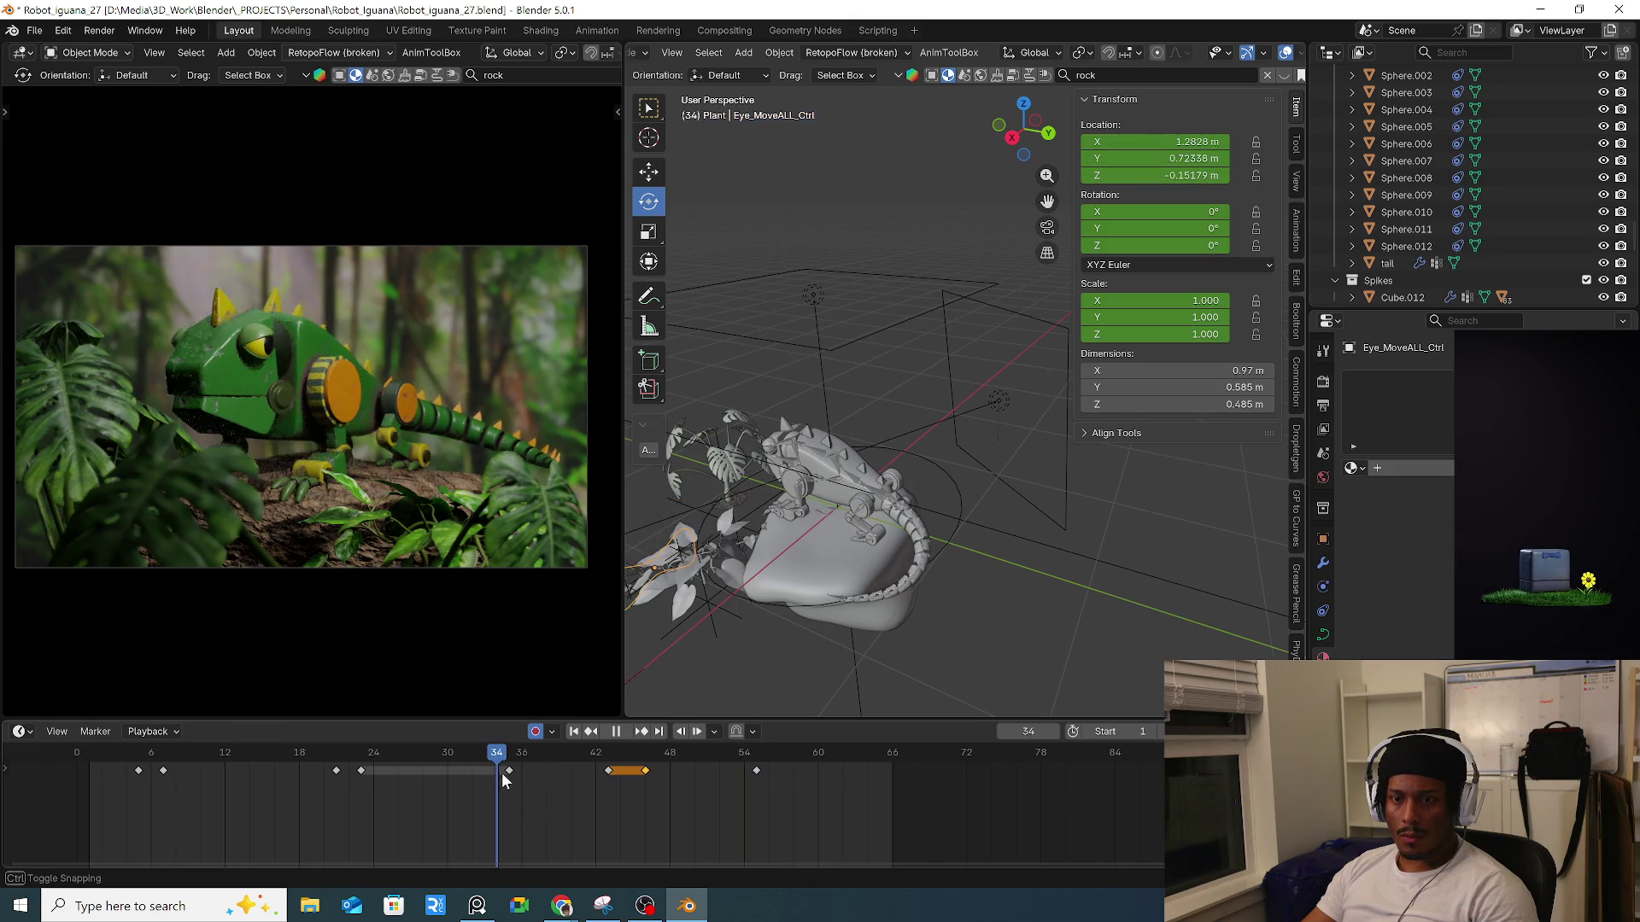
pyautogui.press('space')
pyautogui.press('KP_Decimal')
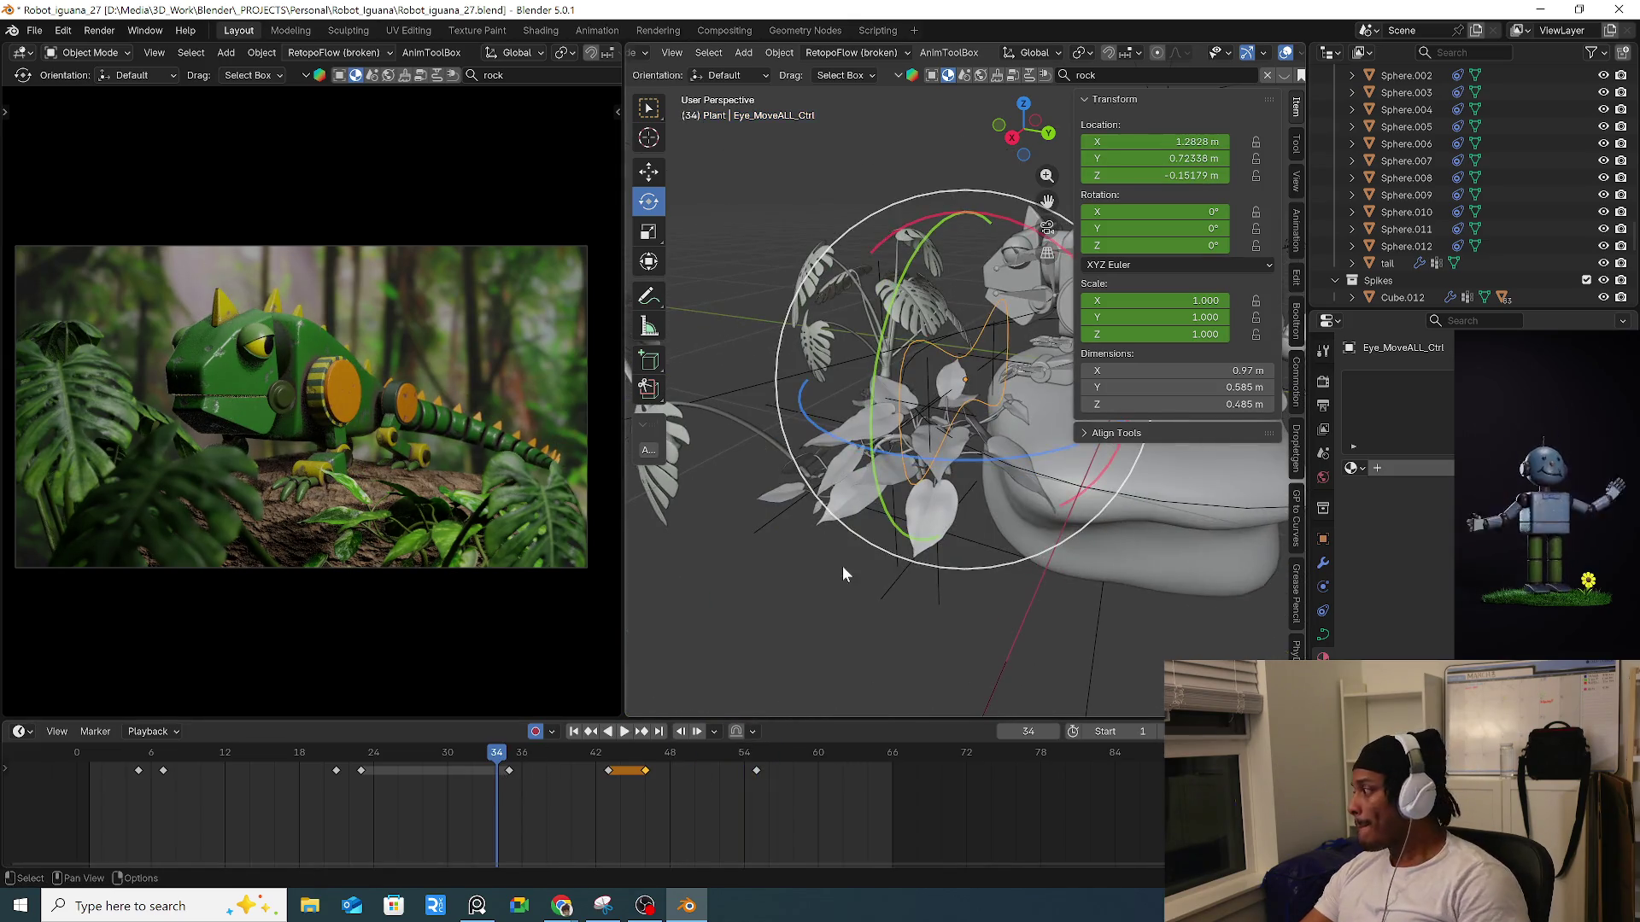
pyautogui.scroll(5, 925, 341)
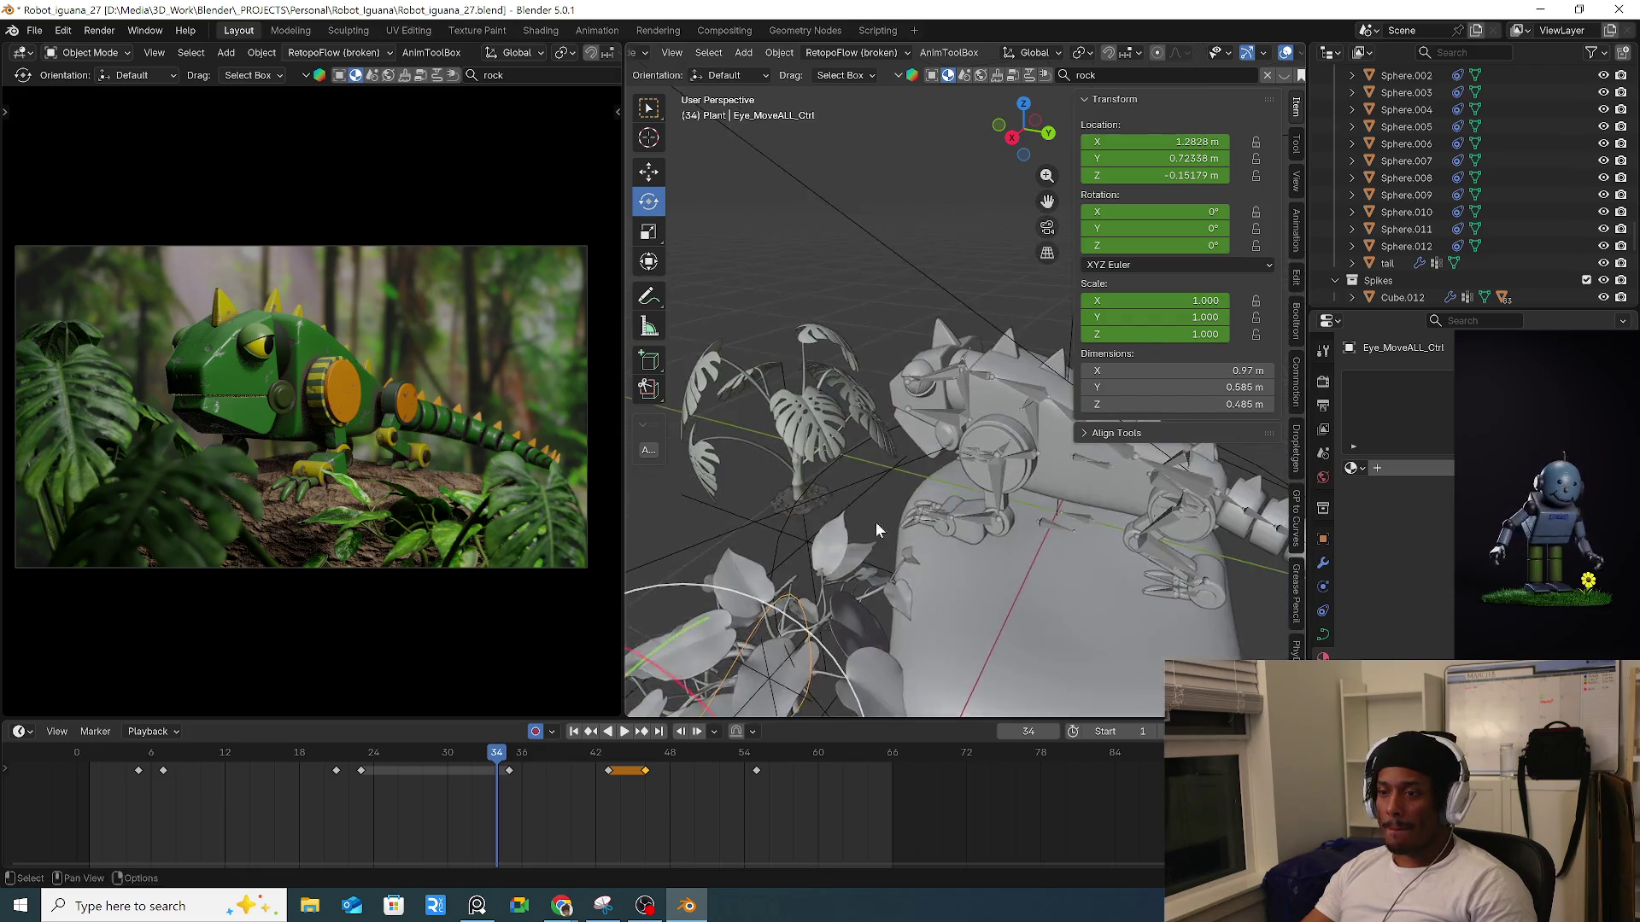
pyautogui.scroll(-4, 873, 527)
pyautogui.click(786, 369)
pyautogui.hotkey('ctrl', 'Tab')
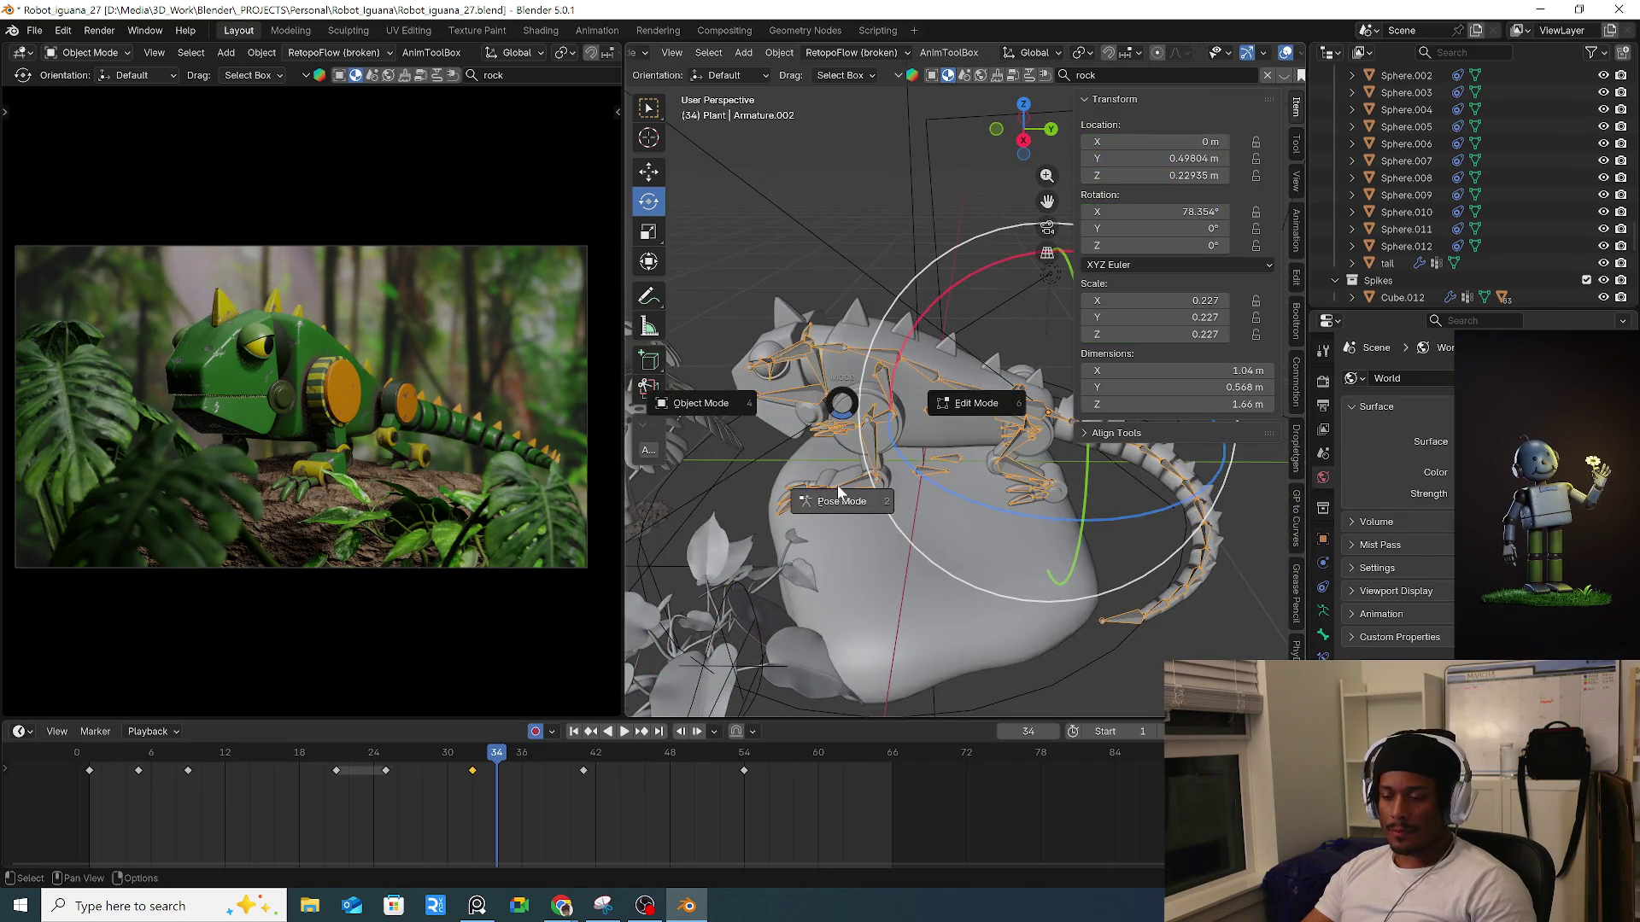
# Enter Pose Mode, select the left eyelid bones, and keep Median Point as the pivot.
pyautogui.click(758, 366)
pyautogui.click(774, 380)
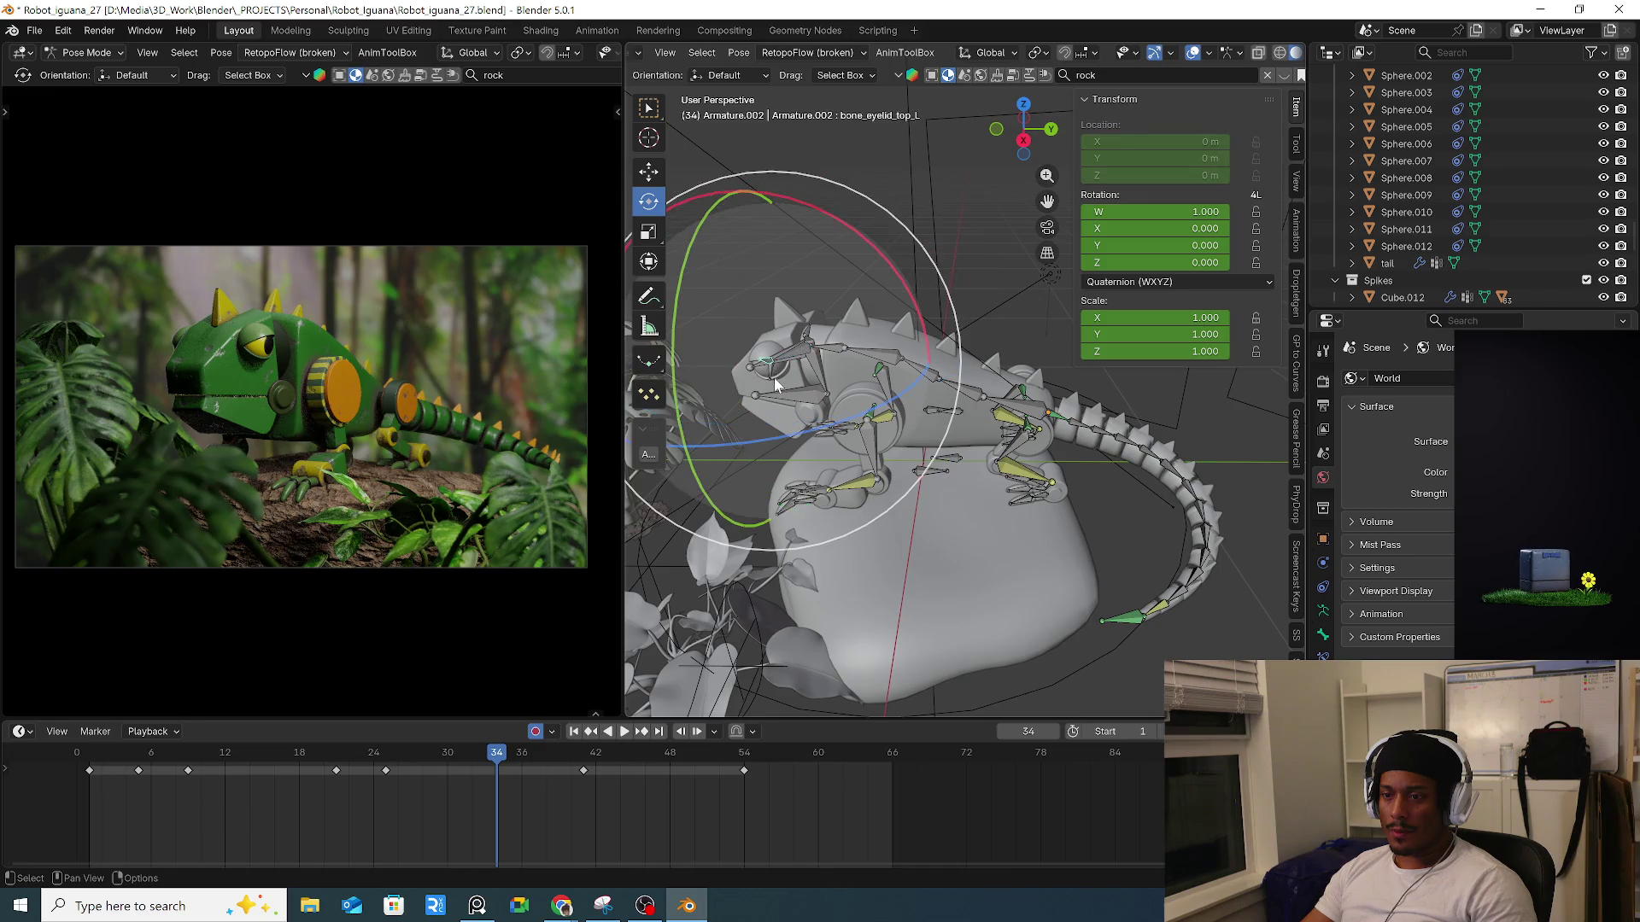
pyautogui.click(770, 384)
pyautogui.press('KP_Decimal')
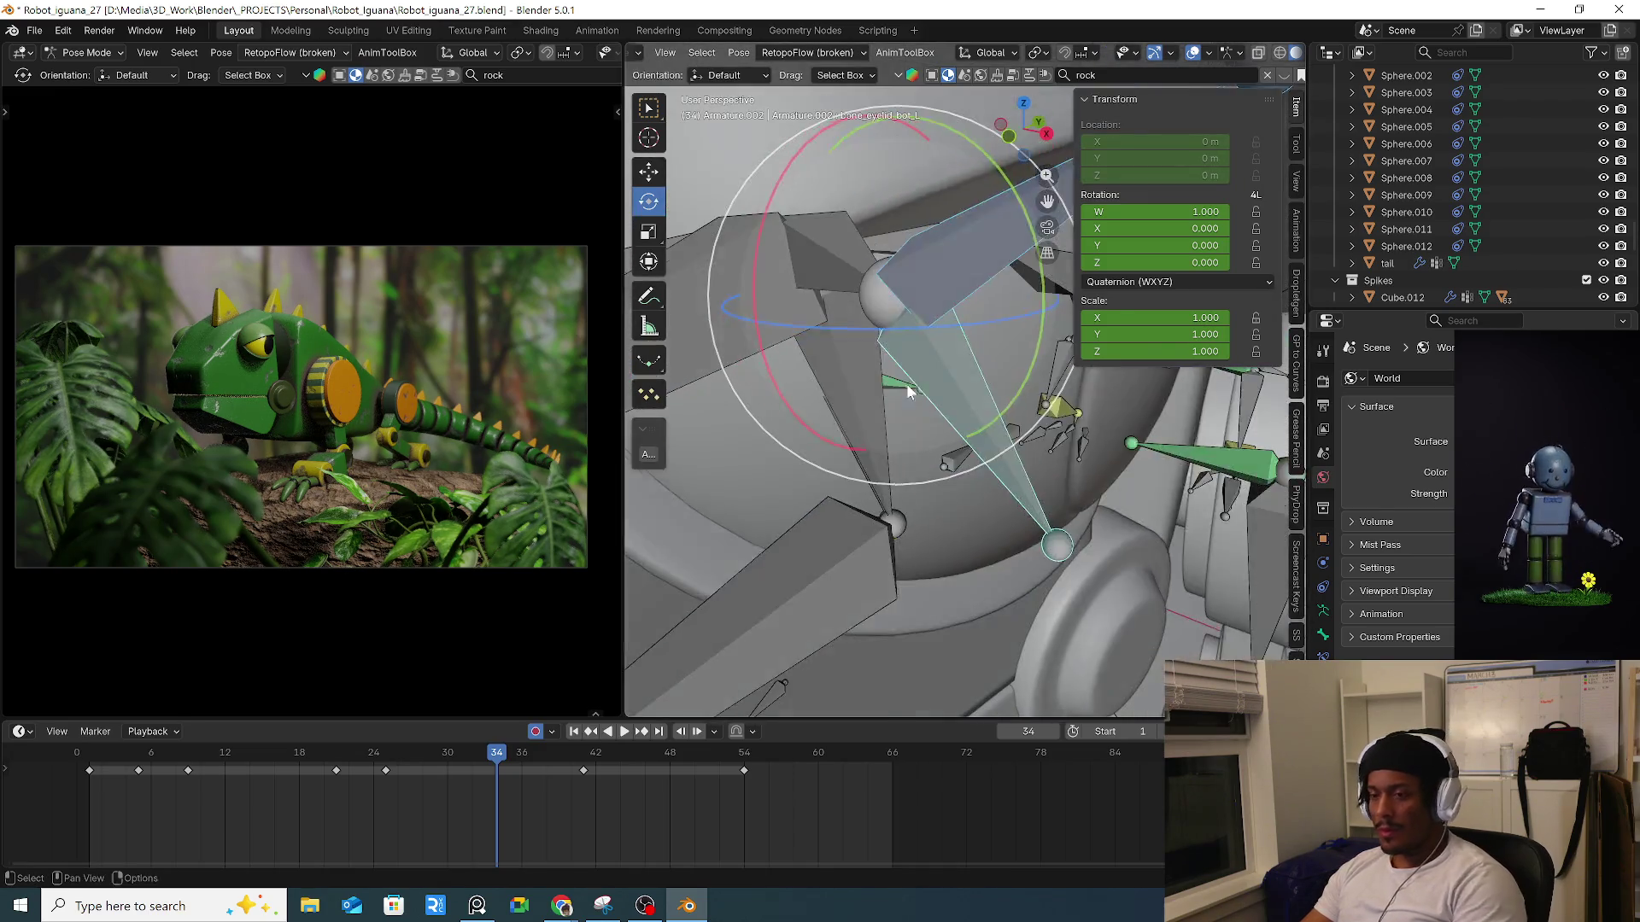
pyautogui.click(1044, 54)
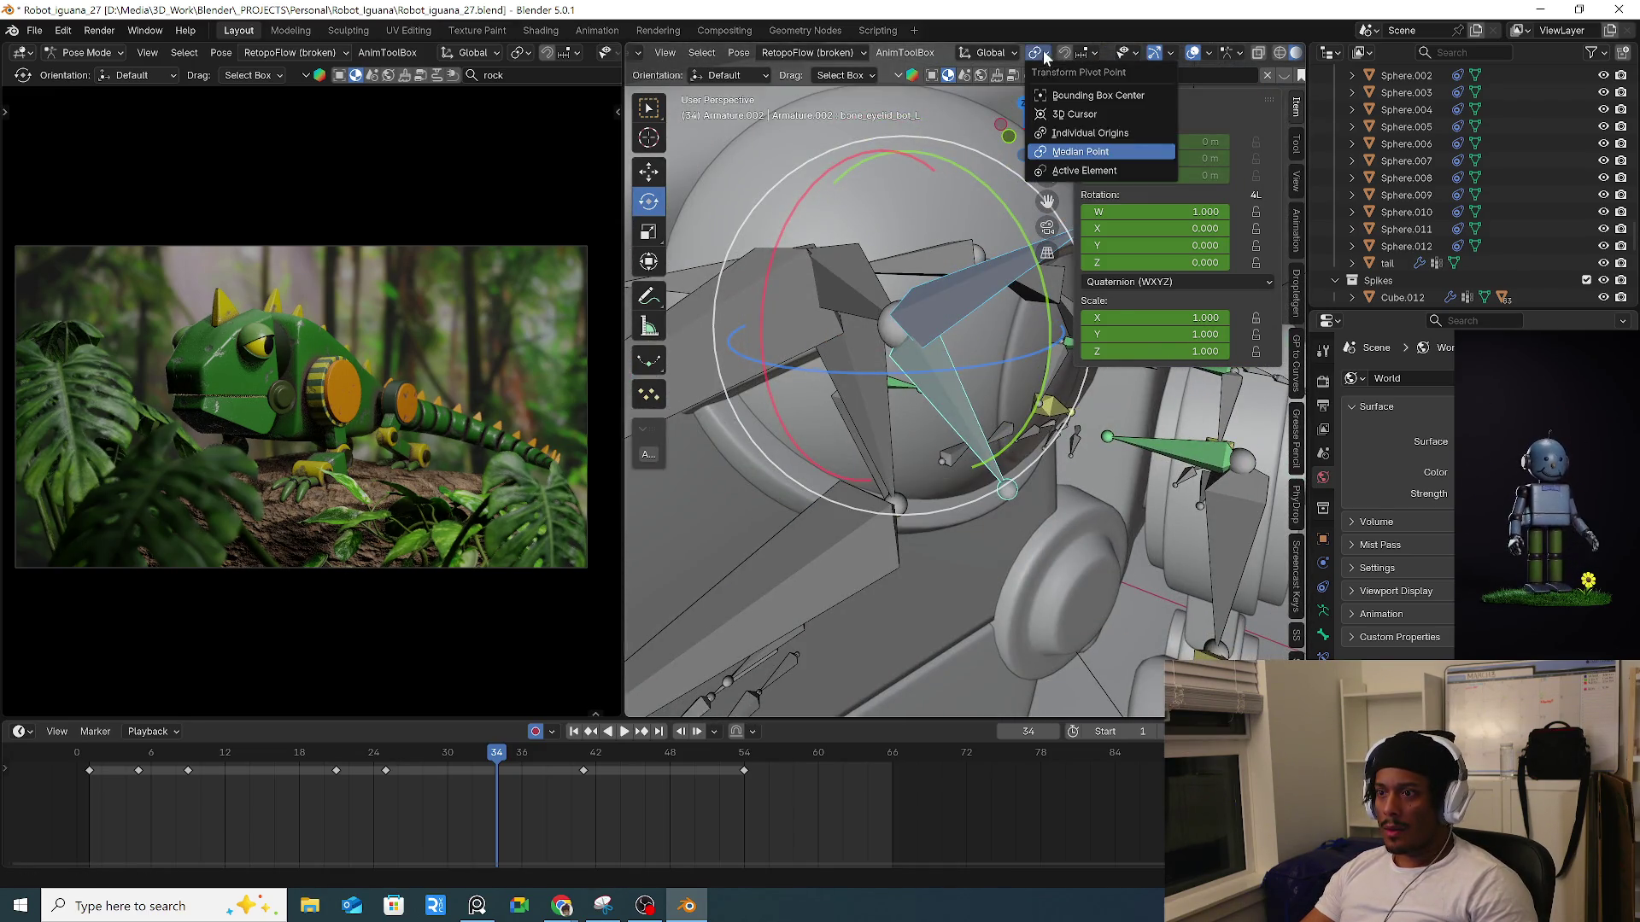
pyautogui.click(1093, 152)
pyautogui.moveTo(956, 241); pyautogui.dragTo(958, 221)
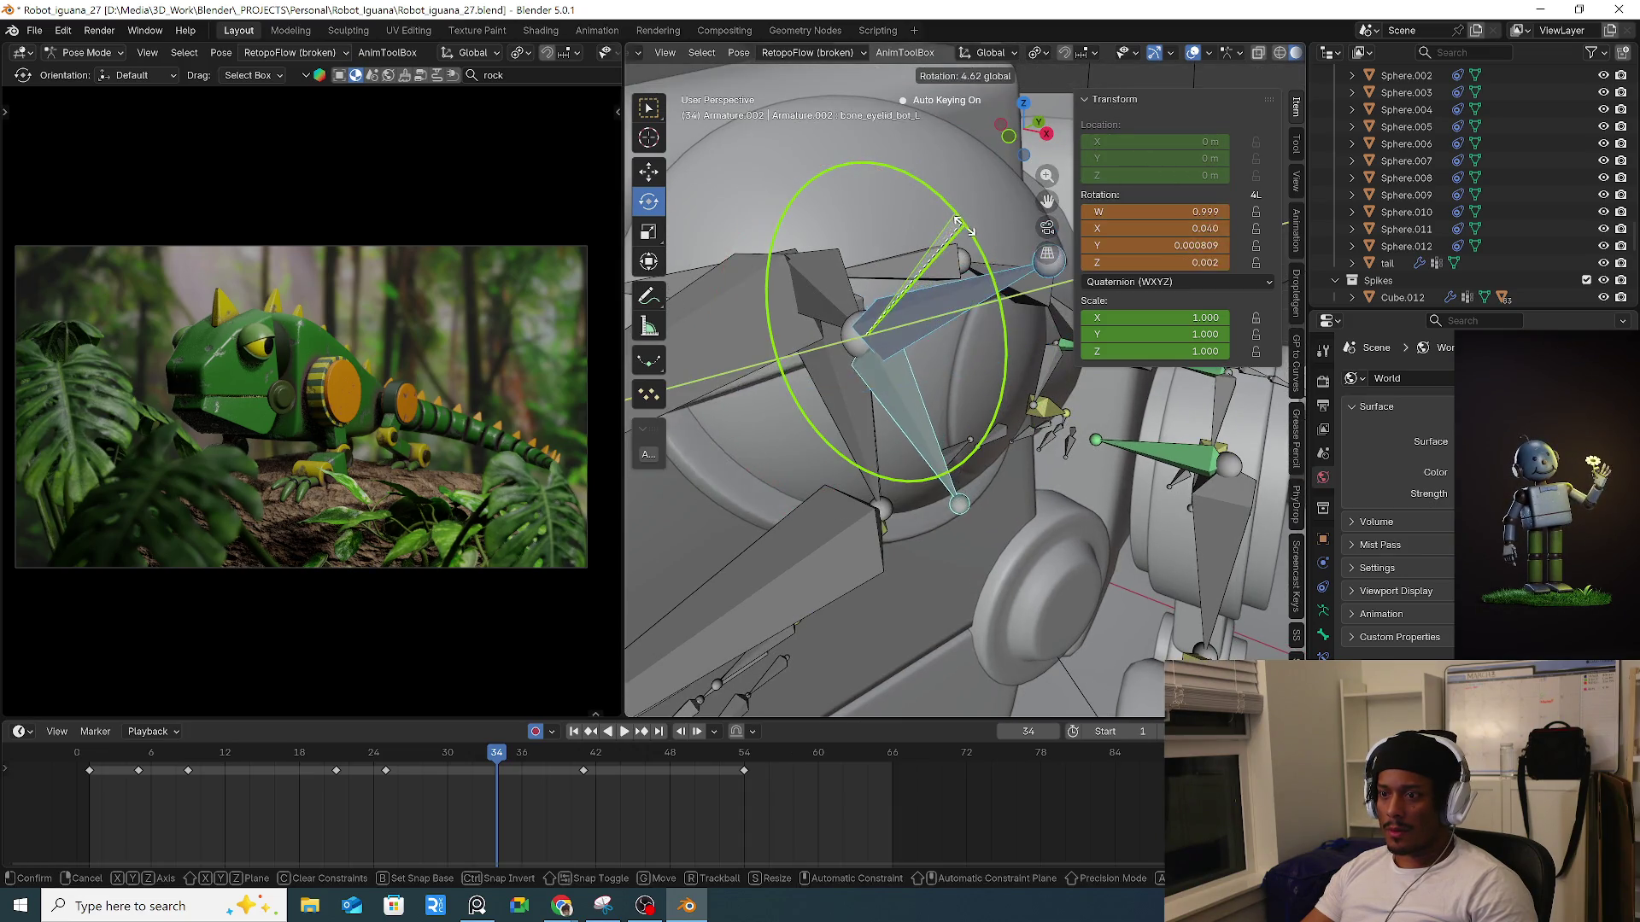
pyautogui.press('Escape')
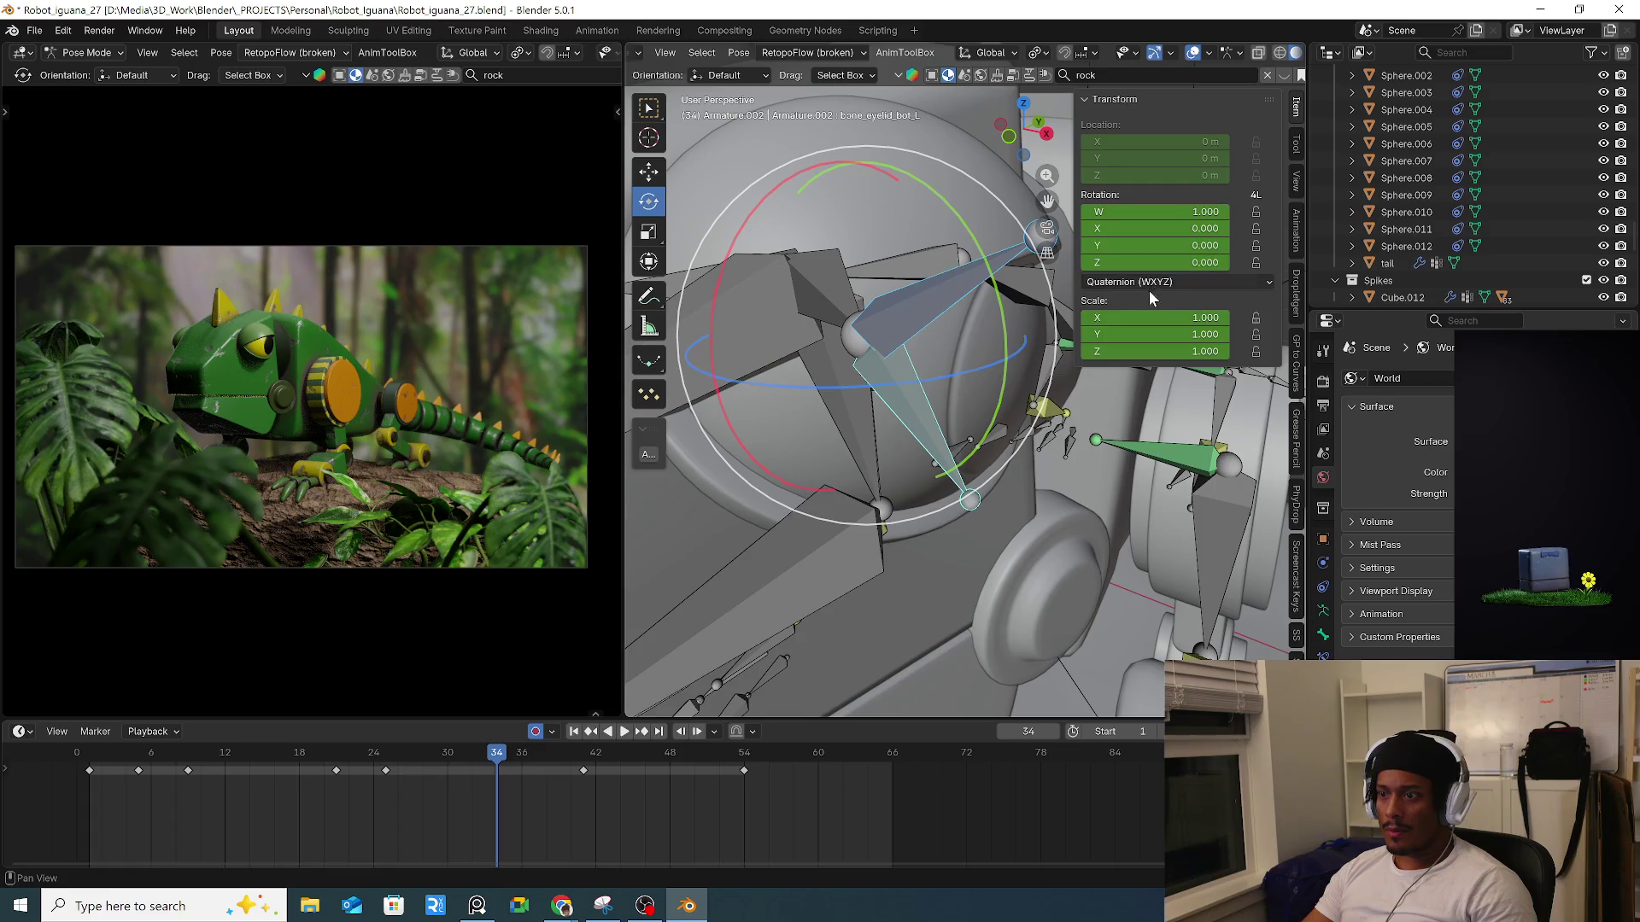
# Set bone_eyelid_bot_L and bone_eyelid_top_L to XYZ Euler rotation, then test and cancel rotate/scale.
pyautogui.click(1150, 285)
pyautogui.click(1132, 341)
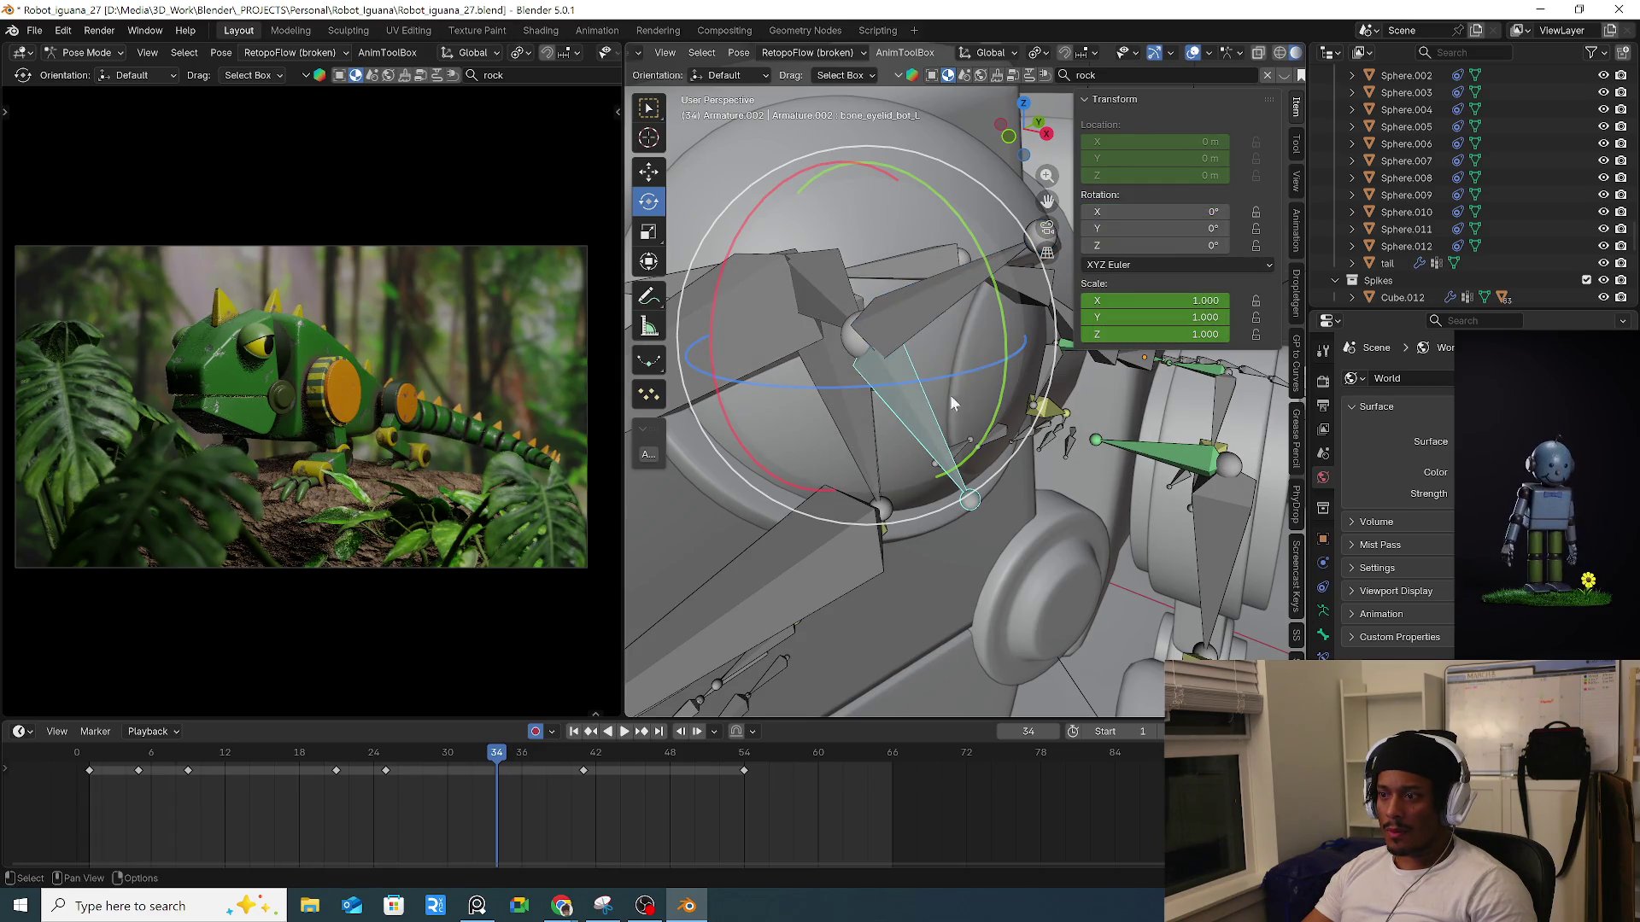
pyautogui.click(934, 312)
pyautogui.click(1149, 285)
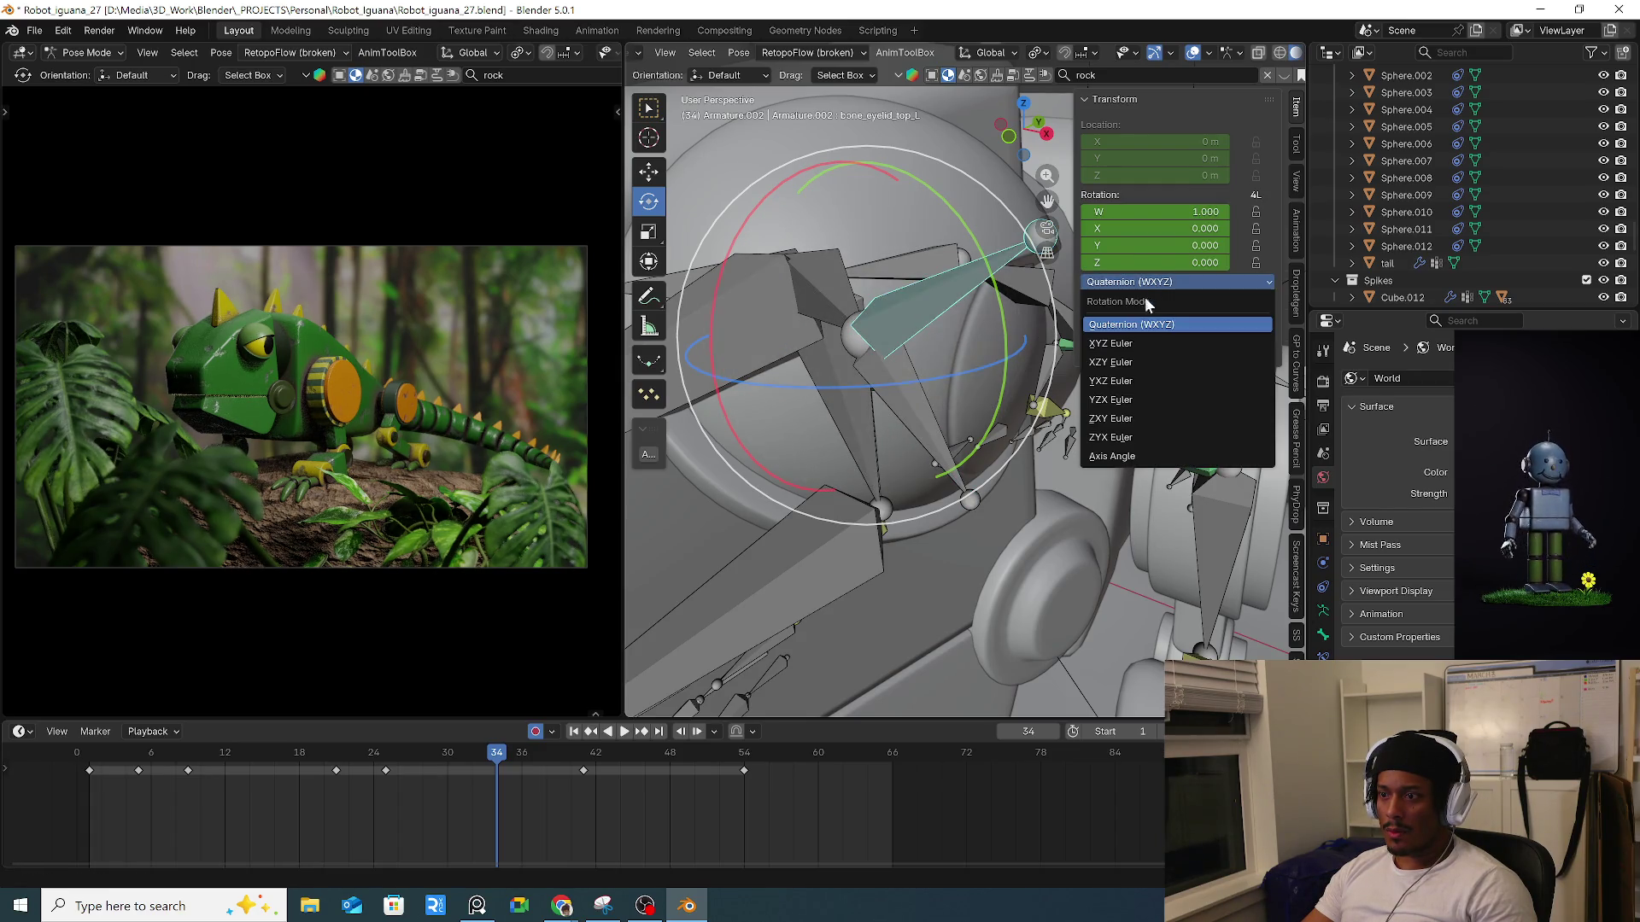
pyautogui.click(1132, 341)
pyautogui.keyDown('shift'); pyautogui.click(912, 399); pyautogui.keyUp('shift')
pyautogui.moveTo(986, 329); pyautogui.dragTo(1080, 413)
pyautogui.hotkey('ctrl', 'z')
pyautogui.press('s')
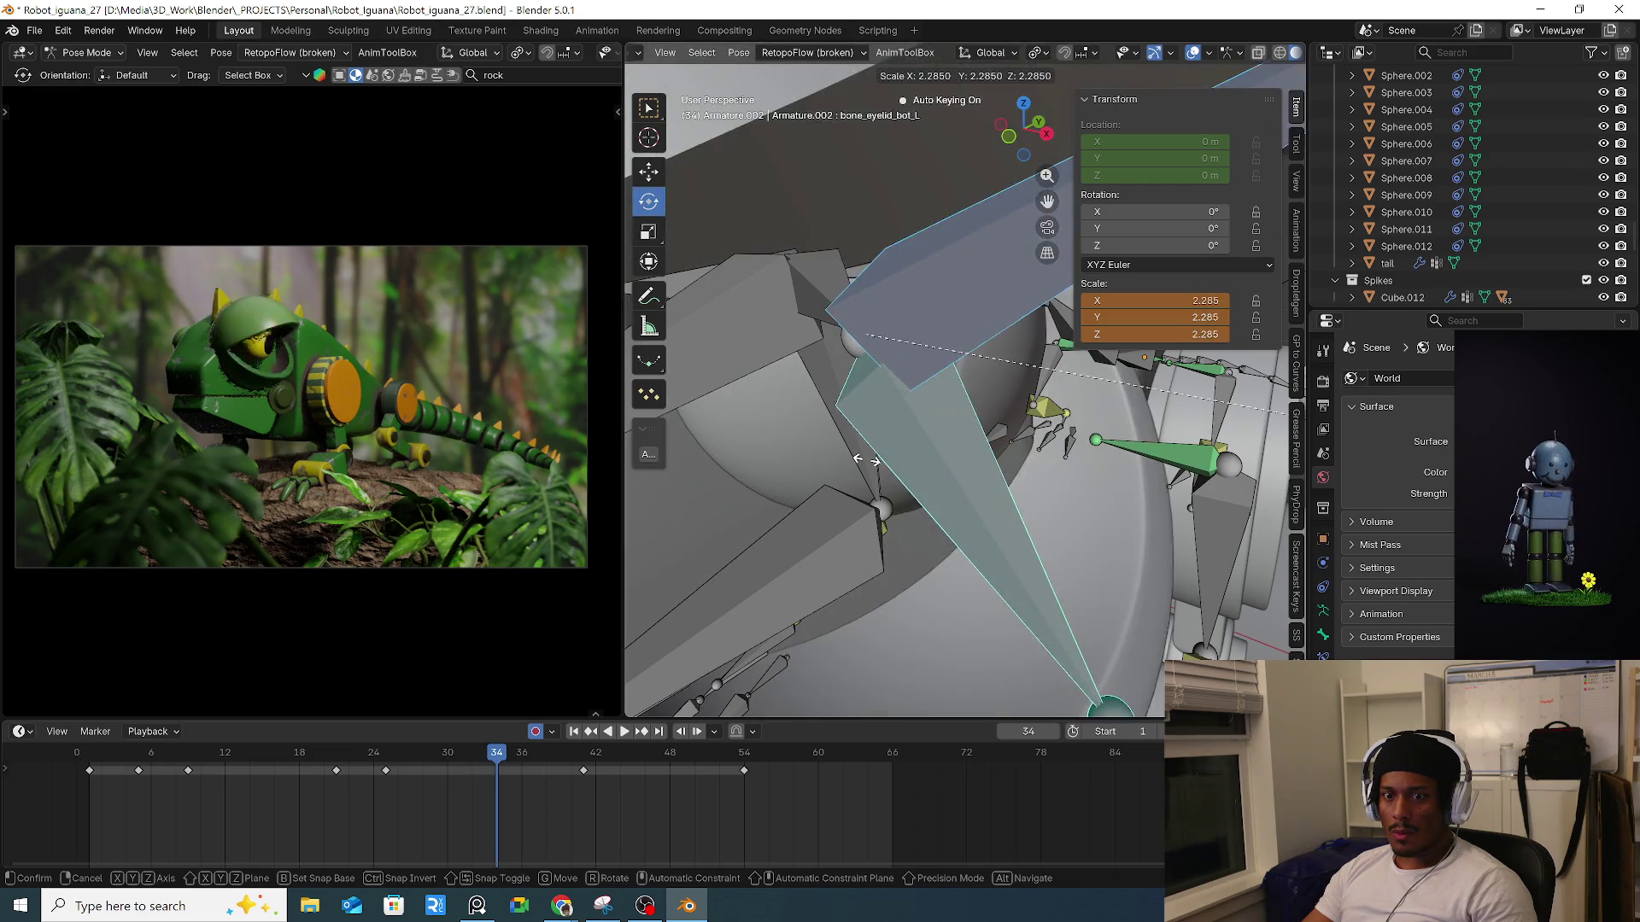
pyautogui.press('Escape')
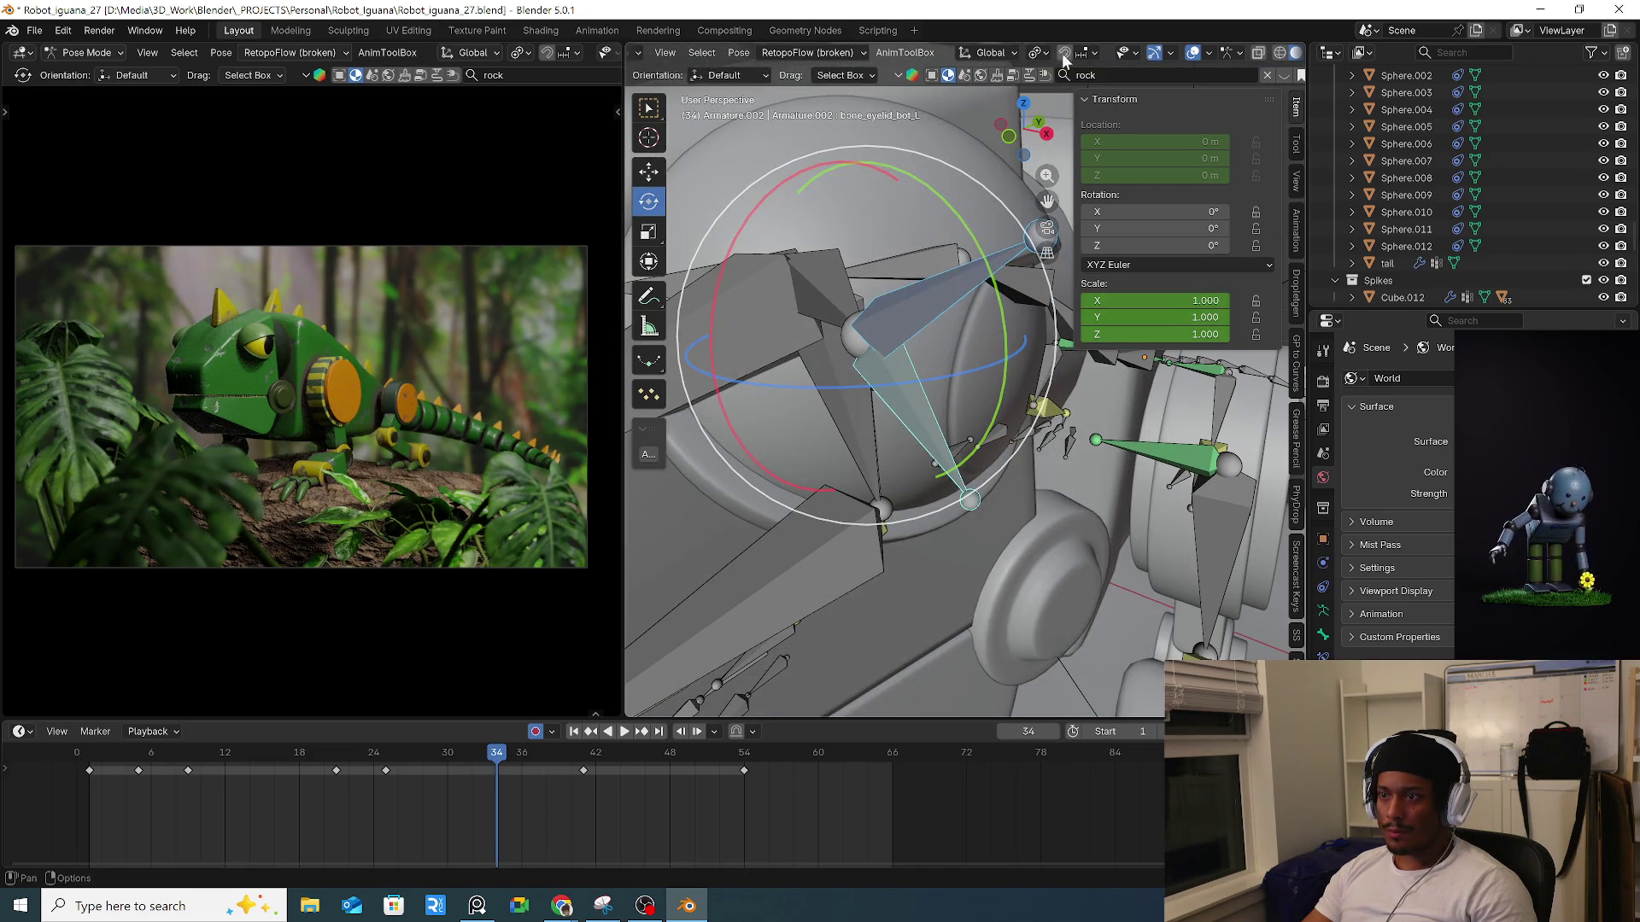
# Set Transform Orientation to Local, undoing and cancelling trial eyelid rotations.
pyautogui.click(1037, 53)
pyautogui.moveTo(962, 230); pyautogui.dragTo(968, 242)
pyautogui.hotkey('ctrl', 'z')
pyautogui.click(1036, 53)
pyautogui.click(1001, 53)
pyautogui.click(972, 121)
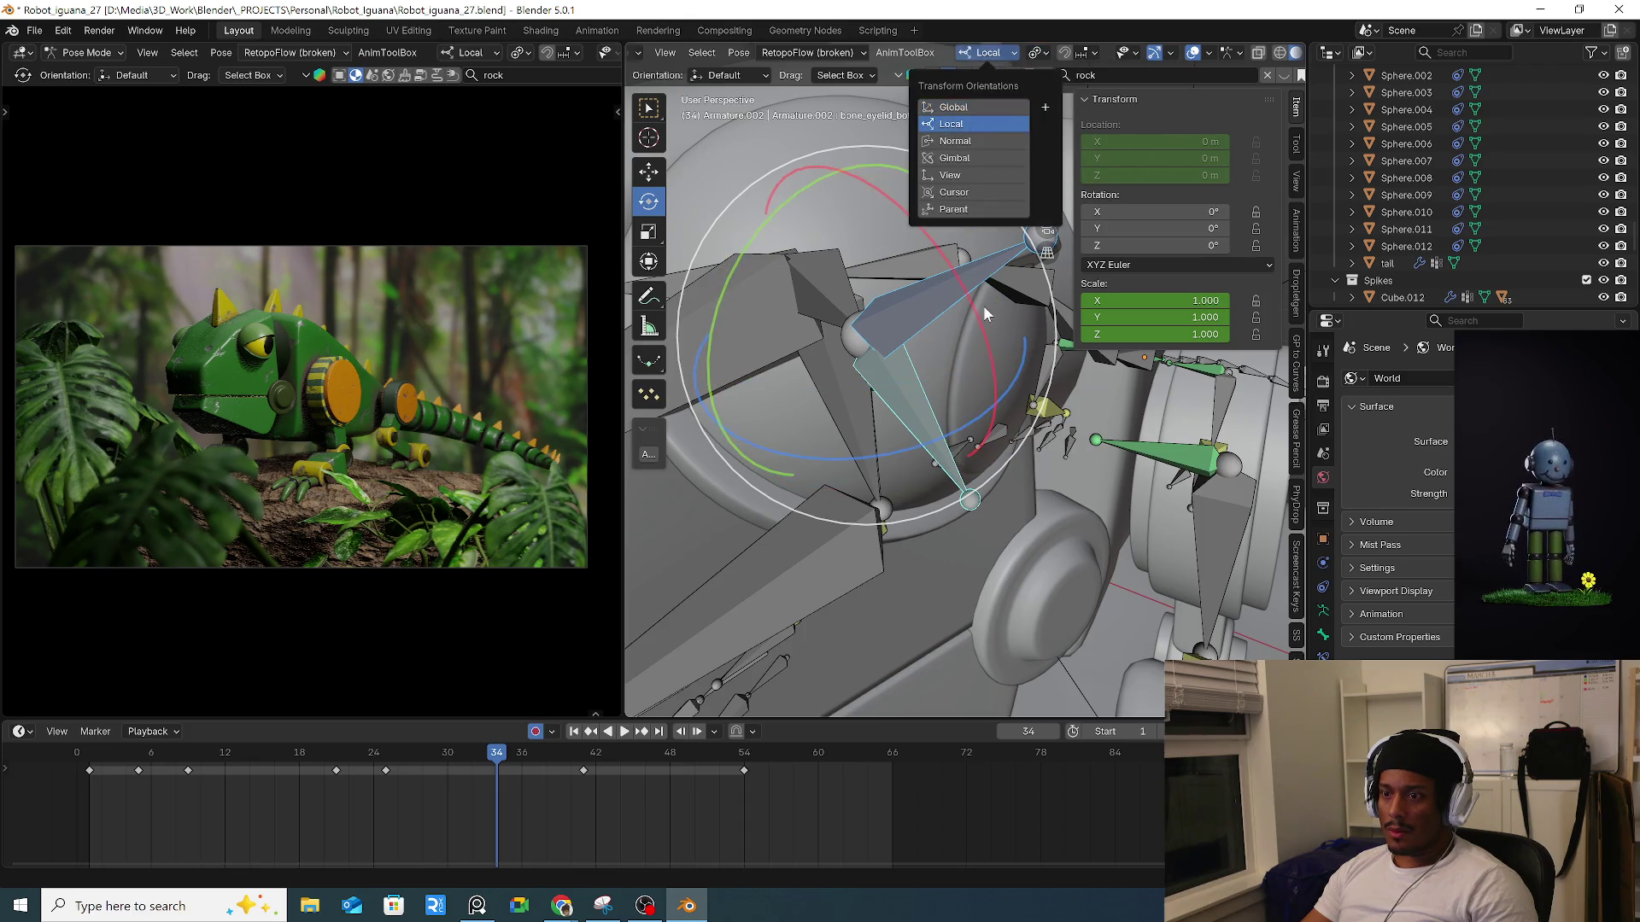
pyautogui.moveTo(982, 330); pyautogui.dragTo(1053, 105)
pyautogui.press('Escape')
# Try Active Element and Median Point pivots with cancelled test rotations.
pyautogui.click(1045, 54)
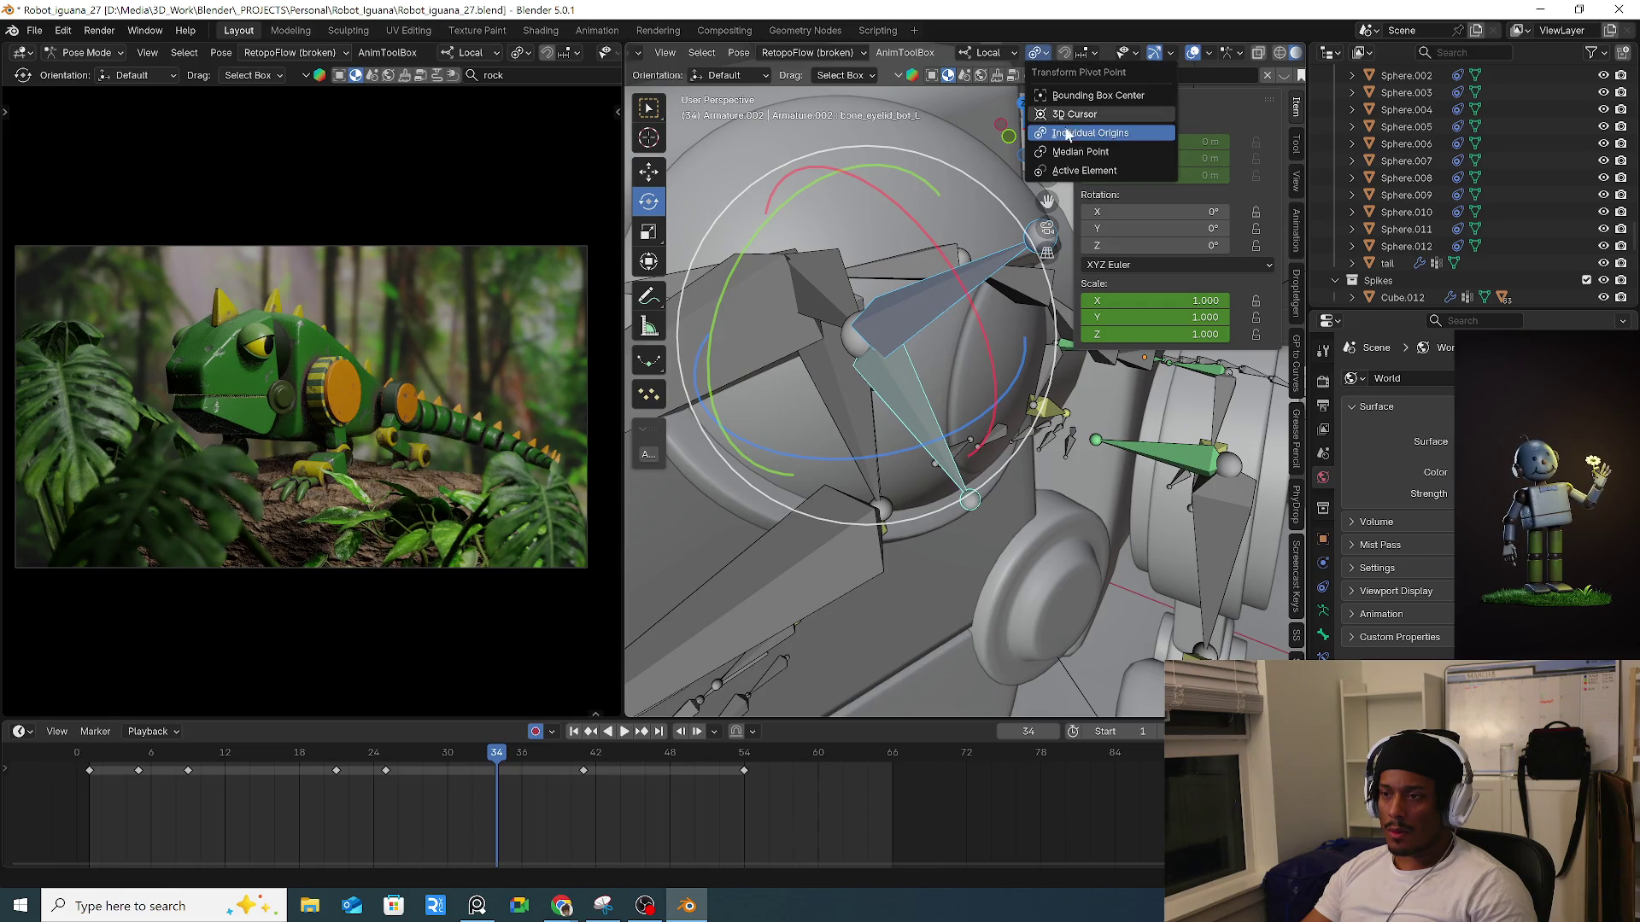
pyautogui.click(1085, 170)
pyautogui.moveTo(988, 264); pyautogui.dragTo(1017, 171)
pyautogui.press('Escape')
pyautogui.click(1048, 58)
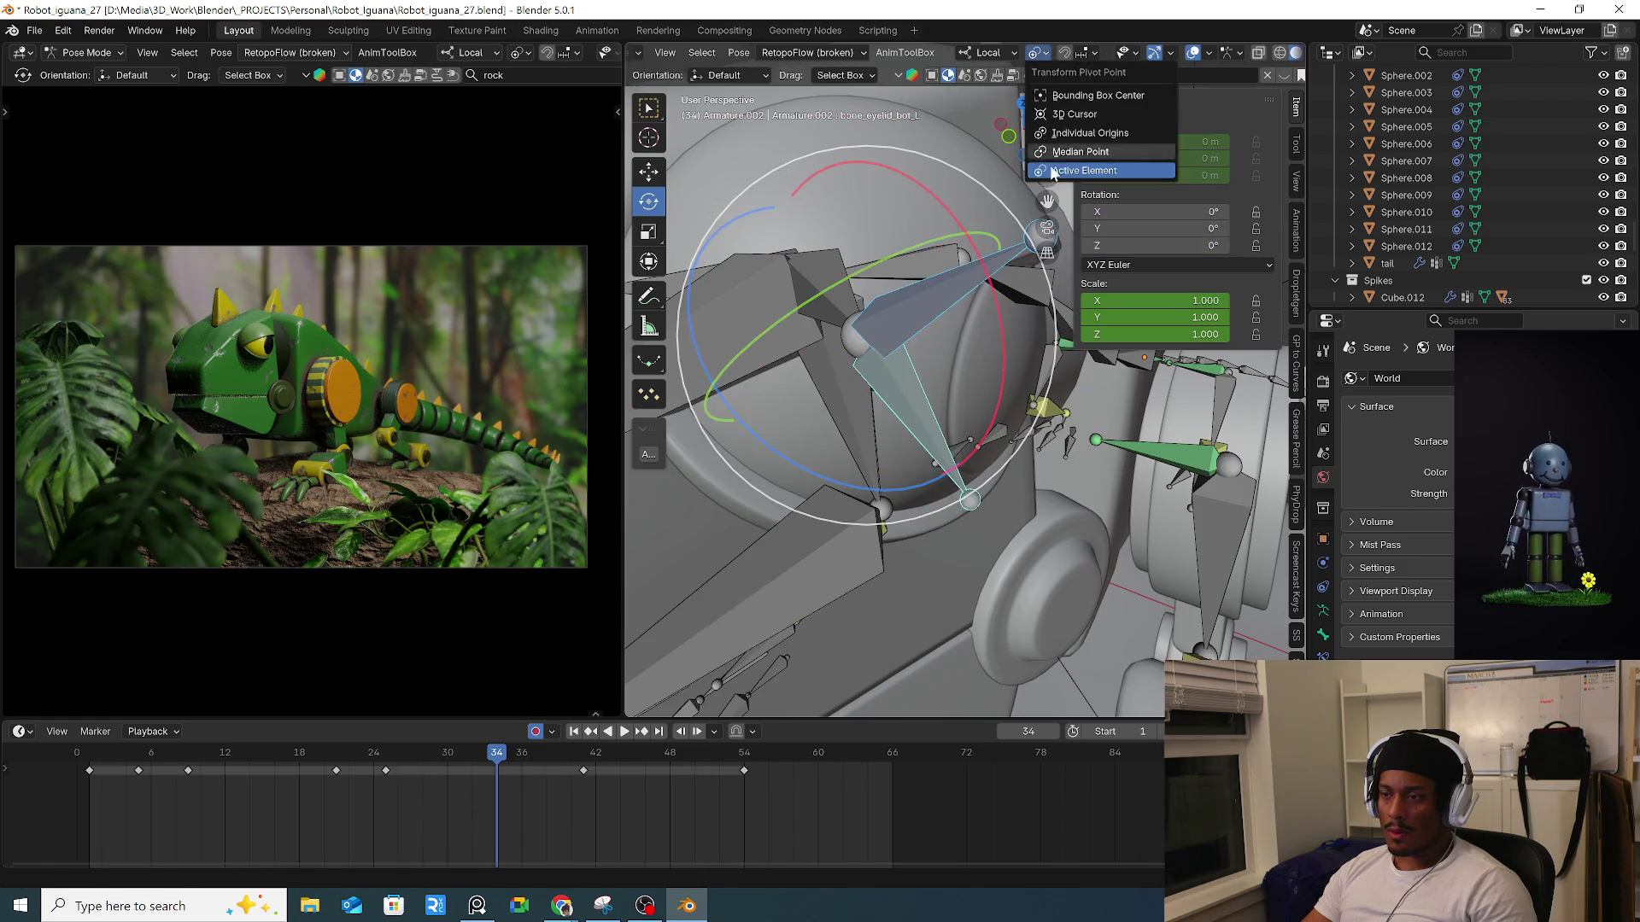
pyautogui.click(1072, 156)
pyautogui.moveTo(982, 401)
pyautogui.mouseDown()
pyautogui.moveTo(931, 375)
pyautogui.moveTo(904, 396)
pyautogui.mouseUp()
pyautogui.press('Escape')
# Tilt the upper left eyelid 6.44° about its local Y axis.
pyautogui.press('Escape')
pyautogui.moveTo(982, 126)
pyautogui.mouseDown()
pyautogui.moveTo(963, 340)
pyautogui.moveTo(995, 325)
pyautogui.moveTo(988, 261)
pyautogui.moveTo(1062, 417)
pyautogui.mouseUp()
pyautogui.press('Escape')
pyautogui.hotkey('ctrl', 'z')
pyautogui.moveTo(776, 265); pyautogui.dragTo(763, 290)
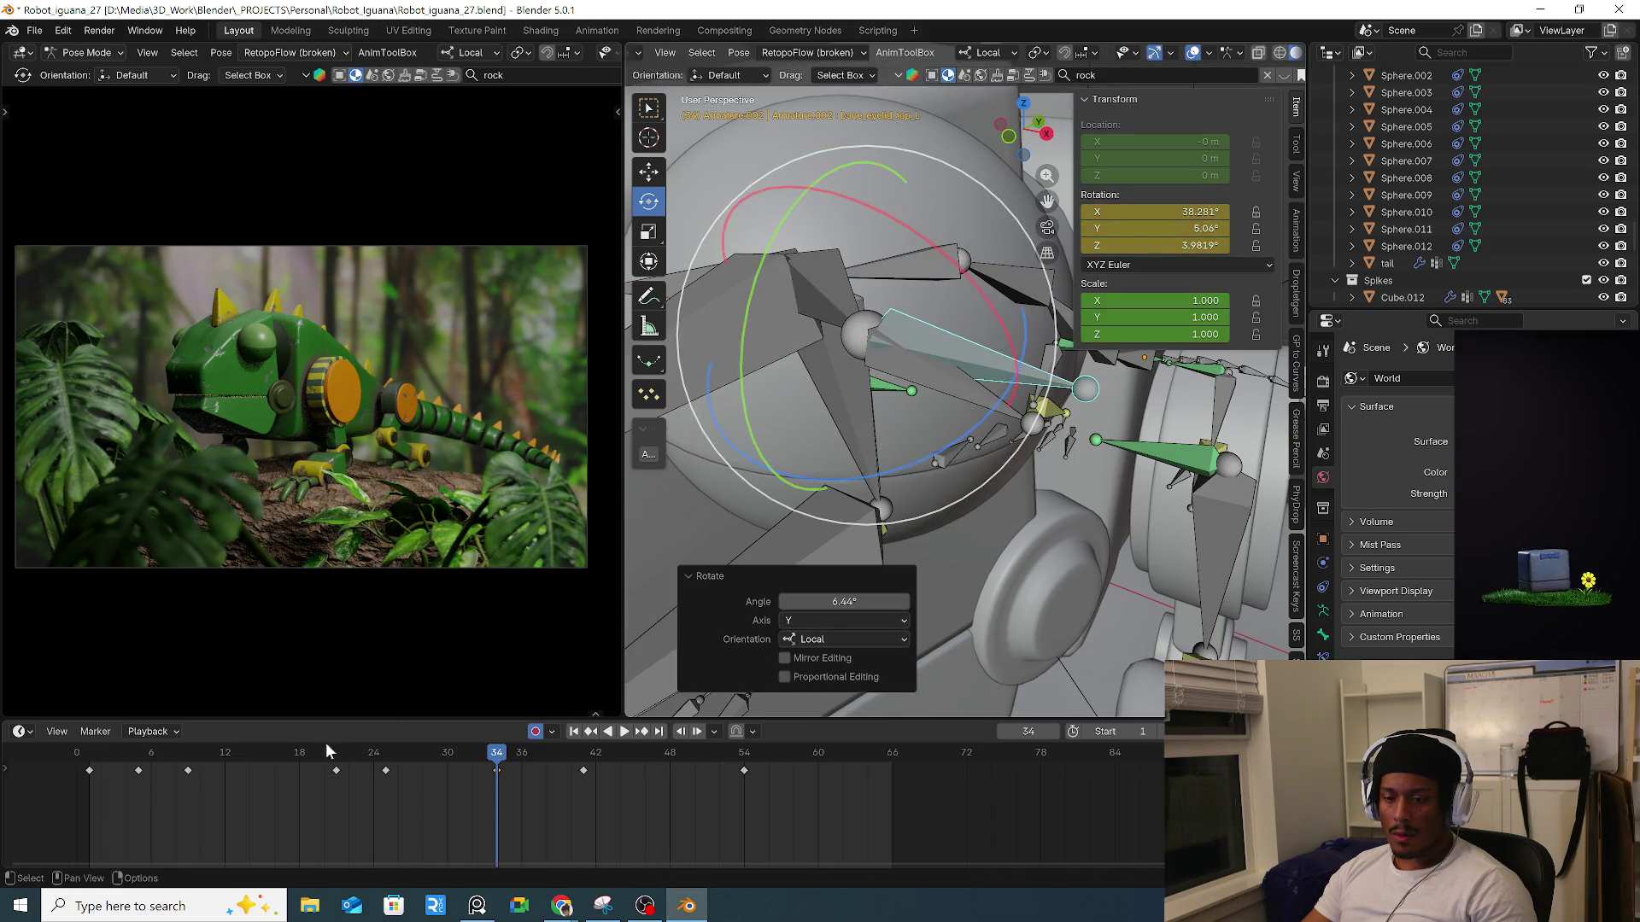
# Select bone_eyelid_bot_L, return to its frame 34 key, and undo the last change.
pyautogui.click(955, 386)
pyautogui.moveTo(498, 760)
pyautogui.mouseDown()
pyautogui.moveTo(51, 777)
pyautogui.moveTo(507, 777)
pyautogui.moveTo(371, 781)
pyautogui.moveTo(402, 784)
pyautogui.mouseUp()
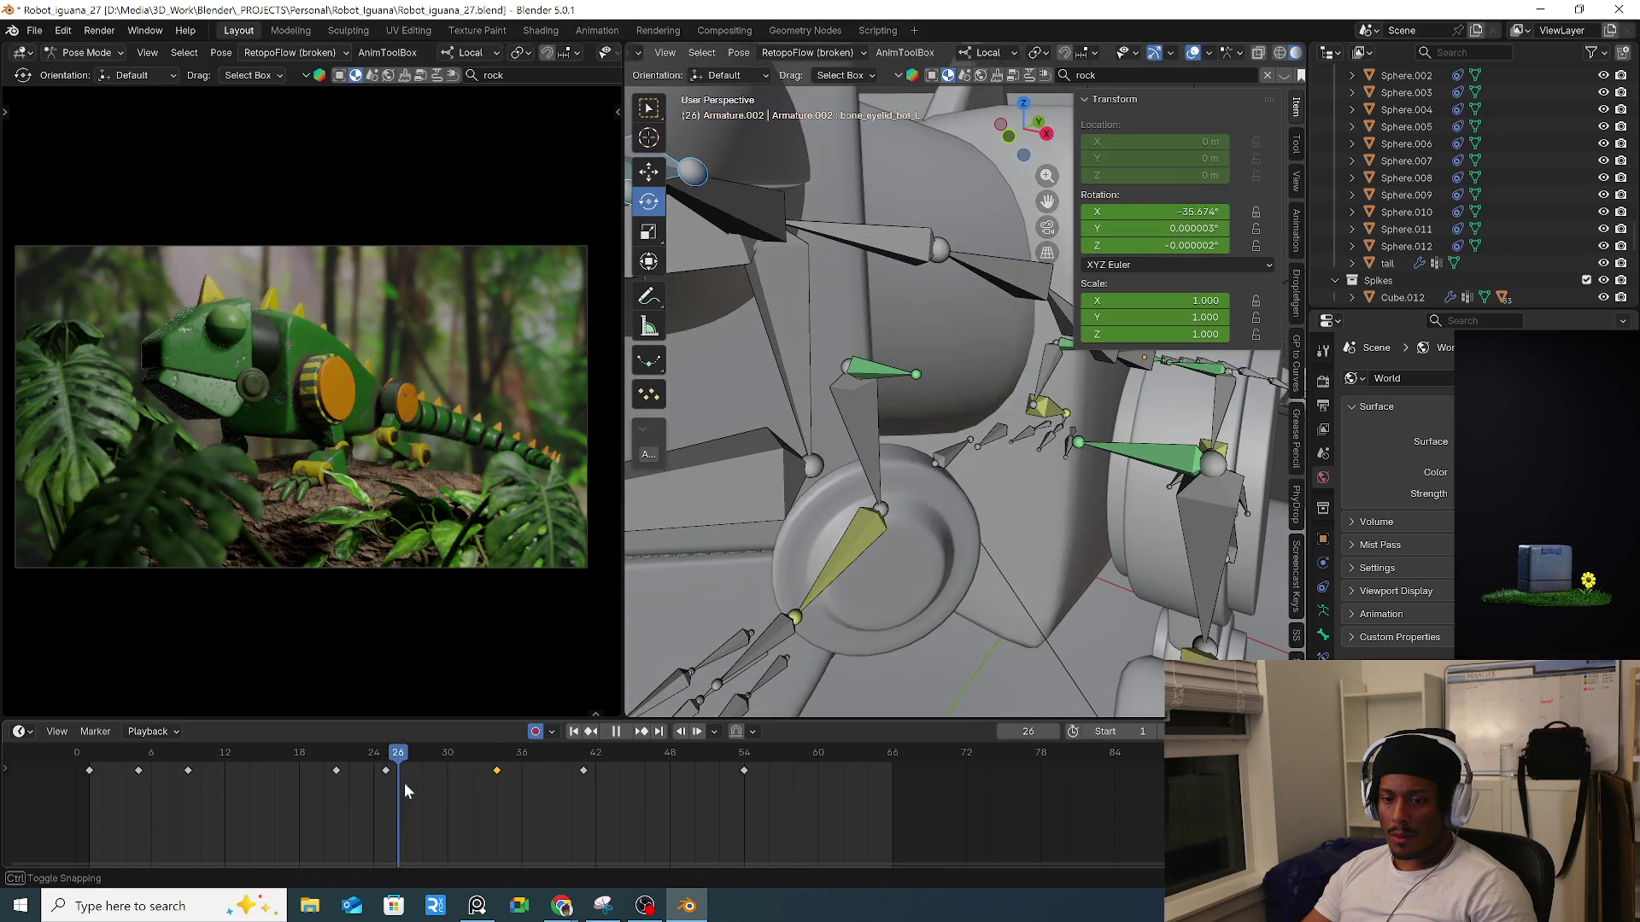
pyautogui.press('Up')
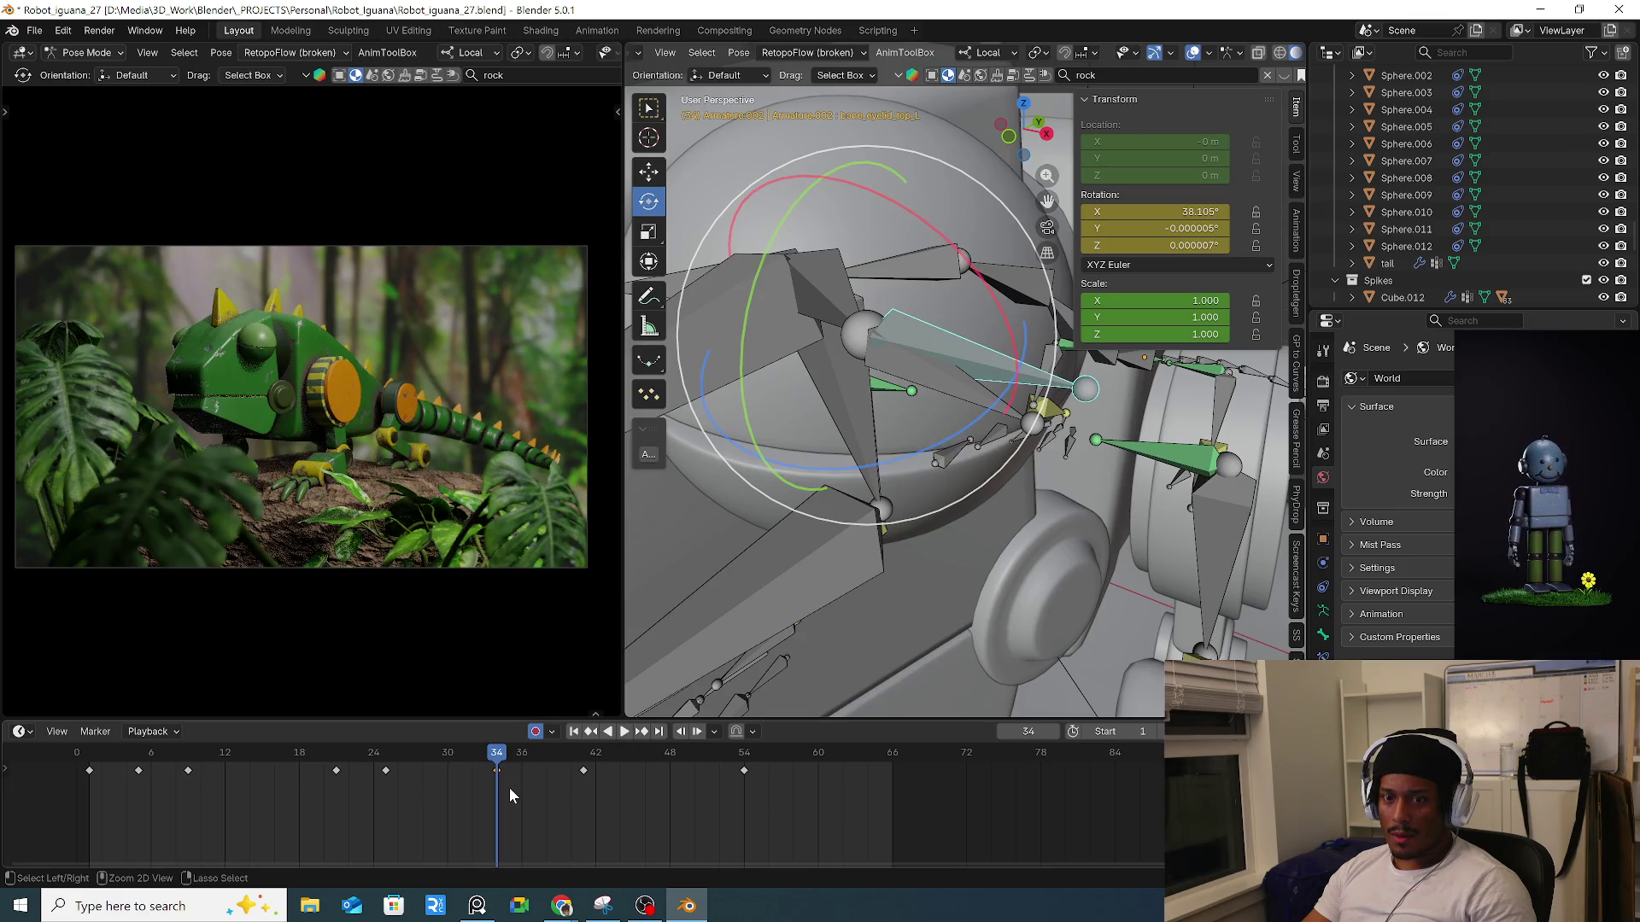
pyautogui.hotkey('ctrl', 'z')
pyautogui.hotkey('ctrl', 'z')
pyautogui.hotkey('ctrl', 'z')
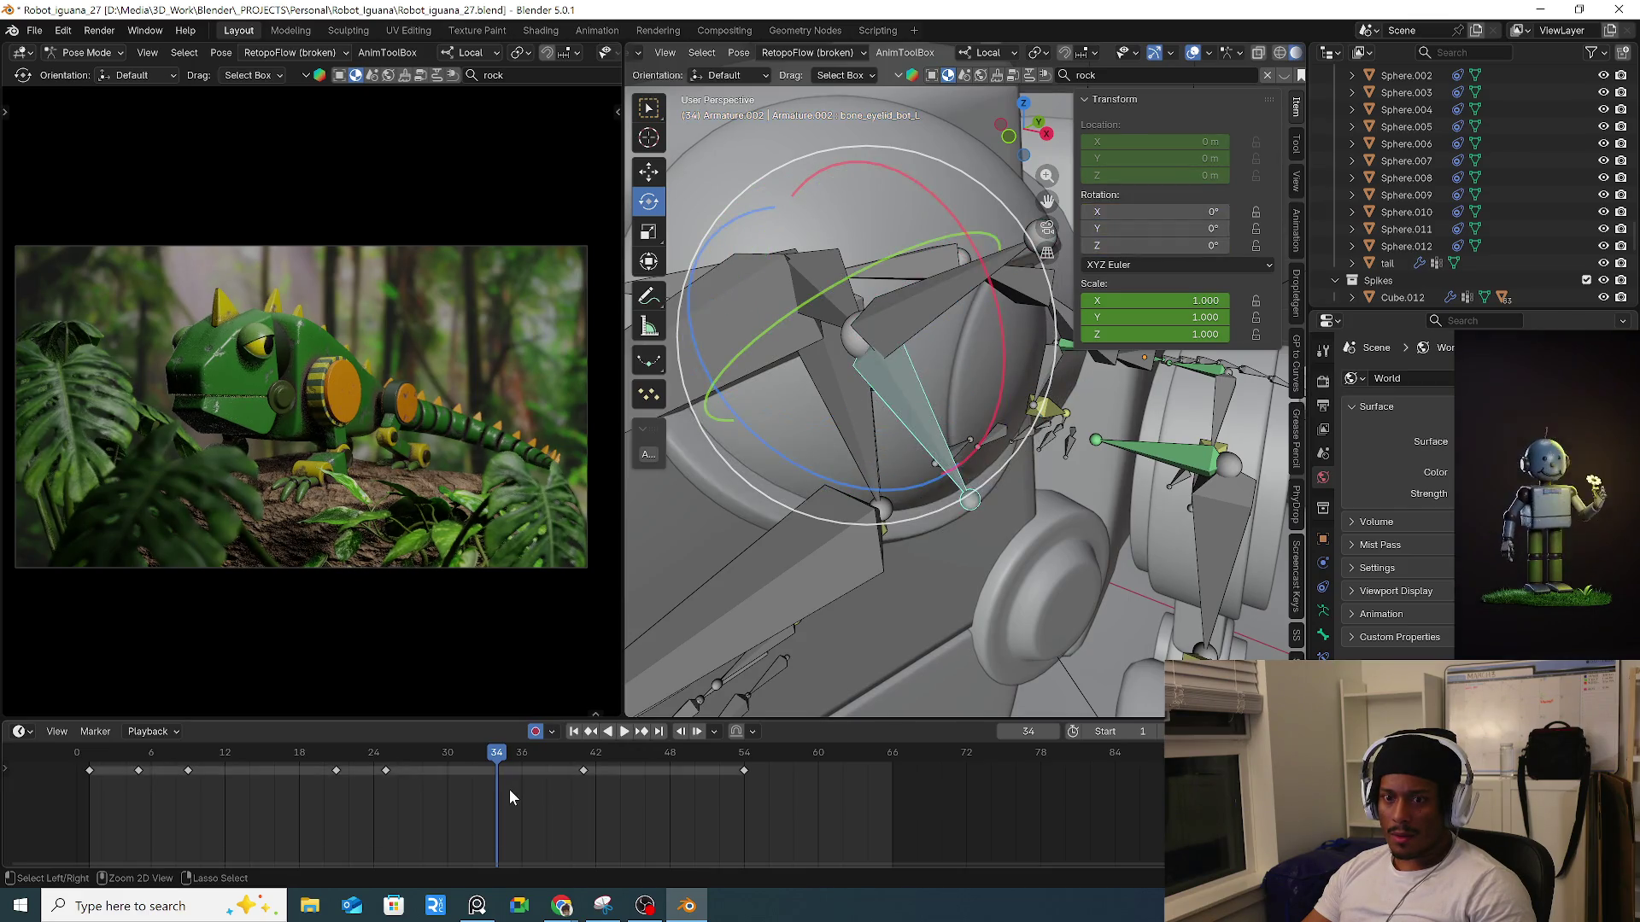
# Key all channels of every bone in the rig at frame 34.
pyautogui.press('i')
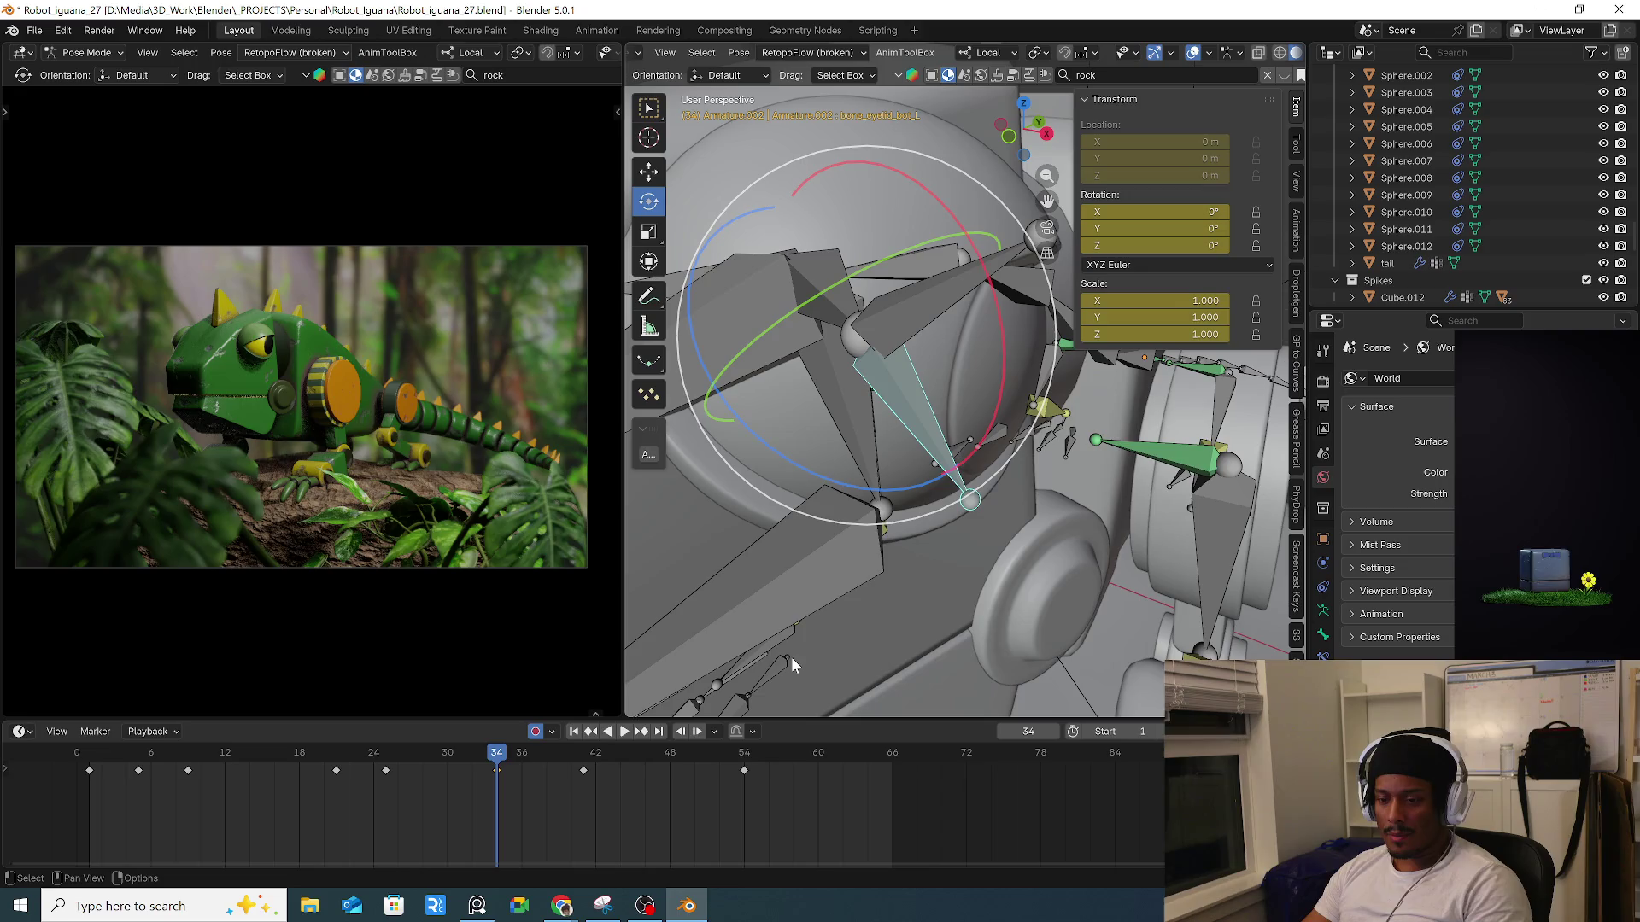
pyautogui.press('a')
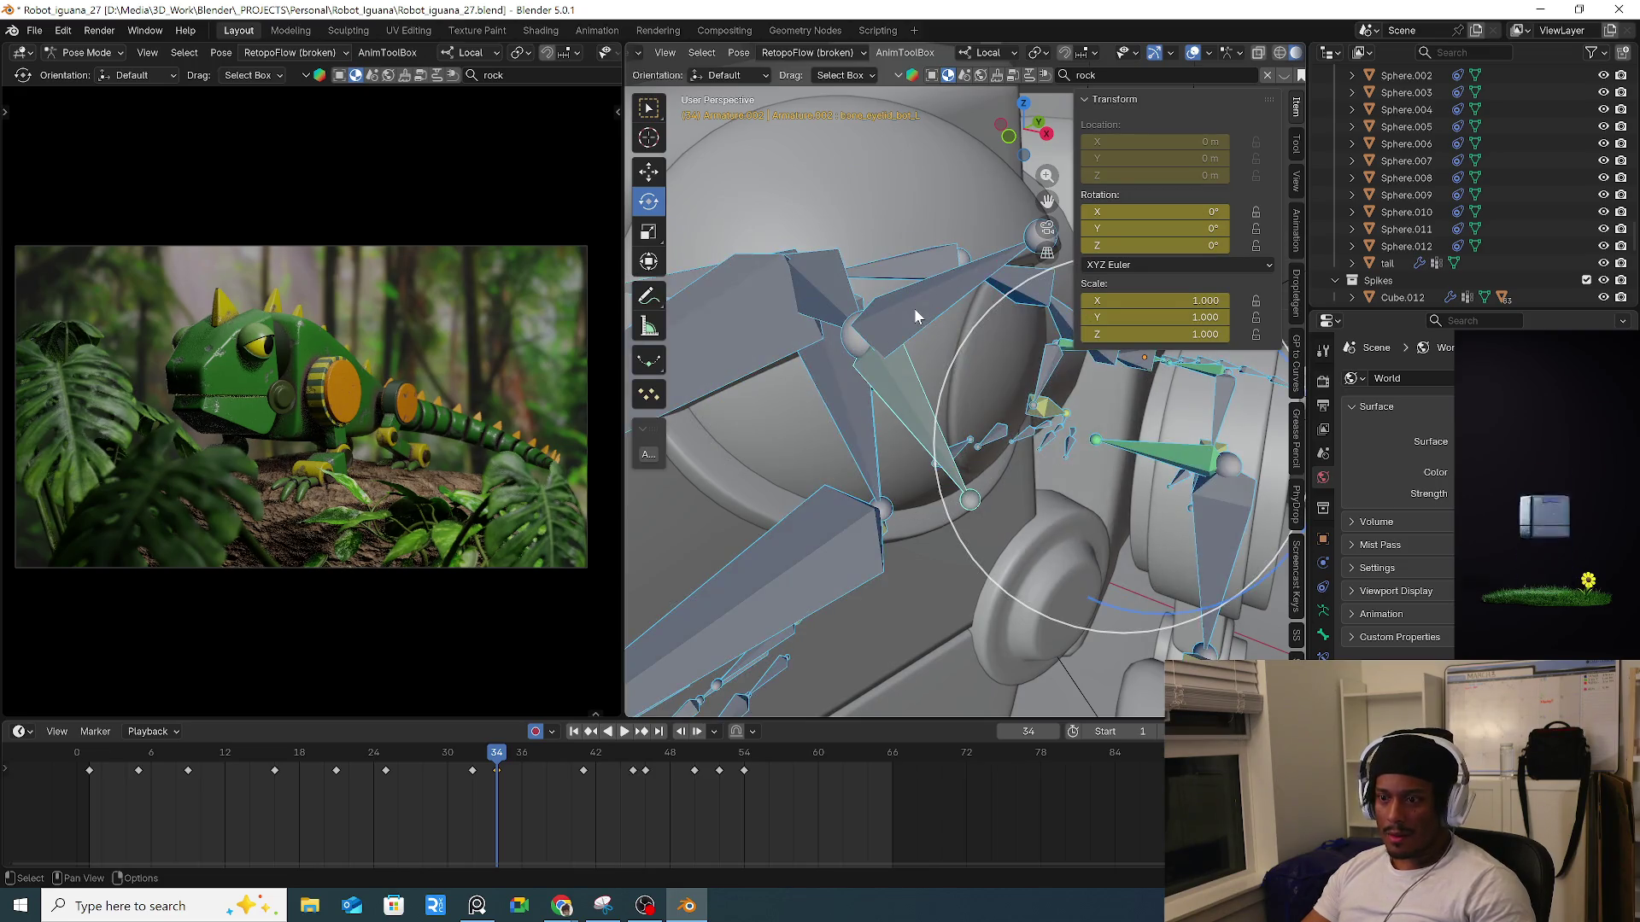
pyautogui.moveTo(494, 759); pyautogui.dragTo(476, 759)
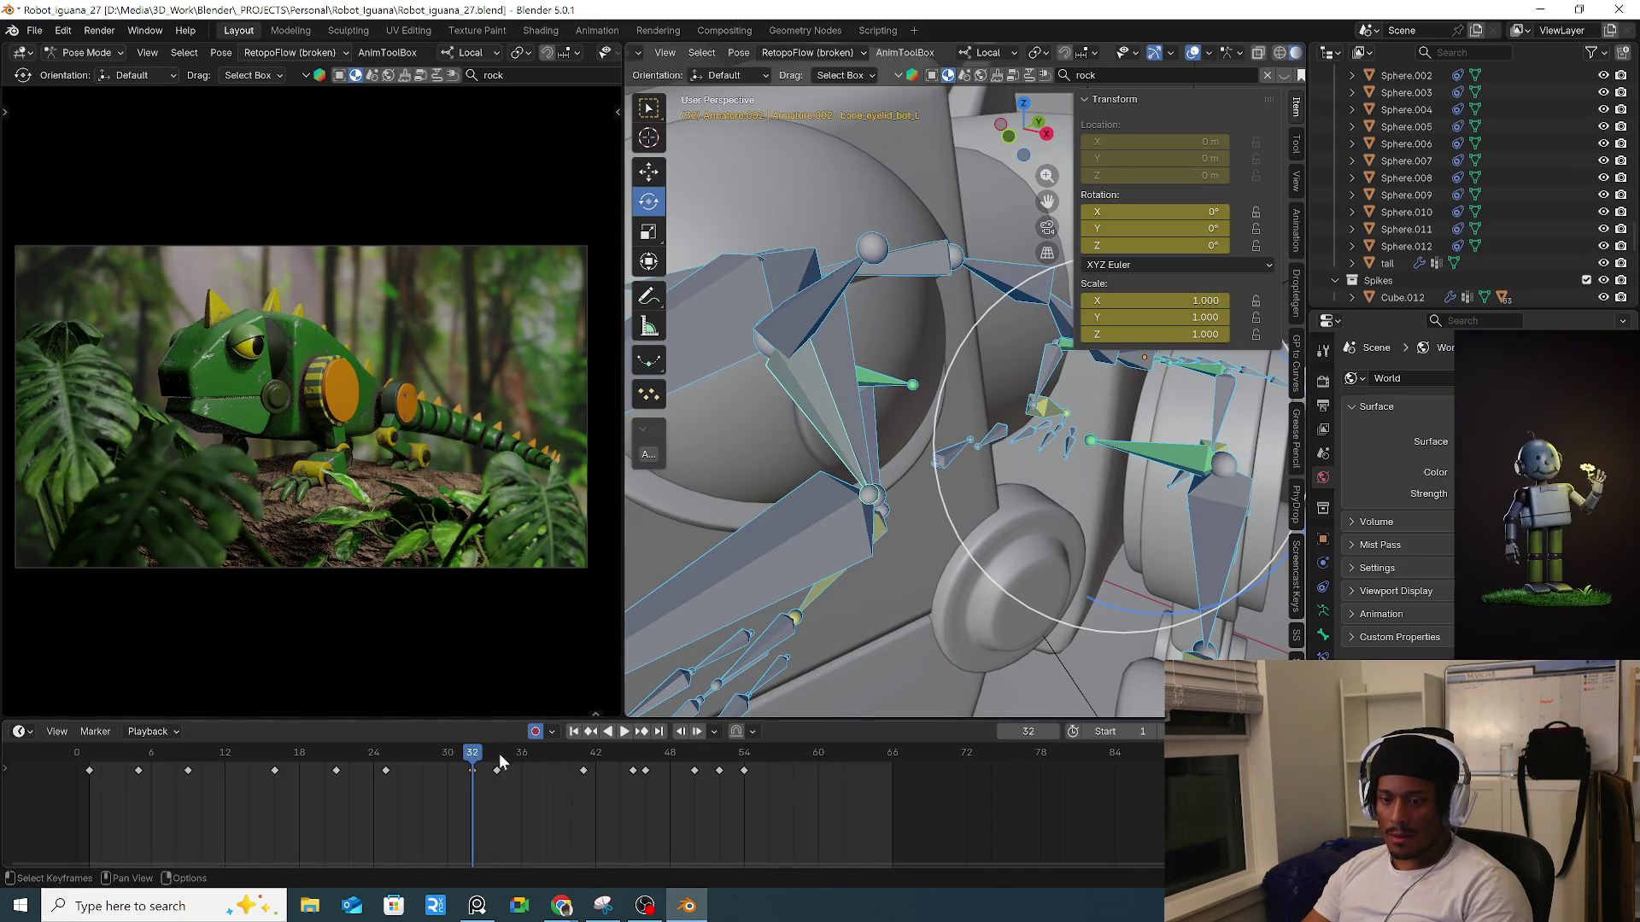
pyautogui.click(501, 763)
pyautogui.press('i')
pyautogui.click(483, 755)
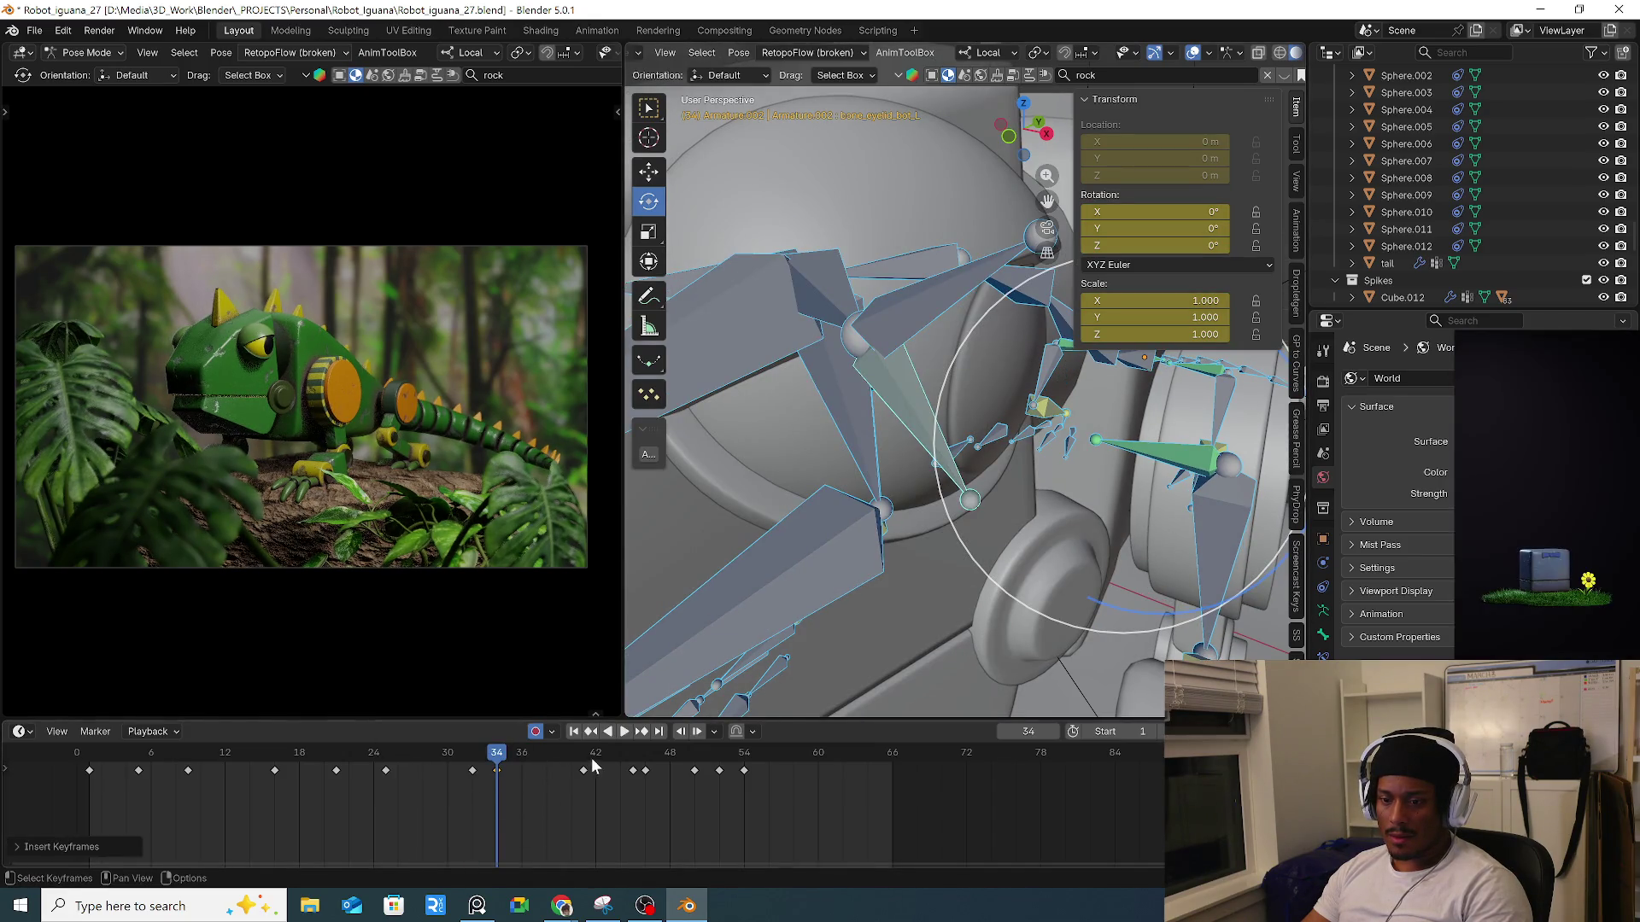
# Check frame 41, return to frame 34, and select only the upper left eyelid bone.
pyautogui.press('Up')
pyautogui.click(496, 750)
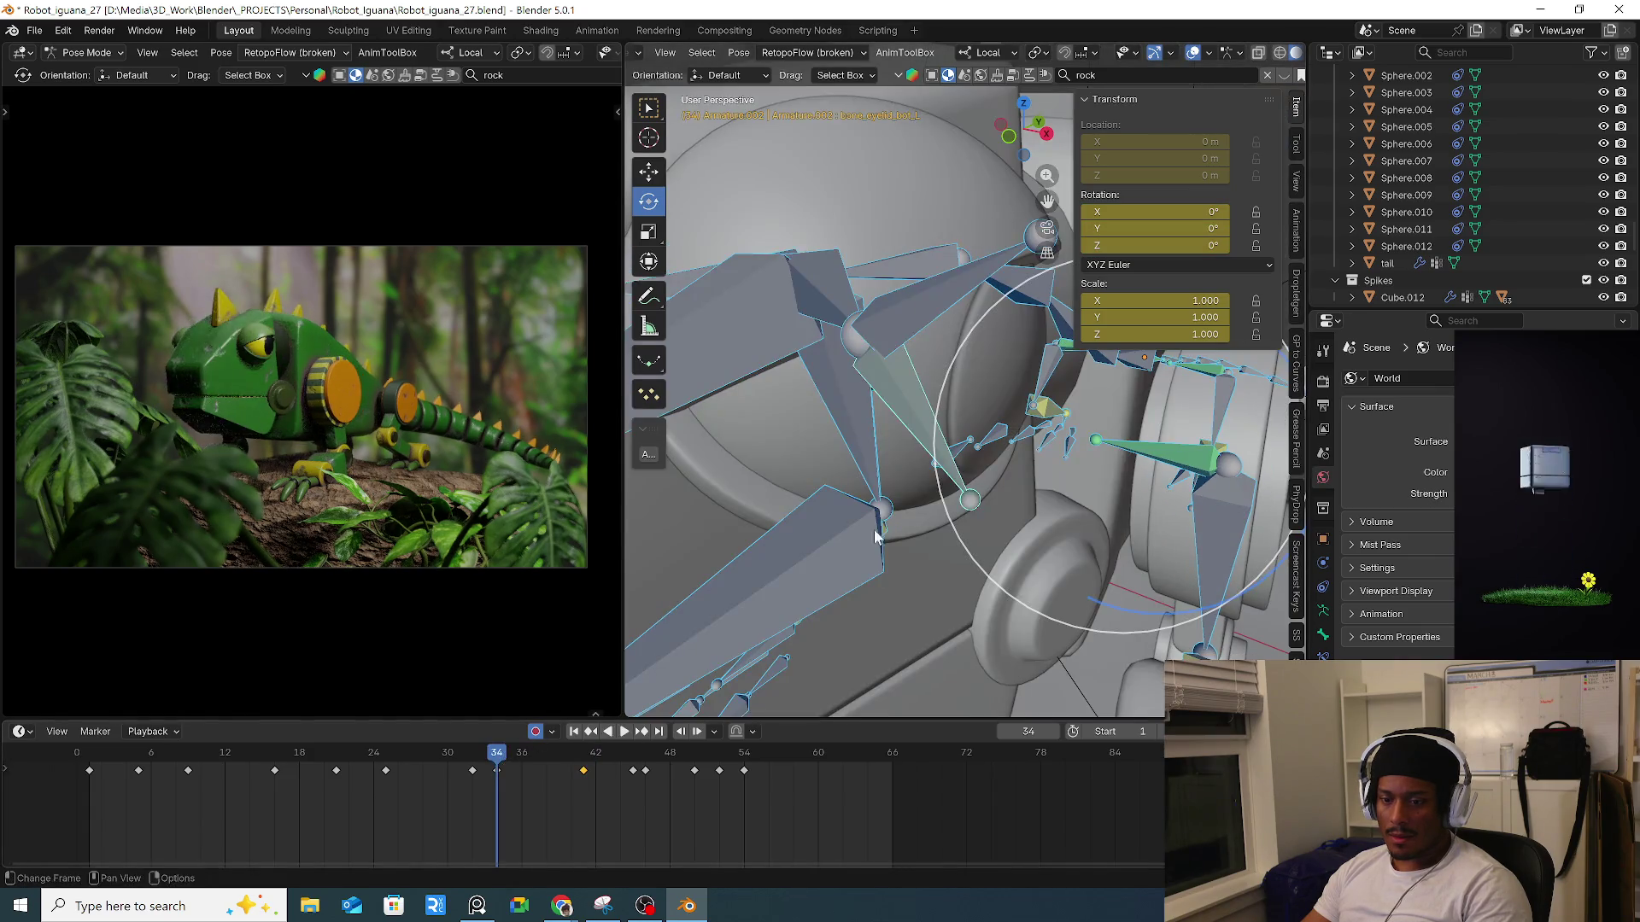
pyautogui.click(973, 389)
pyautogui.moveTo(973, 389); pyautogui.dragTo(1001, 53, button='middle')
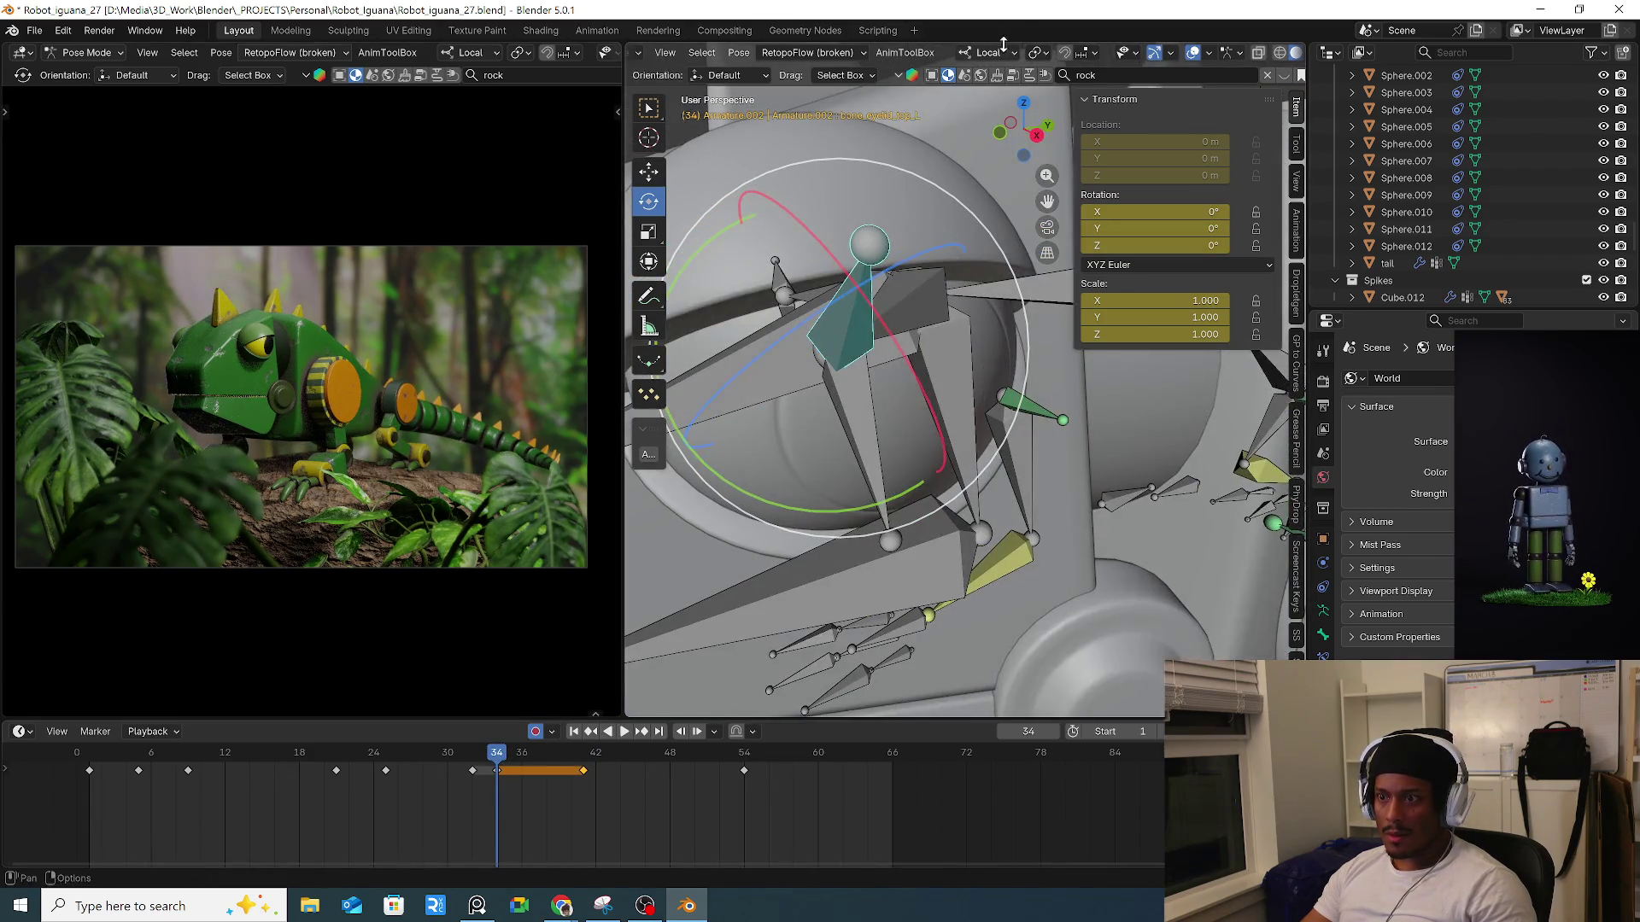
# Set Transform Orientation to Global and rotate the upper left eyelid about Y.
pyautogui.click(1042, 53)
pyautogui.click(1006, 54)
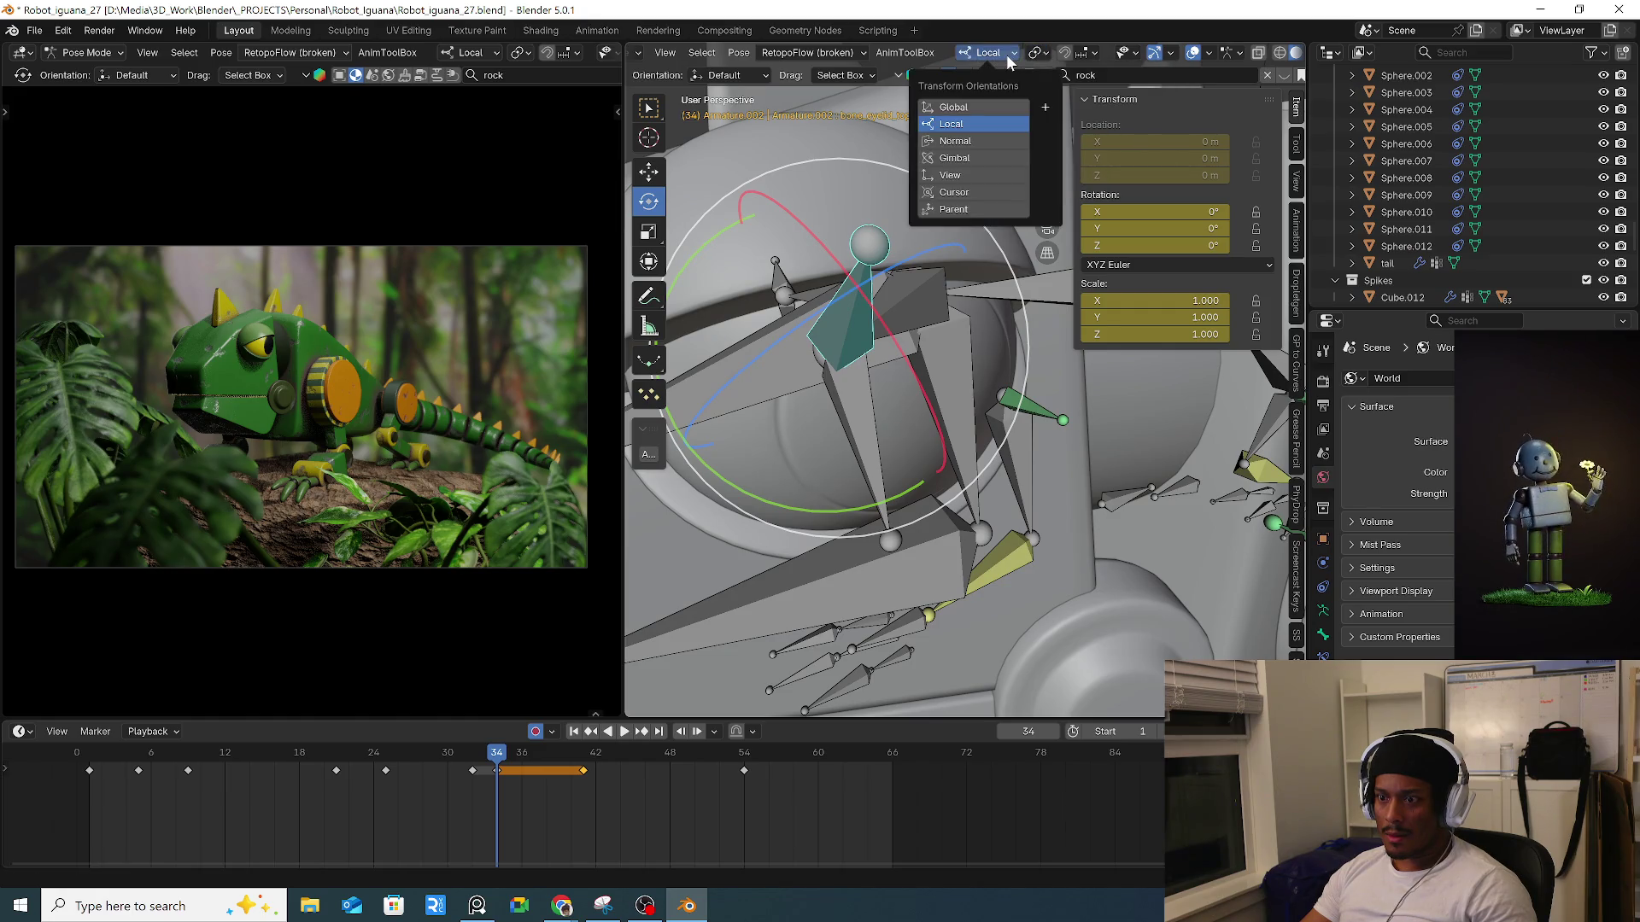
pyautogui.click(984, 107)
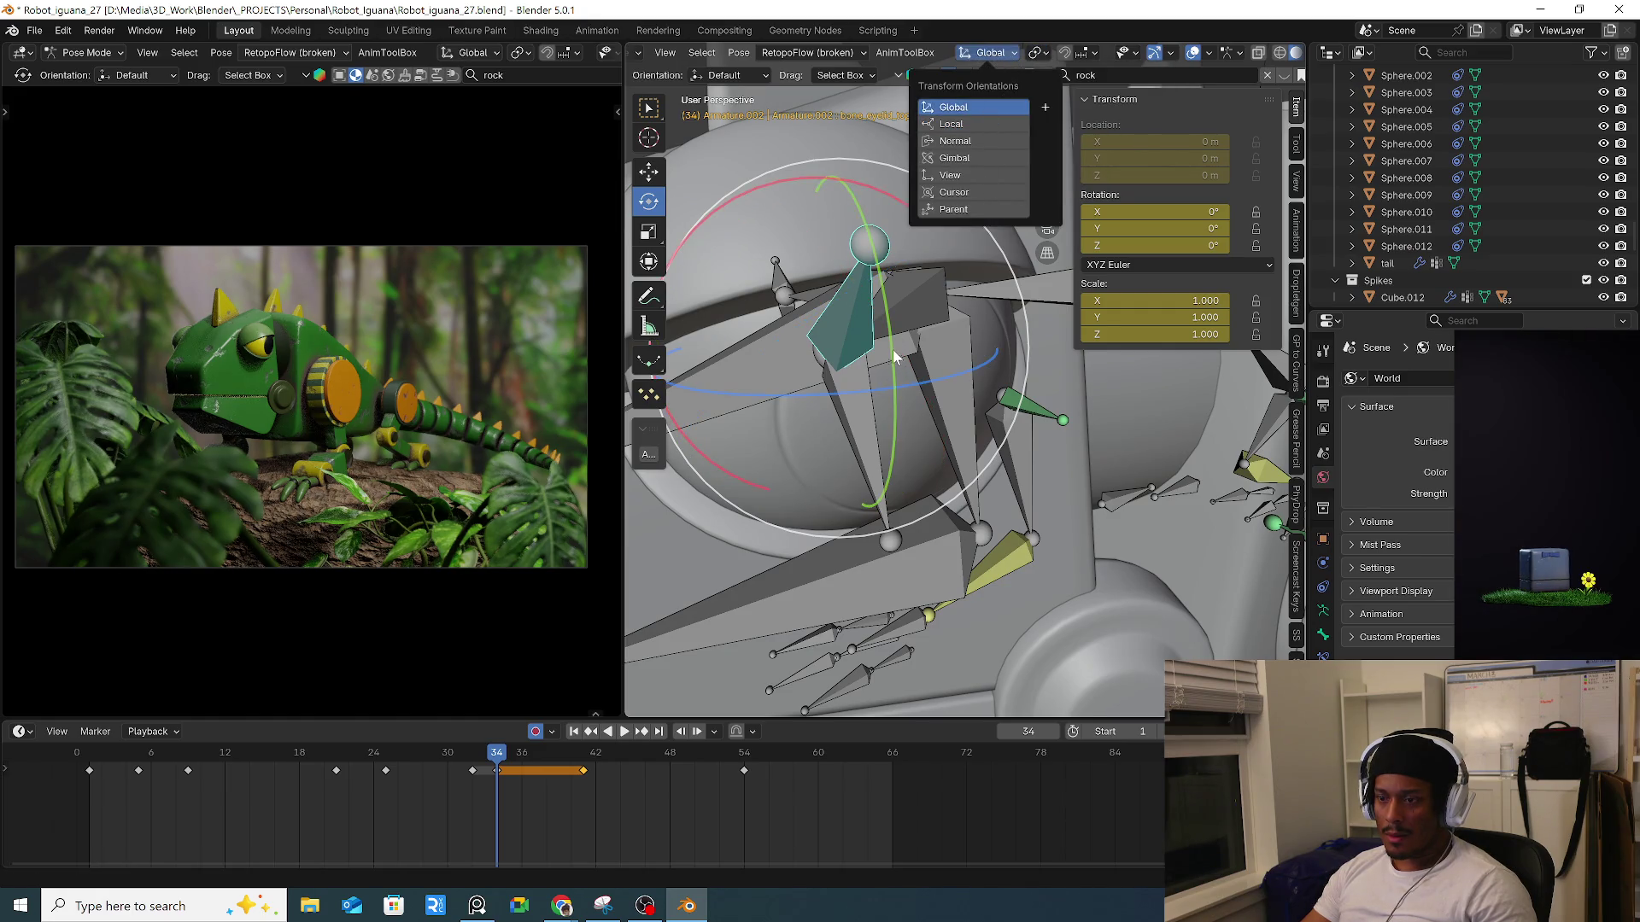
pyautogui.press('r')
pyautogui.press('y')
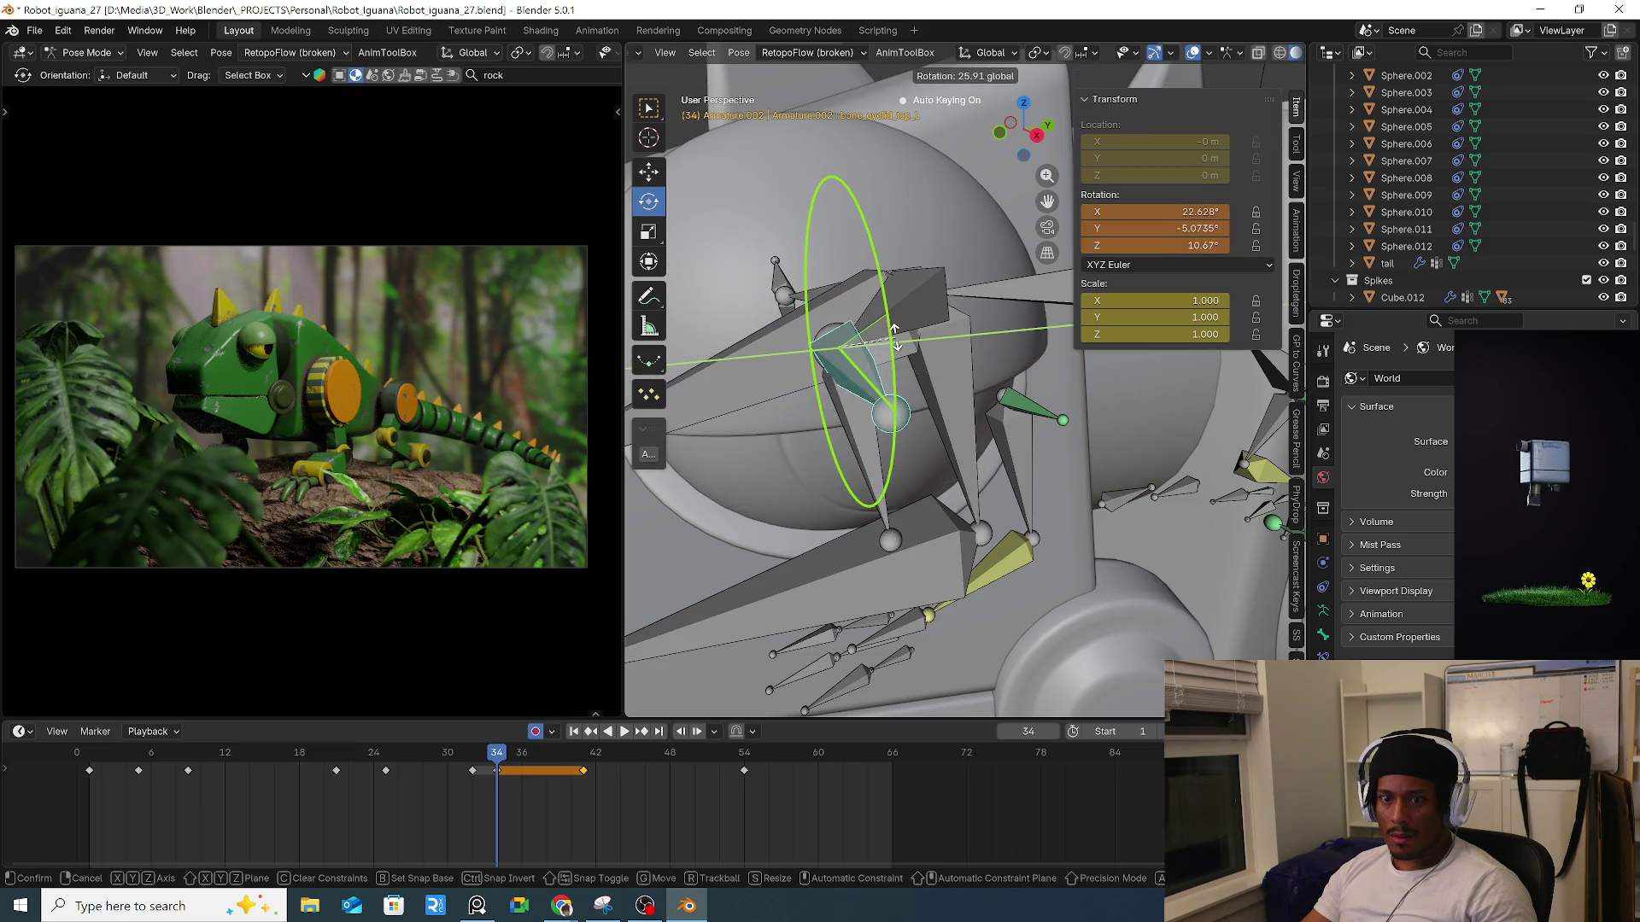
pyautogui.click(895, 340)
# Rotate the lower eyelid about Y, then the upper eyelid to 34.4°, and step to frame 35.
pyautogui.click(888, 444)
pyautogui.press('r')
pyautogui.press('y')
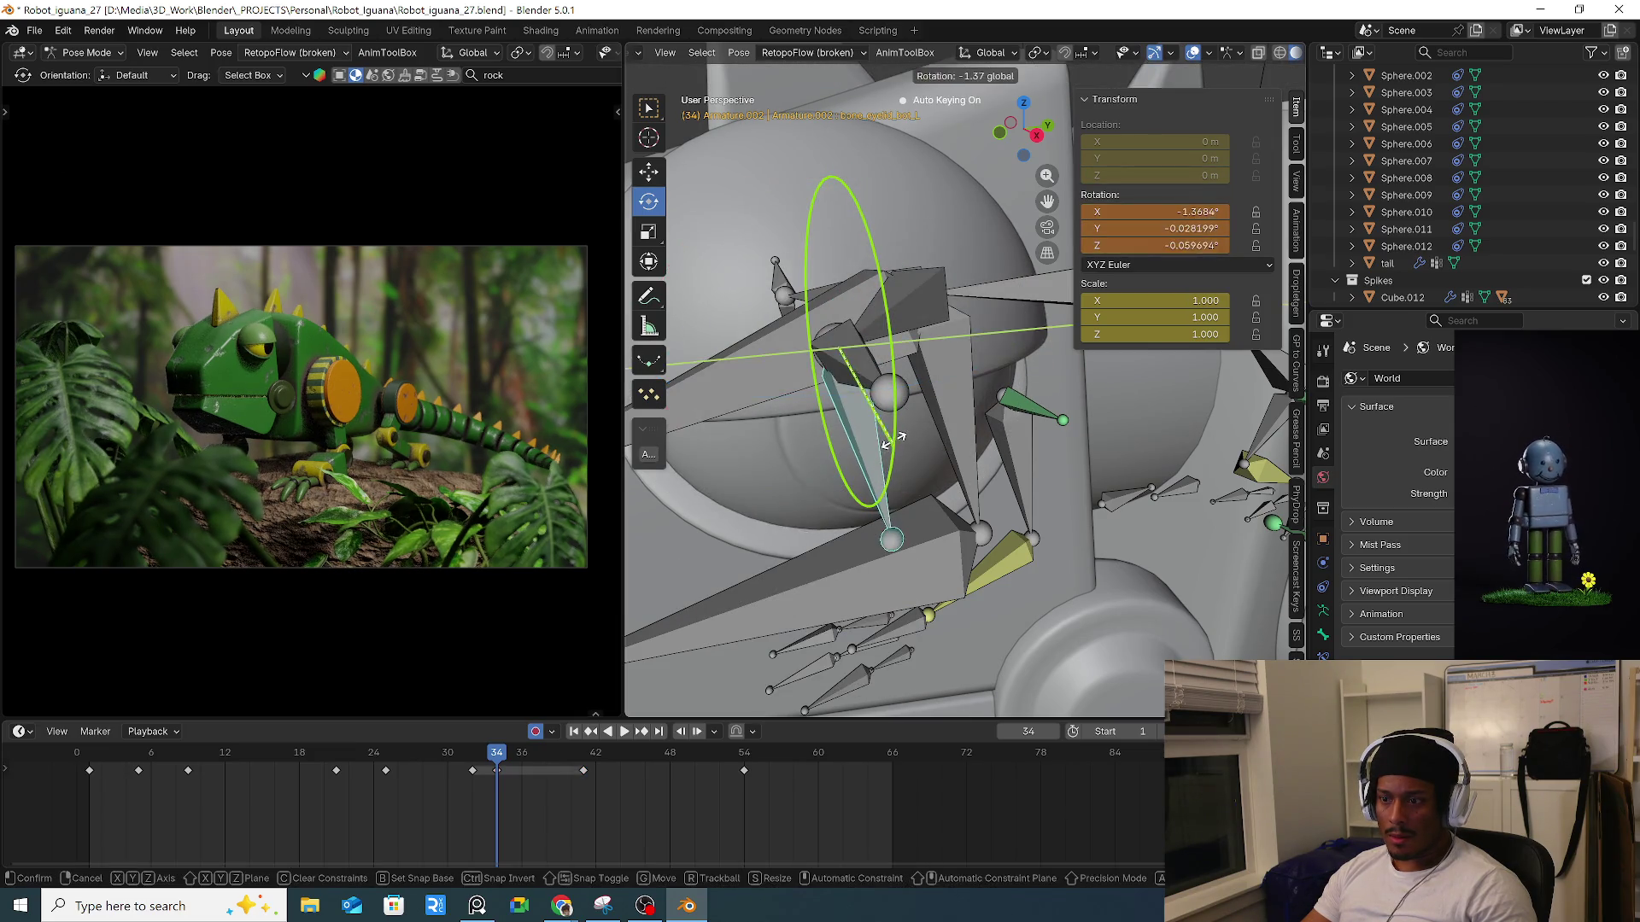
pyautogui.click(891, 369)
pyautogui.click(886, 385)
pyautogui.press('r')
pyautogui.press('y')
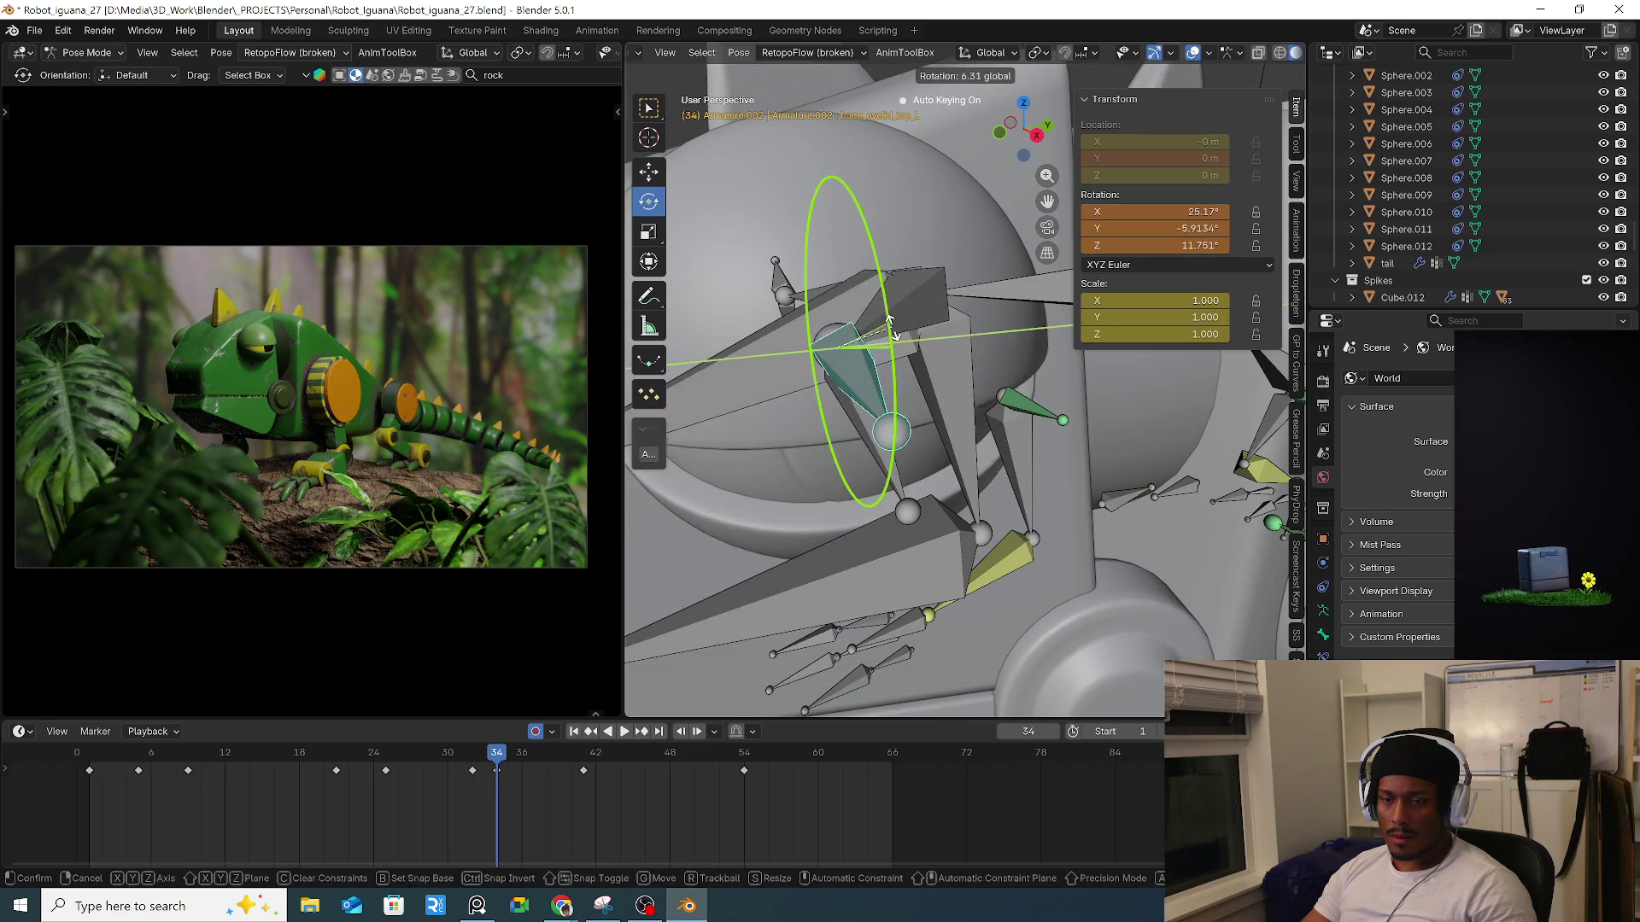
pyautogui.click(895, 367)
pyautogui.moveTo(500, 753)
pyautogui.mouseDown()
pyautogui.moveTo(561, 757)
pyautogui.moveTo(496, 757)
pyautogui.mouseUp()
pyautogui.click(816, 500)
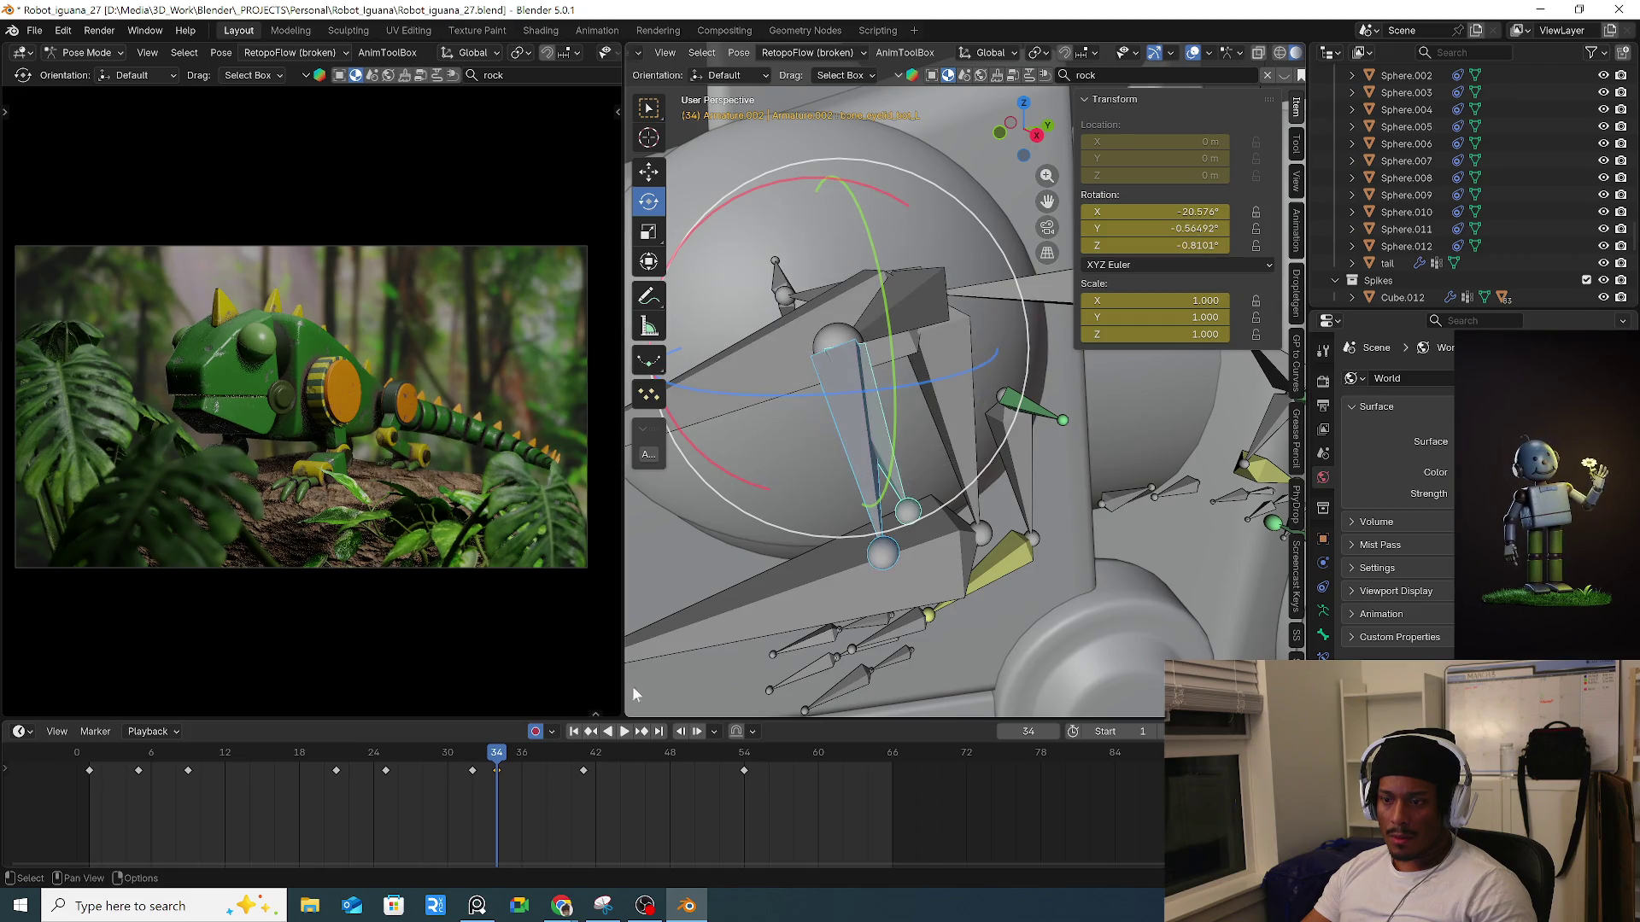
pyautogui.press('Right')
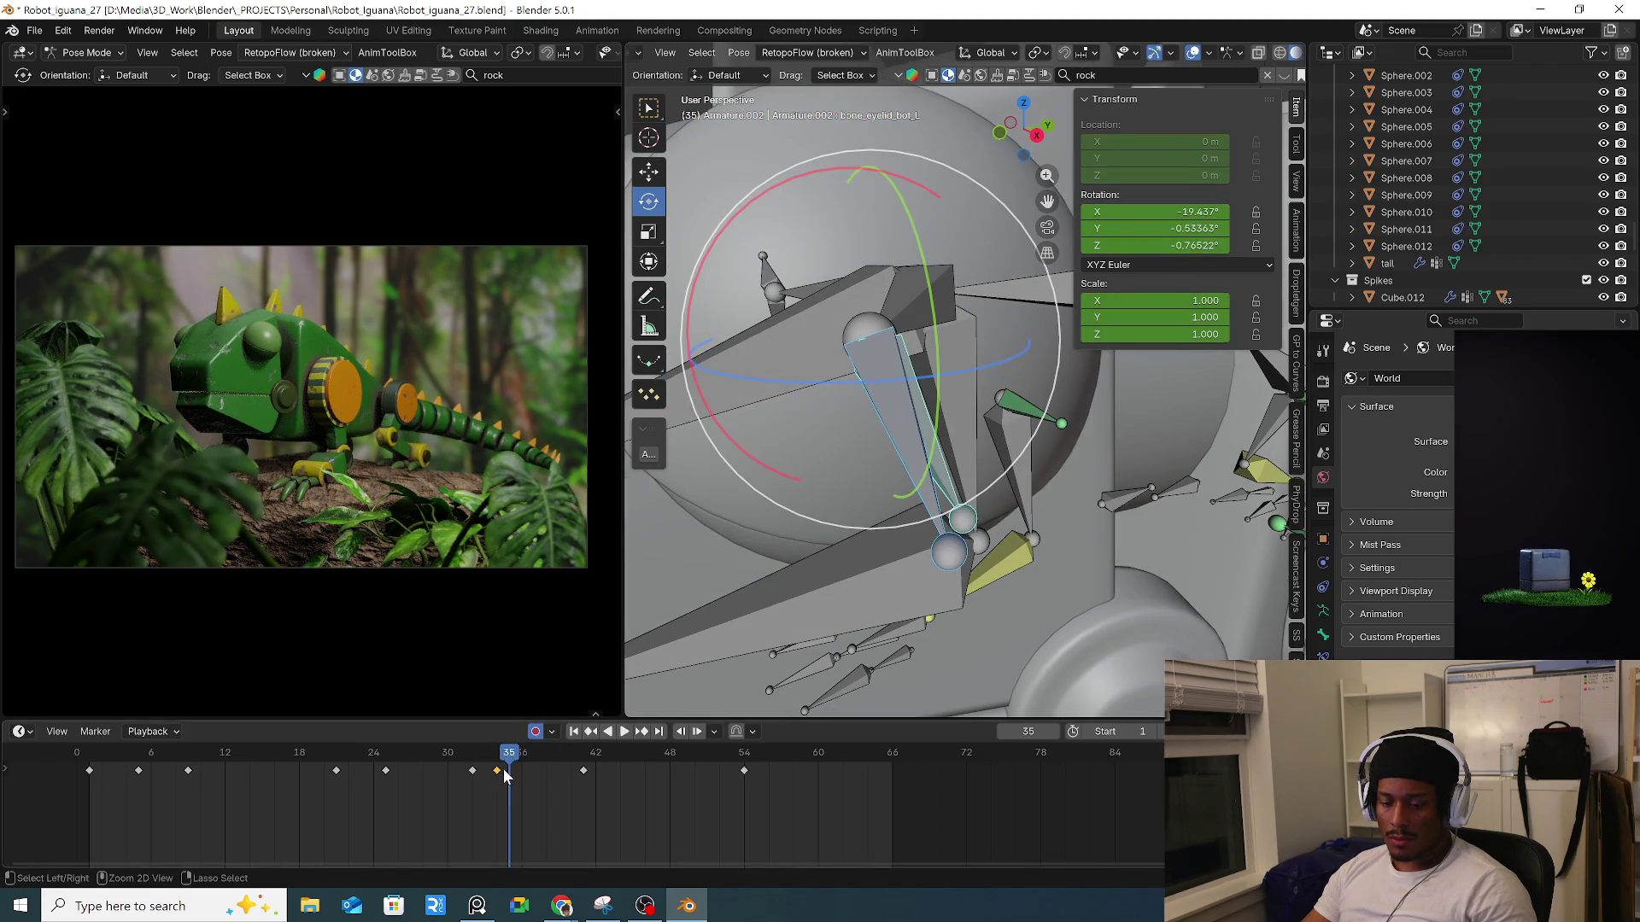
# Paste the copied eyelid key at frames 35, 7 and 5.
pyautogui.hotkey('ctrl', 'v')
pyautogui.press('space')
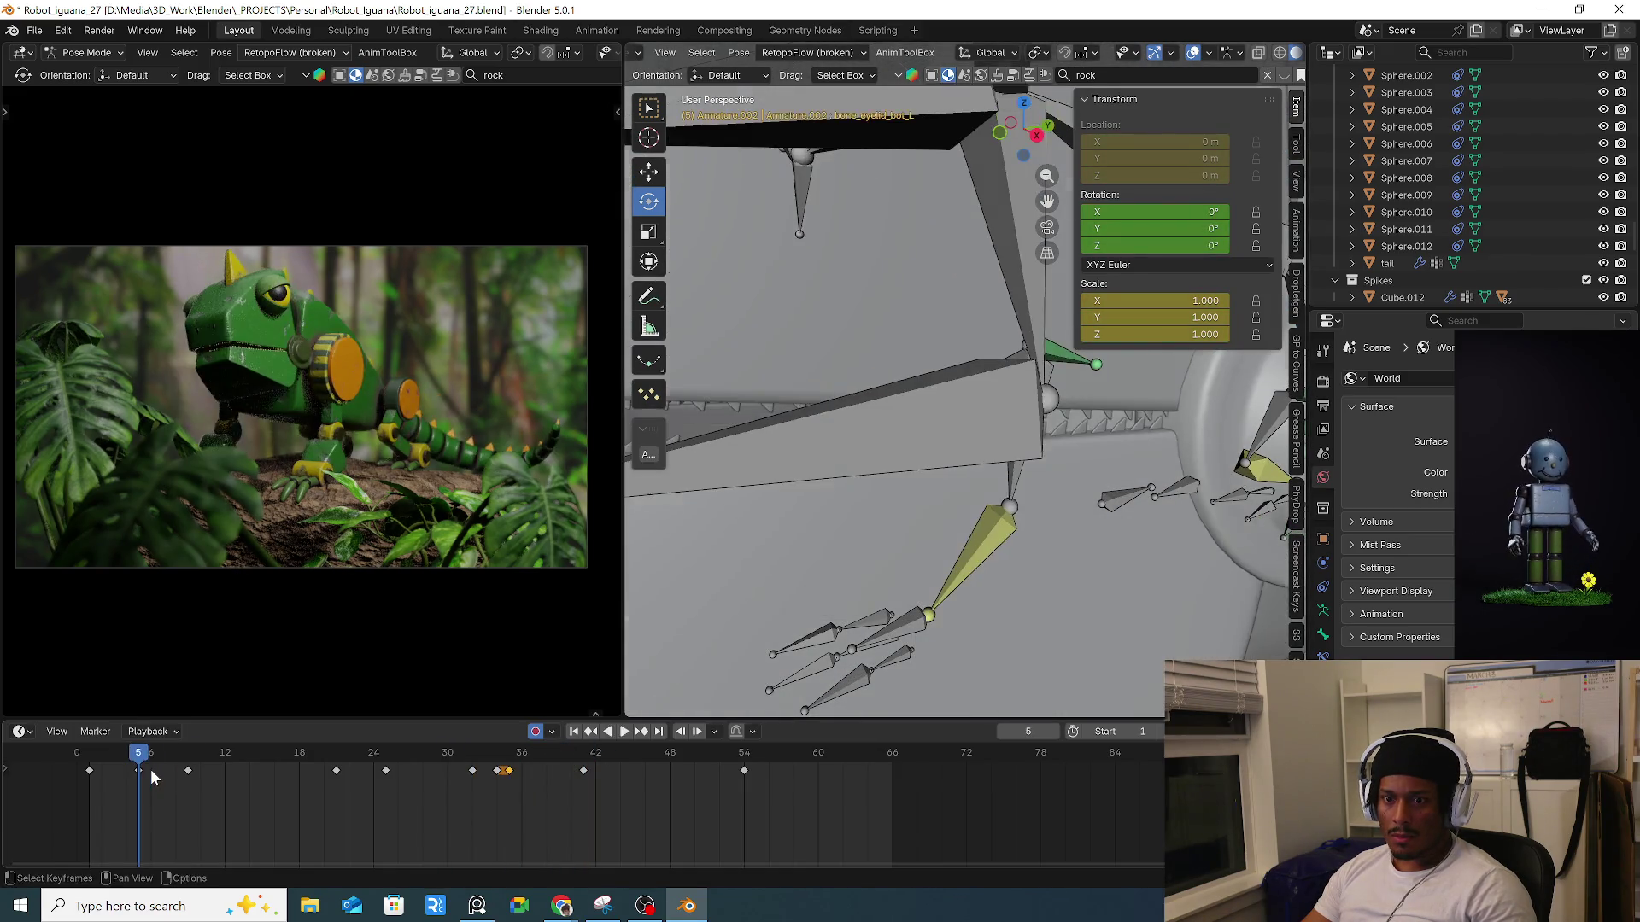
pyautogui.moveTo(209, 759)
pyautogui.mouseDown()
pyautogui.moveTo(251, 762)
pyautogui.moveTo(135, 768)
pyautogui.moveTo(163, 772)
pyautogui.mouseUp()
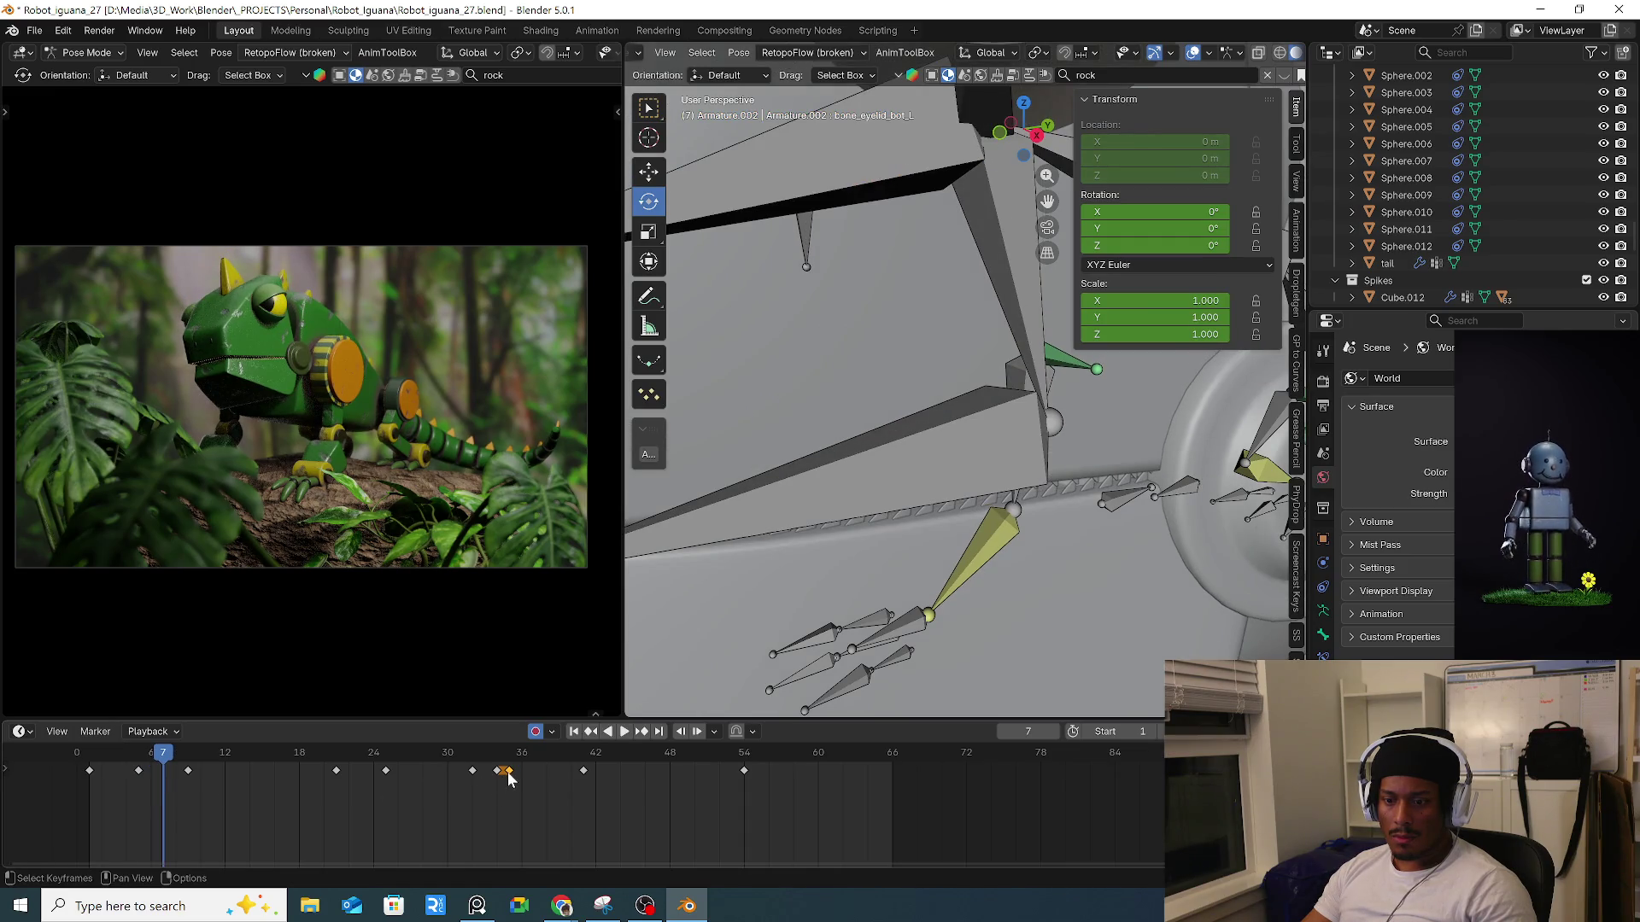
pyautogui.hotkey('ctrl', 'v')
pyautogui.moveTo(134, 767)
pyautogui.mouseDown()
pyautogui.moveTo(174, 770)
pyautogui.moveTo(138, 772)
pyautogui.mouseUp()
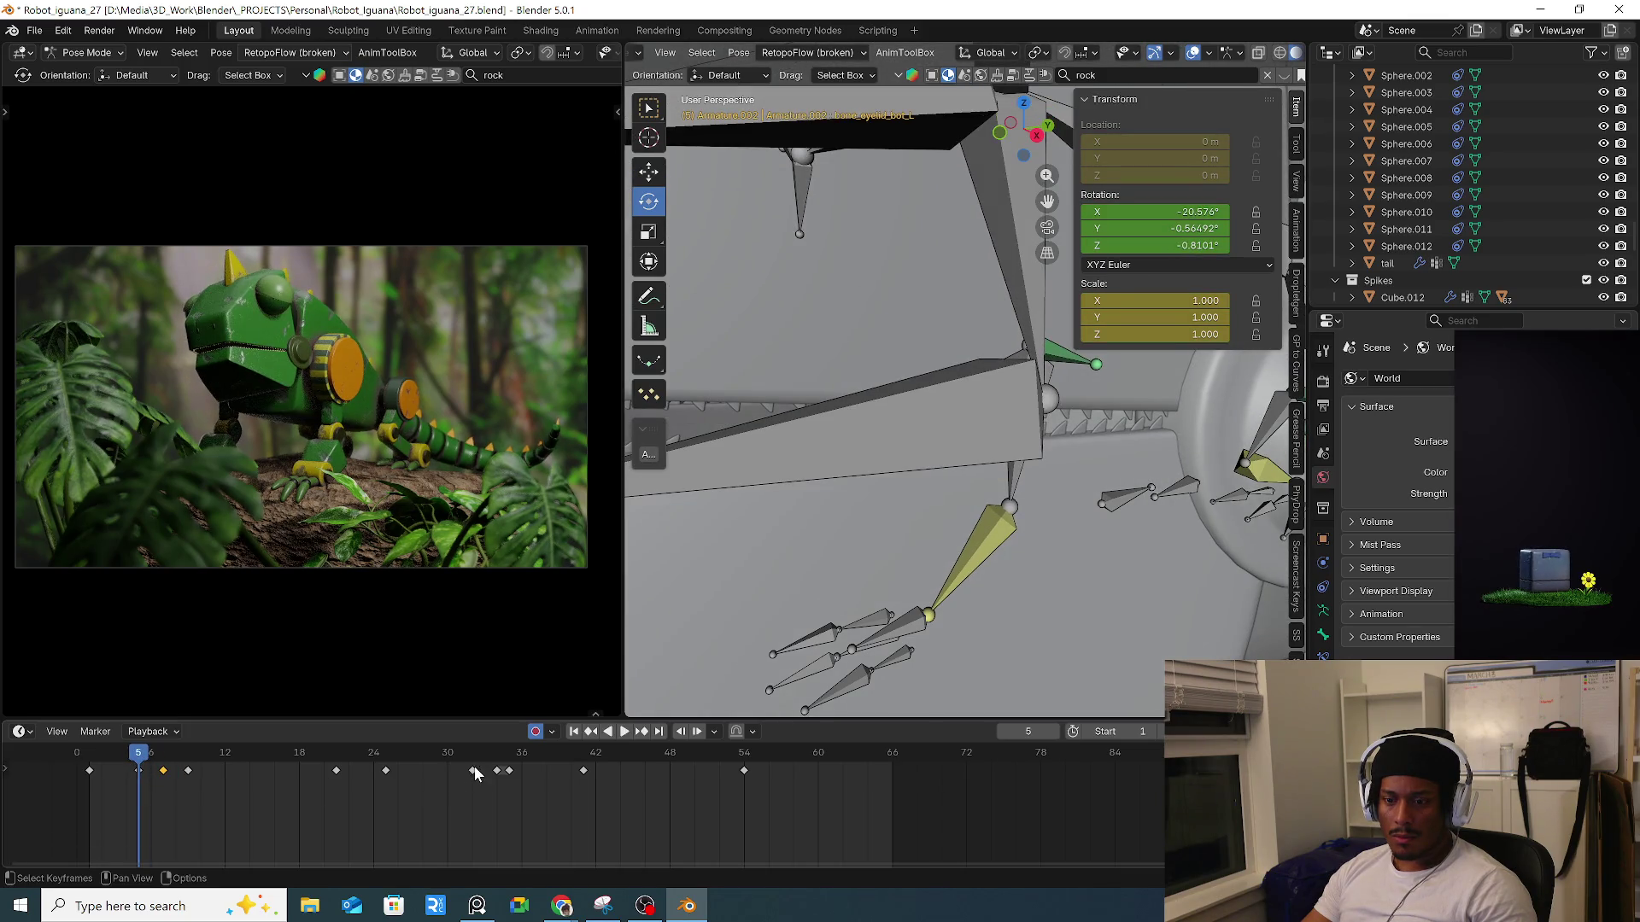
pyautogui.hotkey('ctrl', 'v')
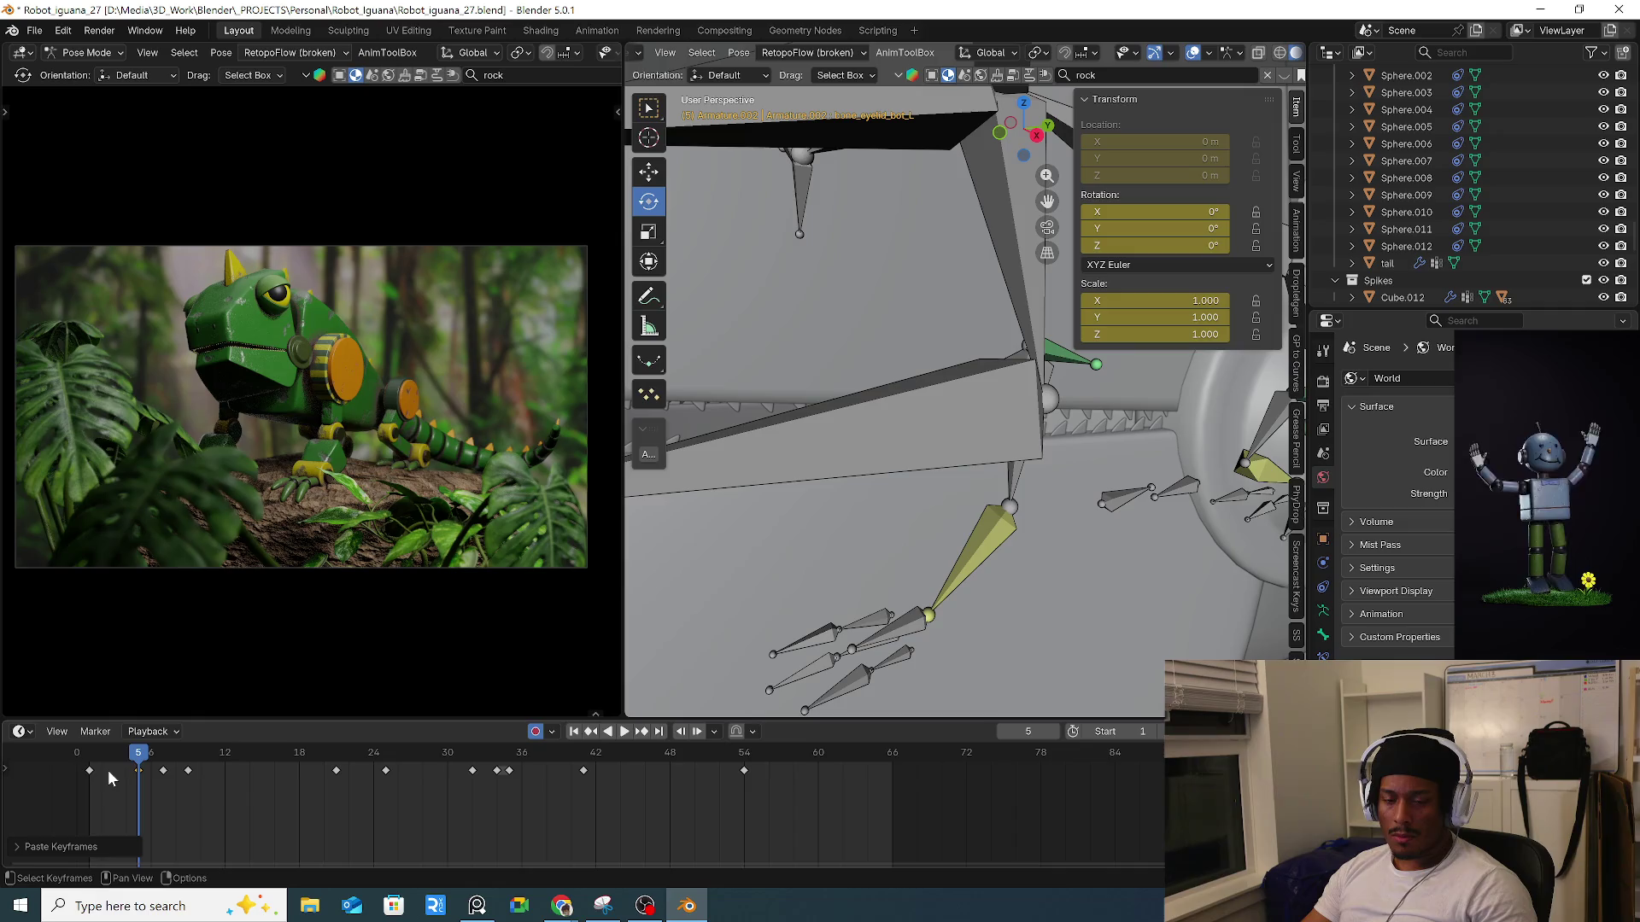
# Key the lower eyelid at frame 1 and paste its frame-32 pose at frame 9.
pyautogui.click(94, 761)
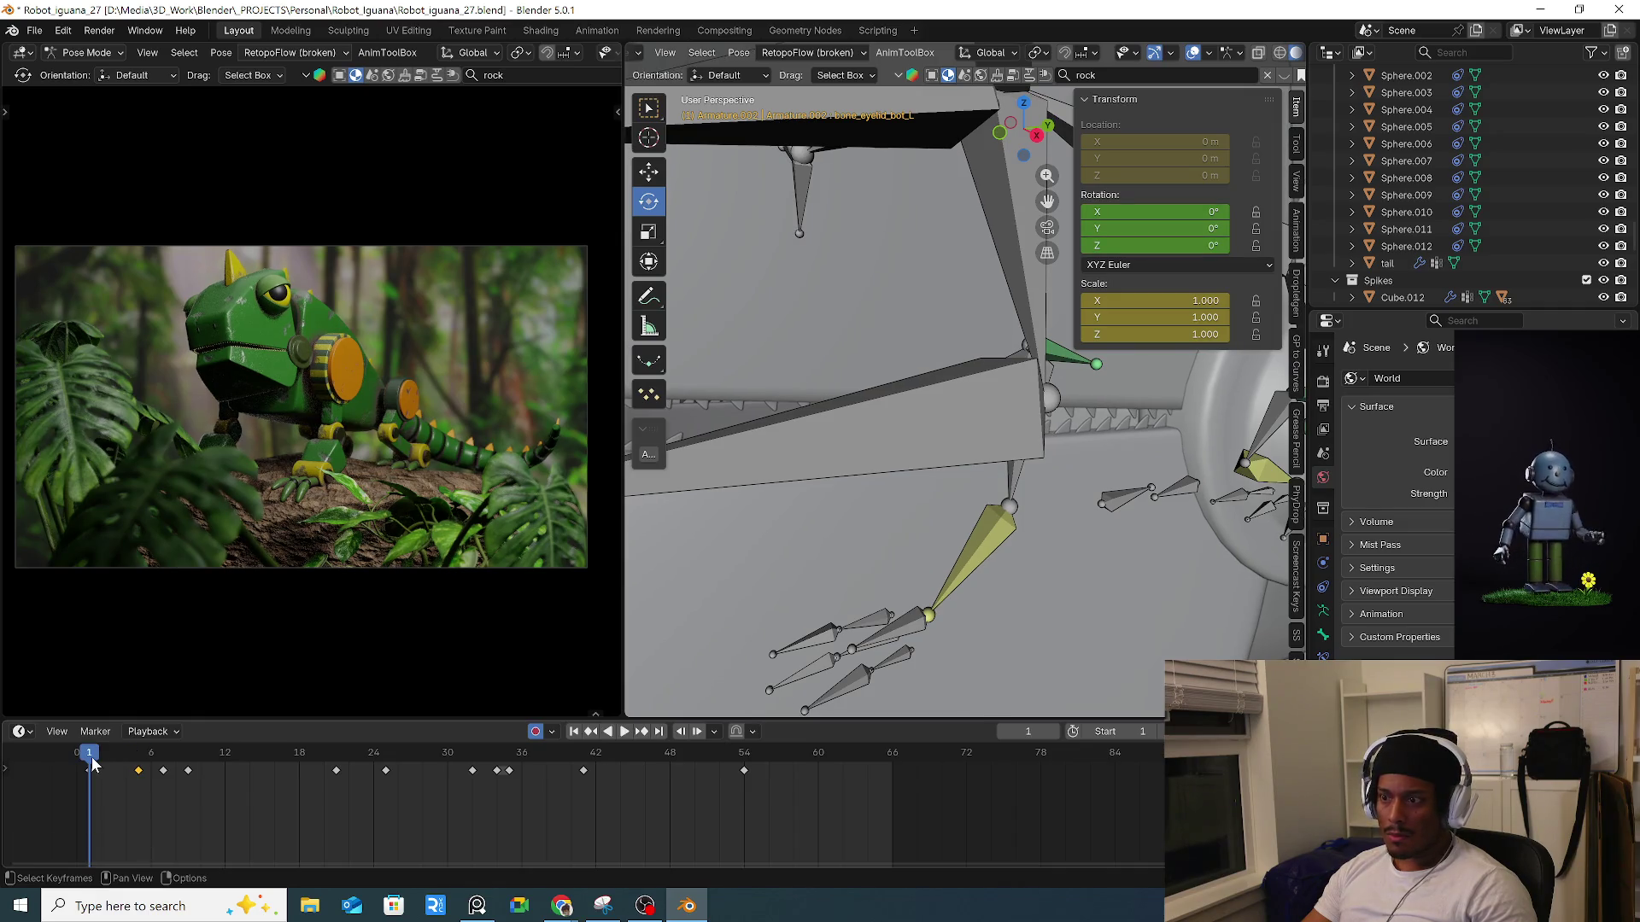
pyautogui.press('i')
pyautogui.click(192, 775)
pyautogui.moveTo(202, 760)
pyautogui.mouseDown()
pyautogui.moveTo(183, 764)
pyautogui.moveTo(217, 760)
pyautogui.moveTo(169, 779)
pyautogui.moveTo(211, 773)
pyautogui.moveTo(189, 773)
pyautogui.mouseUp()
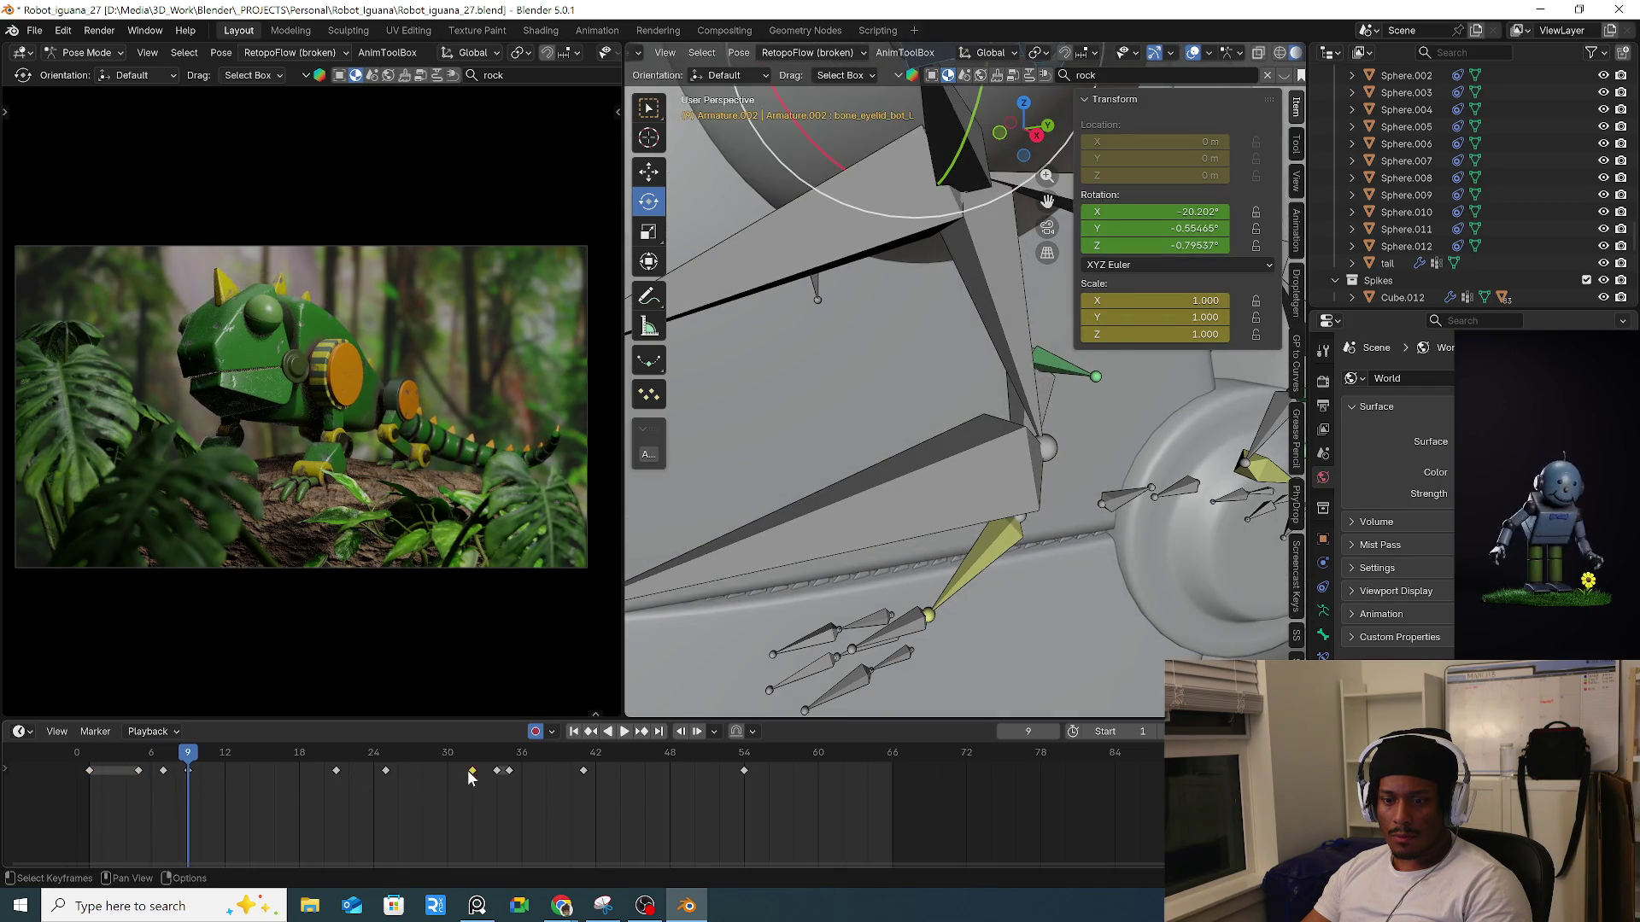
pyautogui.hotkey('ctrl', 'c')
pyautogui.hotkey('ctrl', 'v')
# Key the lower eyelid pose again at frame 21.
pyautogui.moveTo(202, 761)
pyautogui.mouseDown()
pyautogui.moveTo(372, 771)
pyautogui.moveTo(340, 779)
pyautogui.mouseUp()
pyautogui.press('i')
pyautogui.click(350, 786)
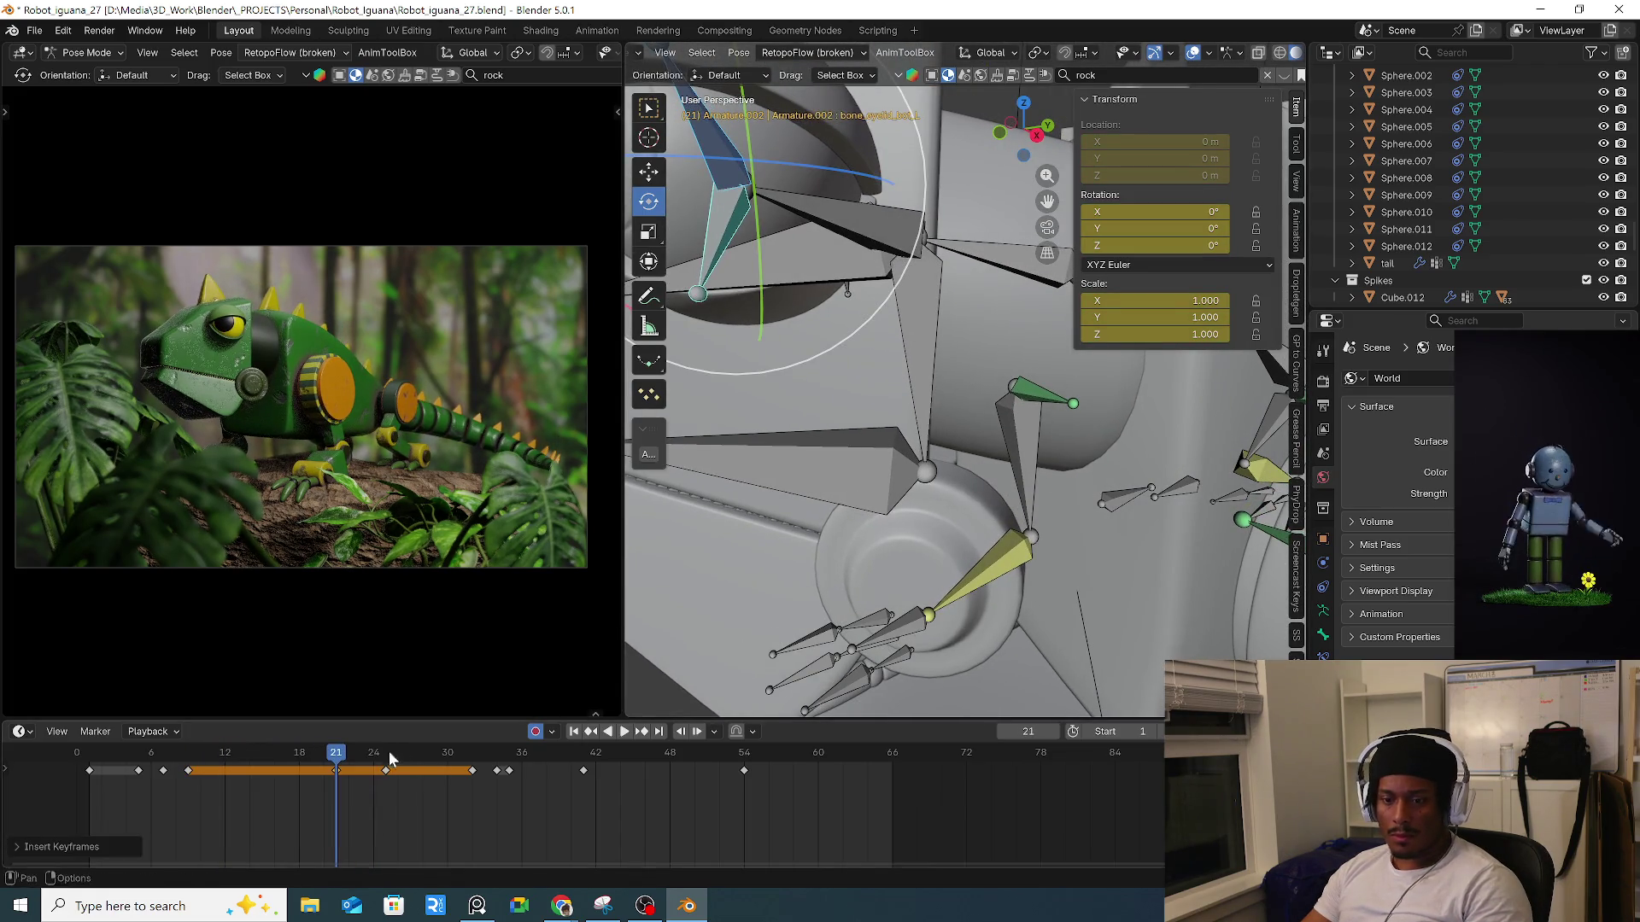
# Insert Location keys for the selected eyelid bones at frame 25.
pyautogui.click(381, 751)
pyautogui.press('i')
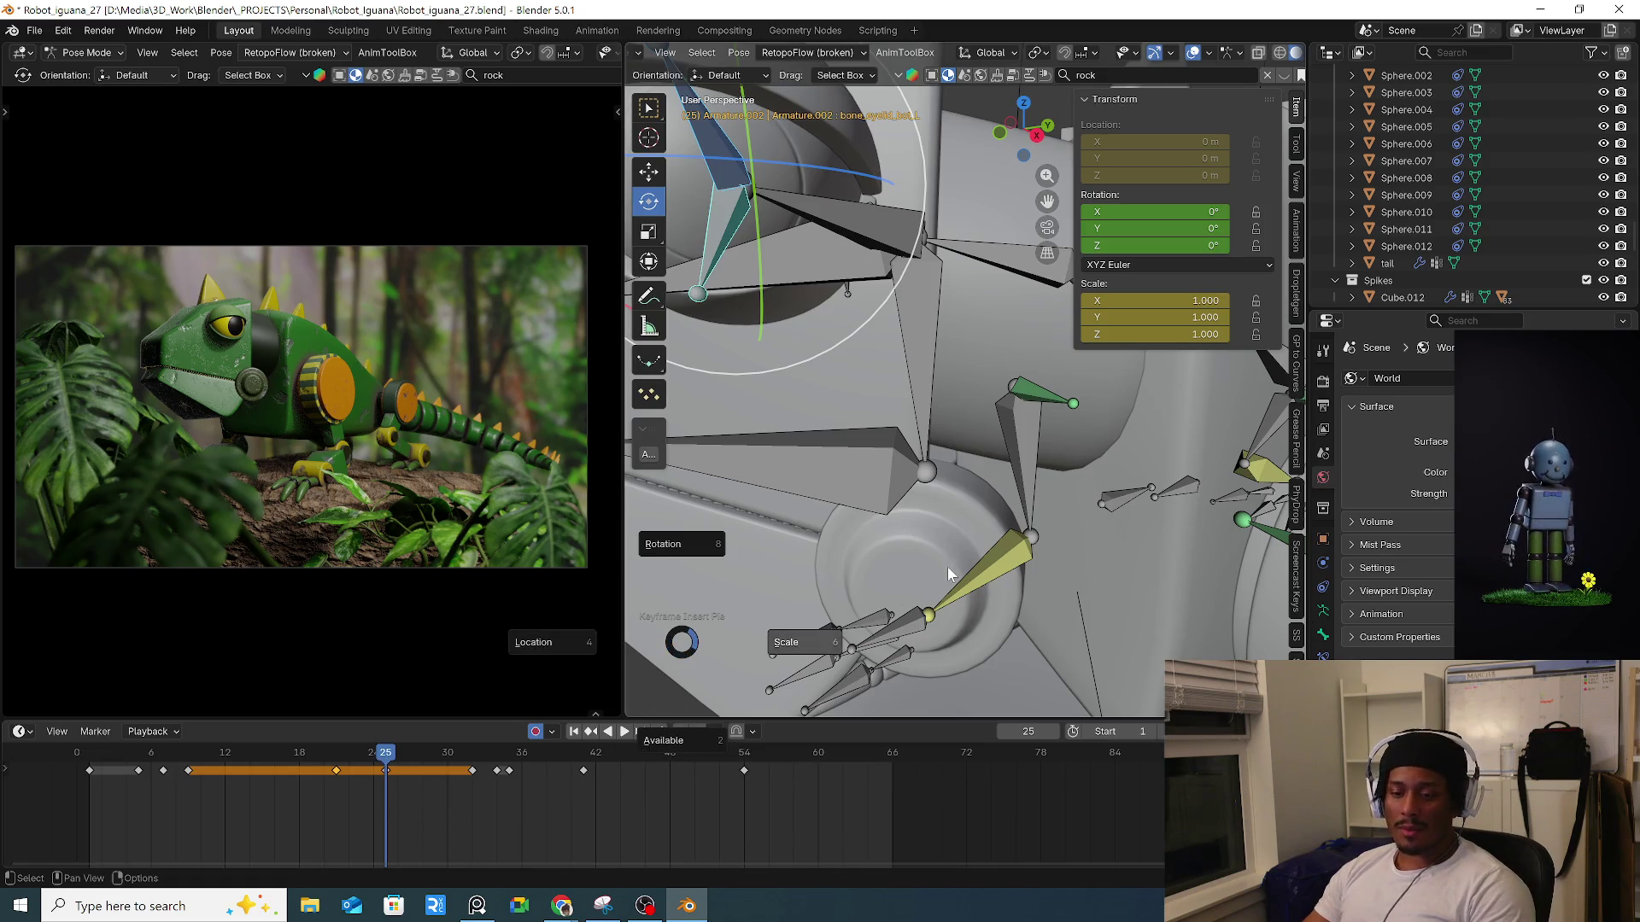
pyautogui.click(551, 659)
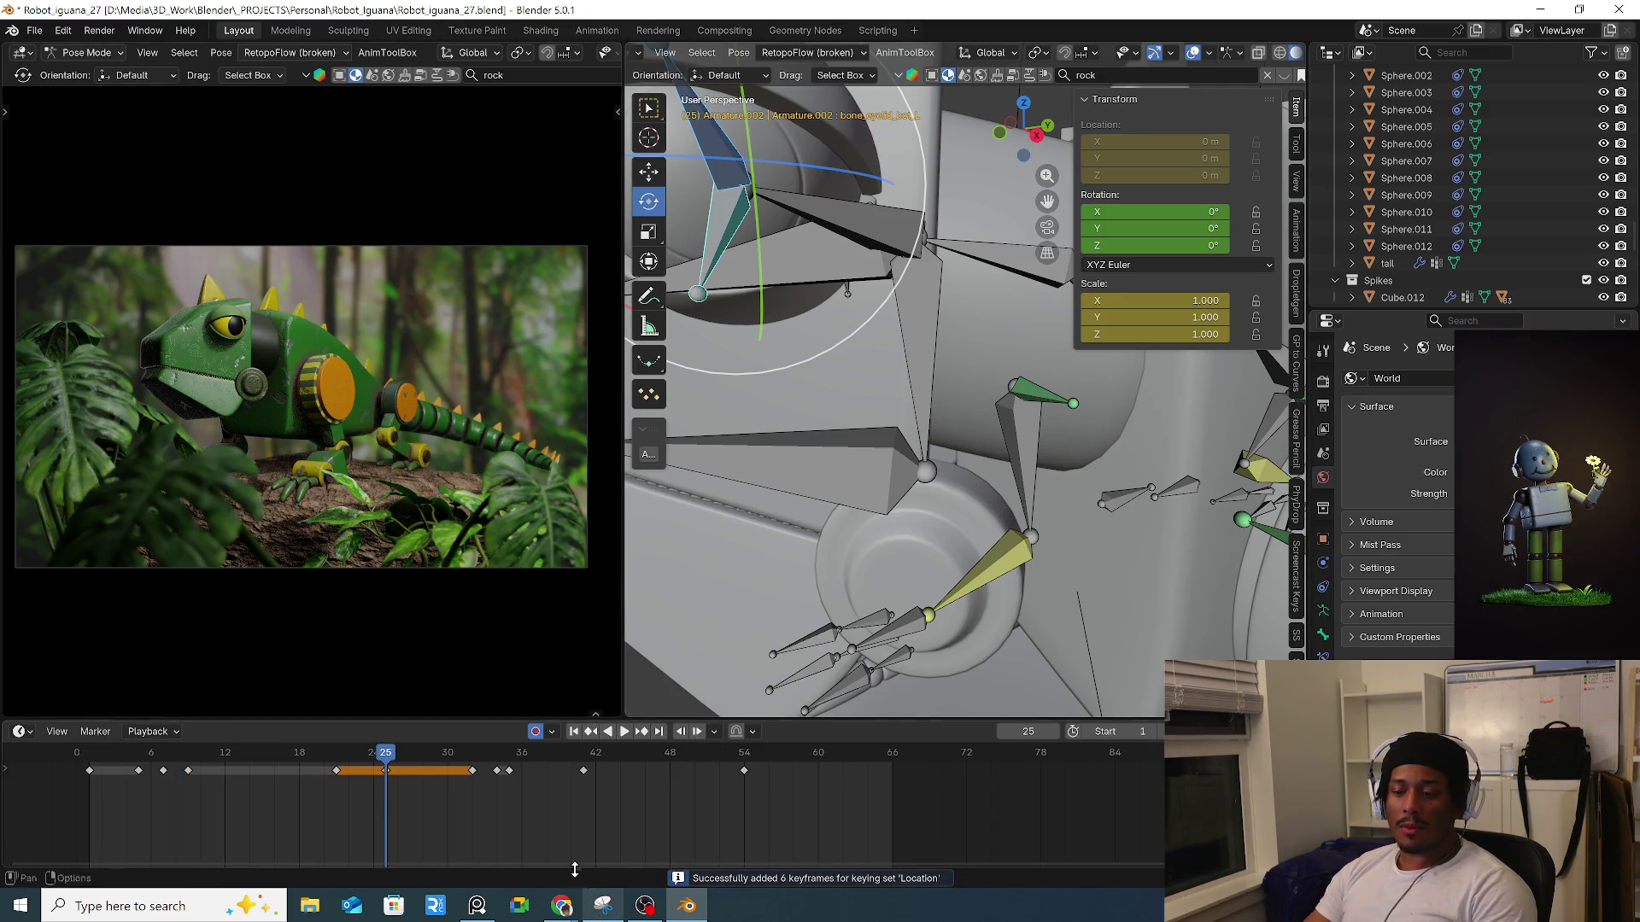
# Scrub back from frame 25 and play the eyelid animation, restarting near the start.
pyautogui.moveTo(442, 763)
pyautogui.mouseDown()
pyautogui.moveTo(498, 764)
pyautogui.moveTo(79, 769)
pyautogui.mouseUp()
pyautogui.press('space')
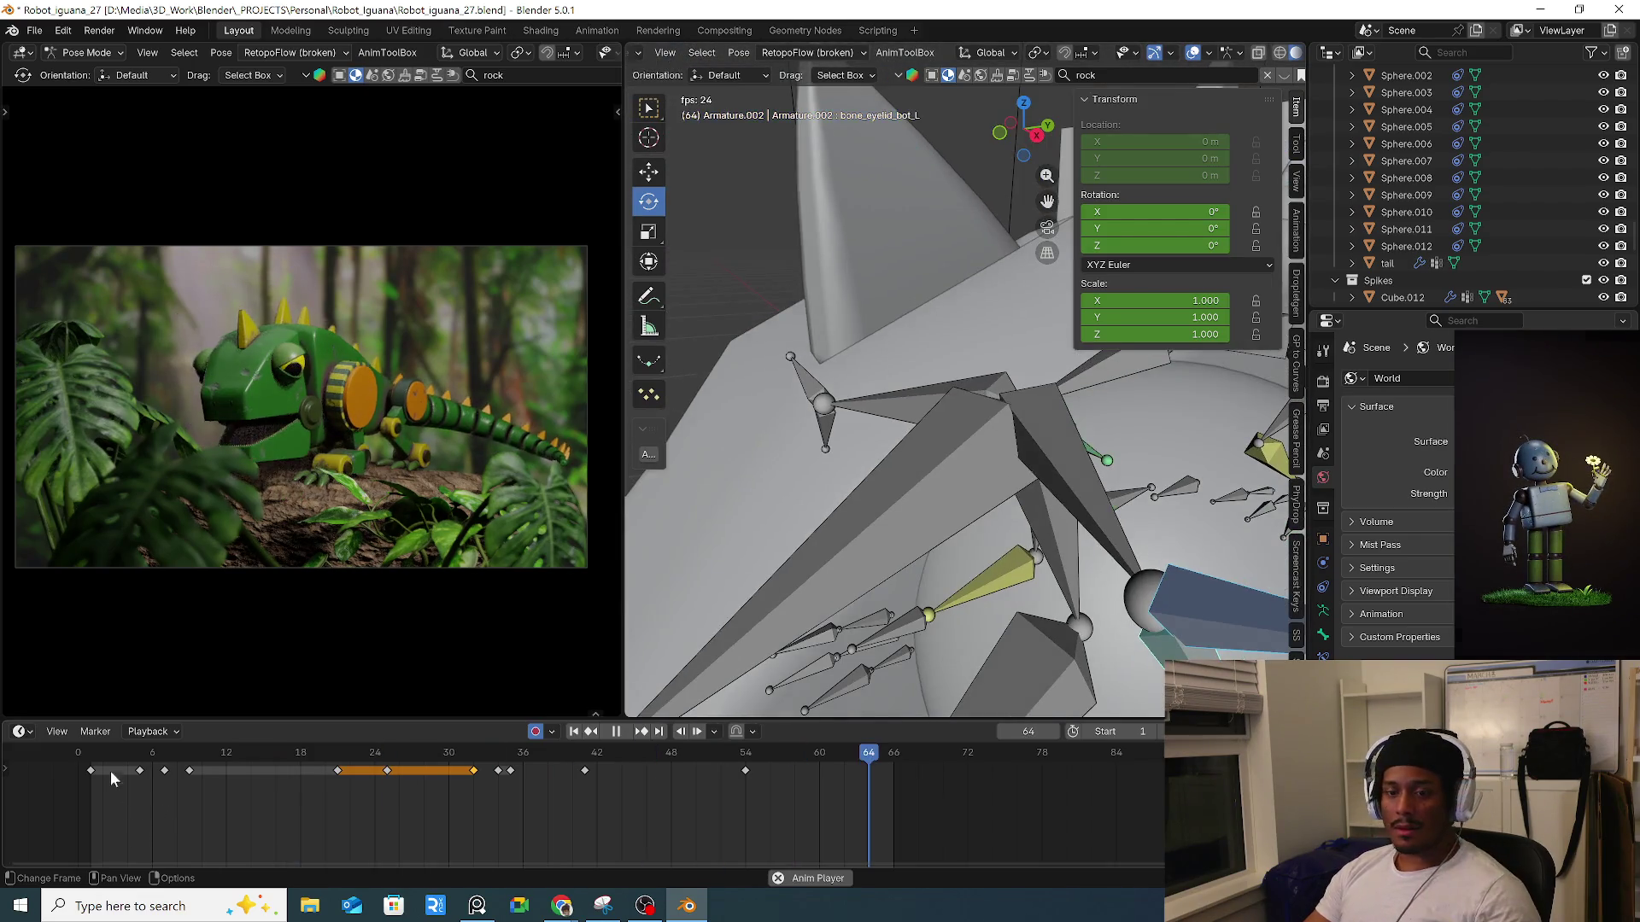
pyautogui.click(96, 757)
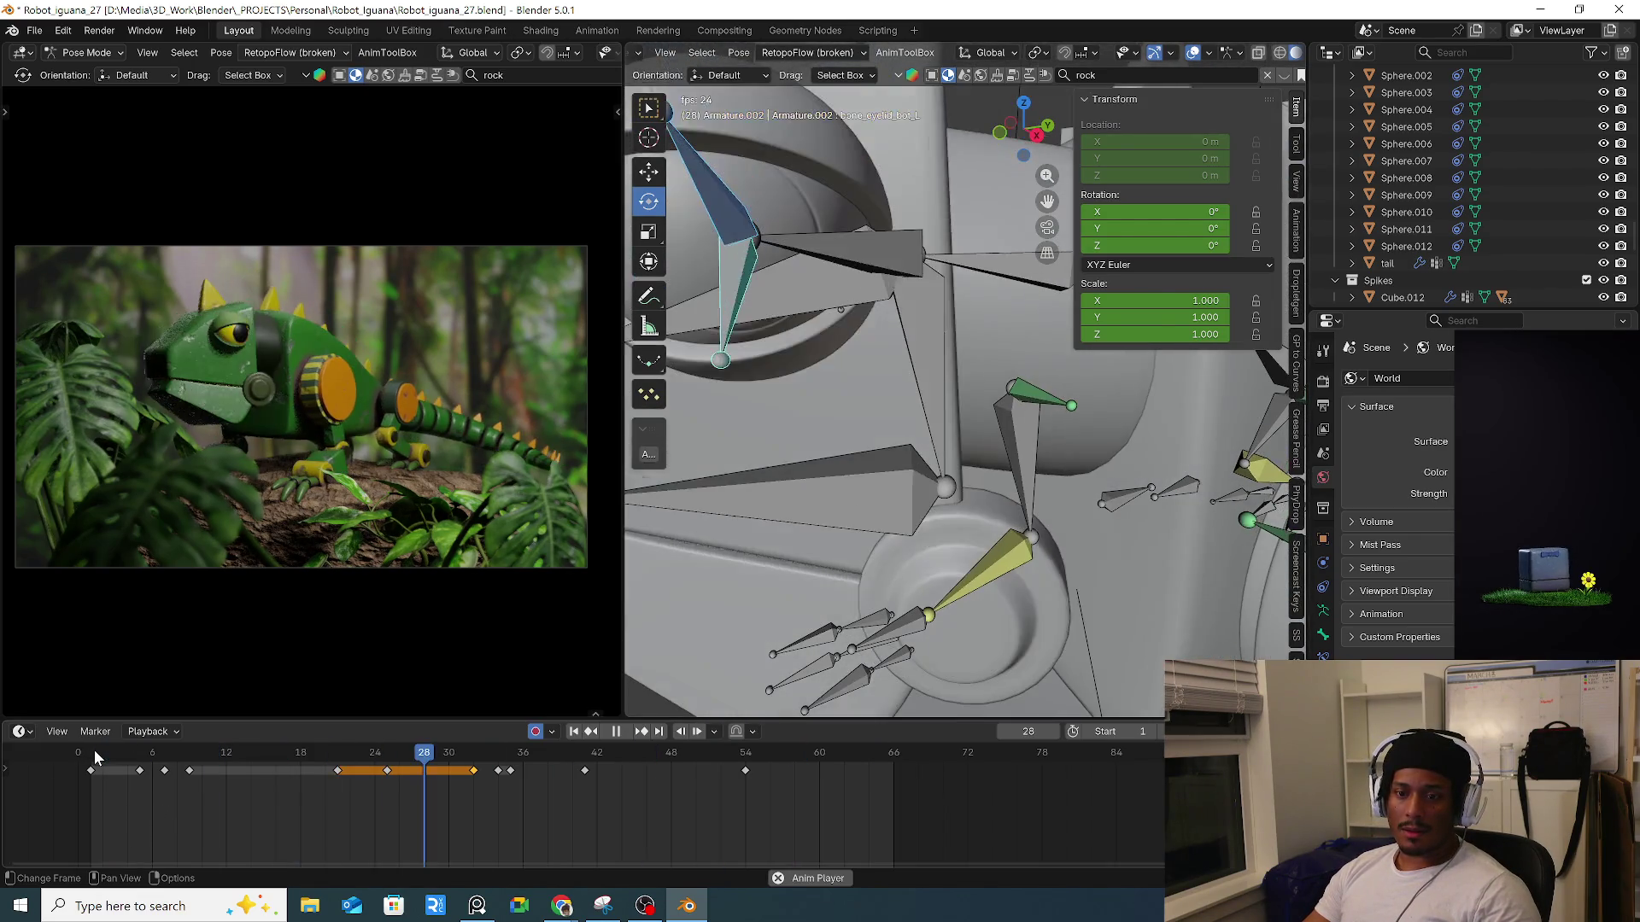
pyautogui.click(114, 761)
pyautogui.click(108, 760)
pyautogui.click(102, 756)
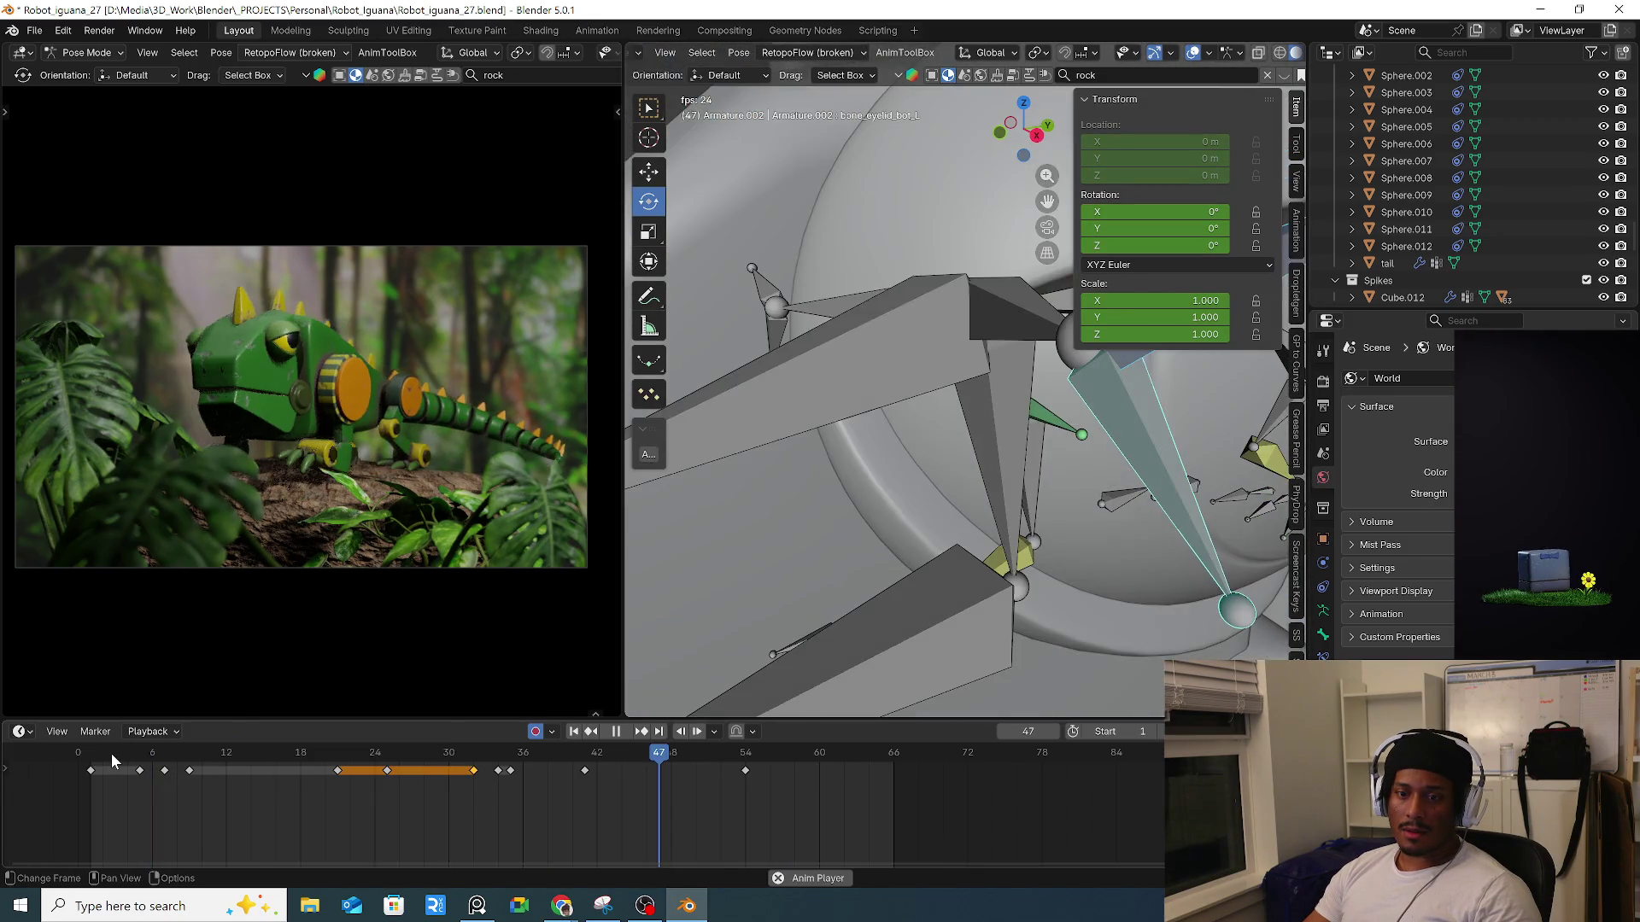
pyautogui.press('space')
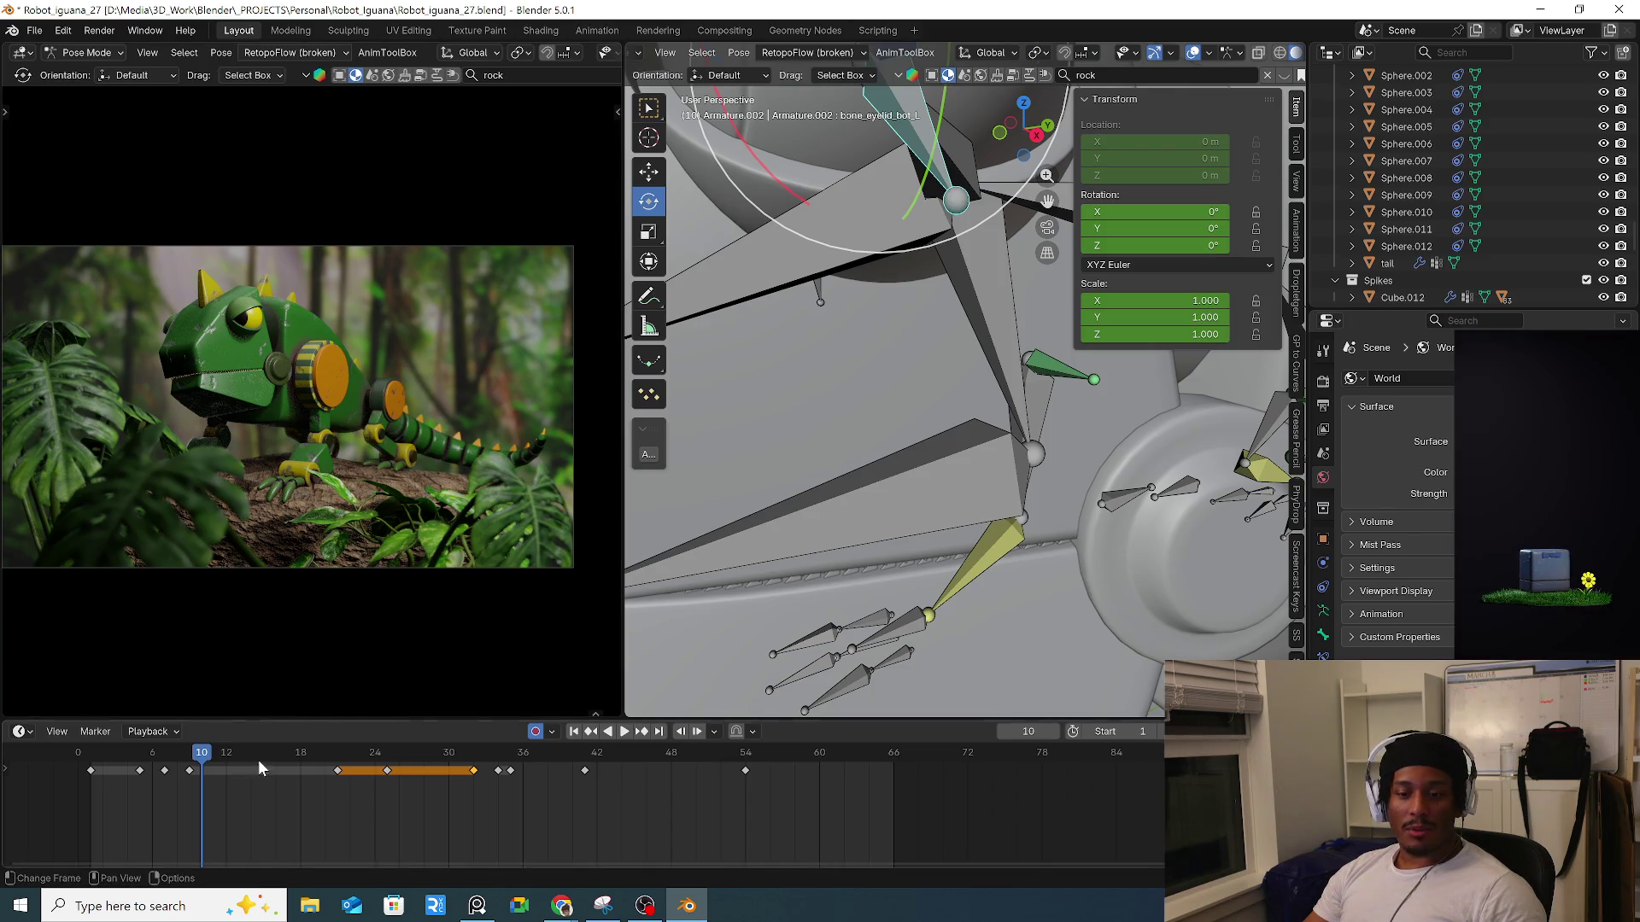
# Replay from frame 5, stop around frame 31, and pull the view back to the body and tail.
pyautogui.click(139, 758)
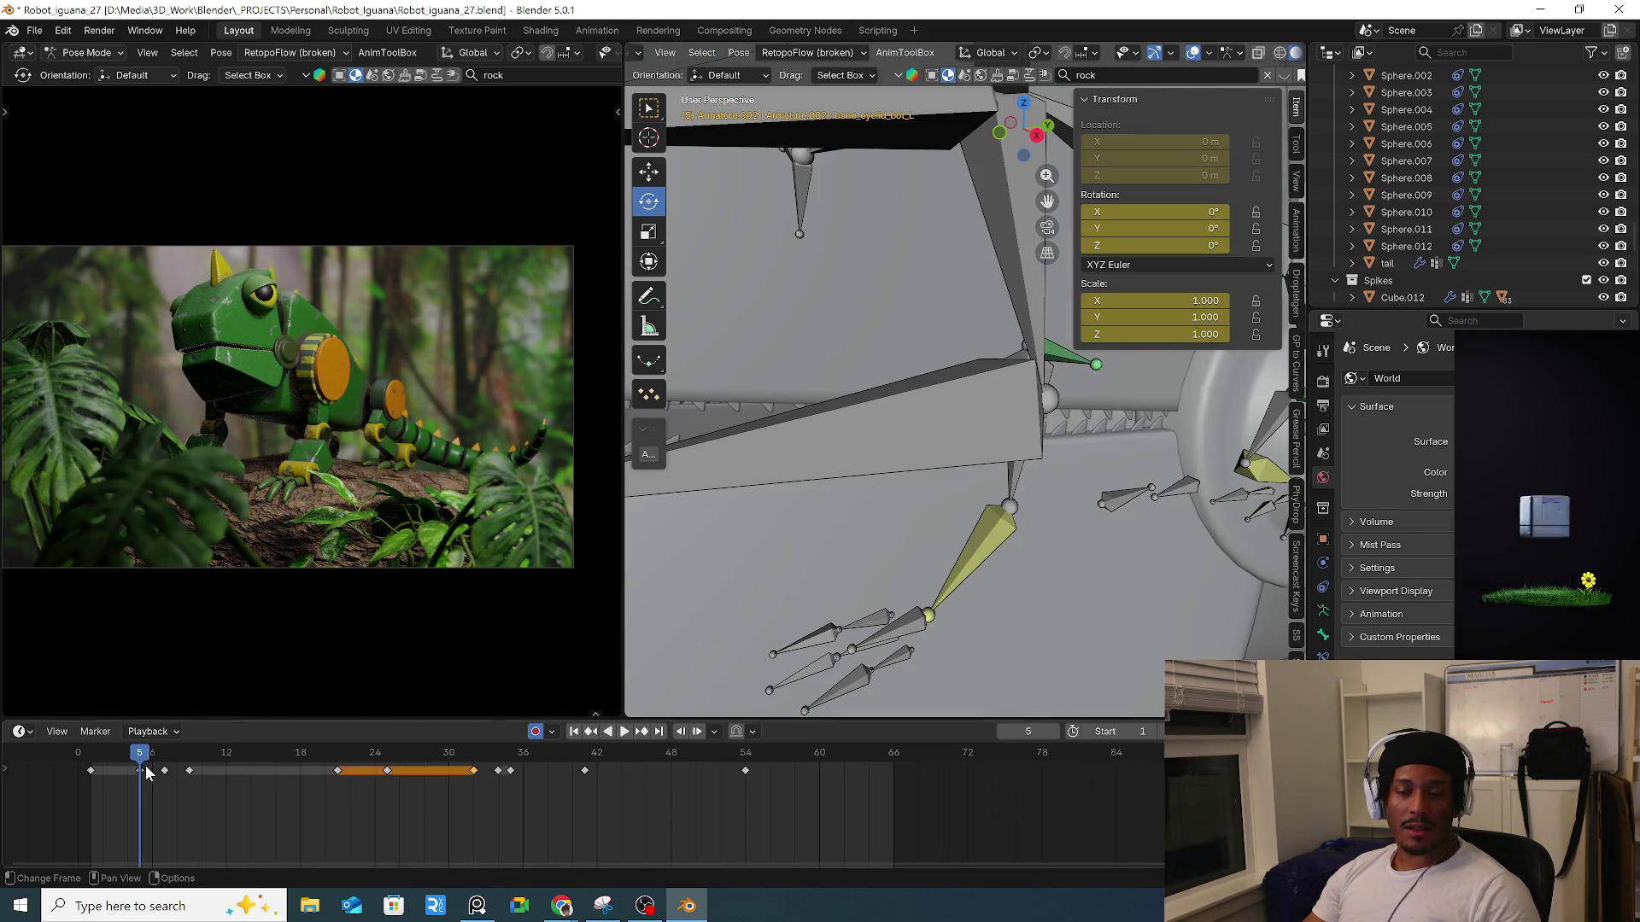
pyautogui.press('space')
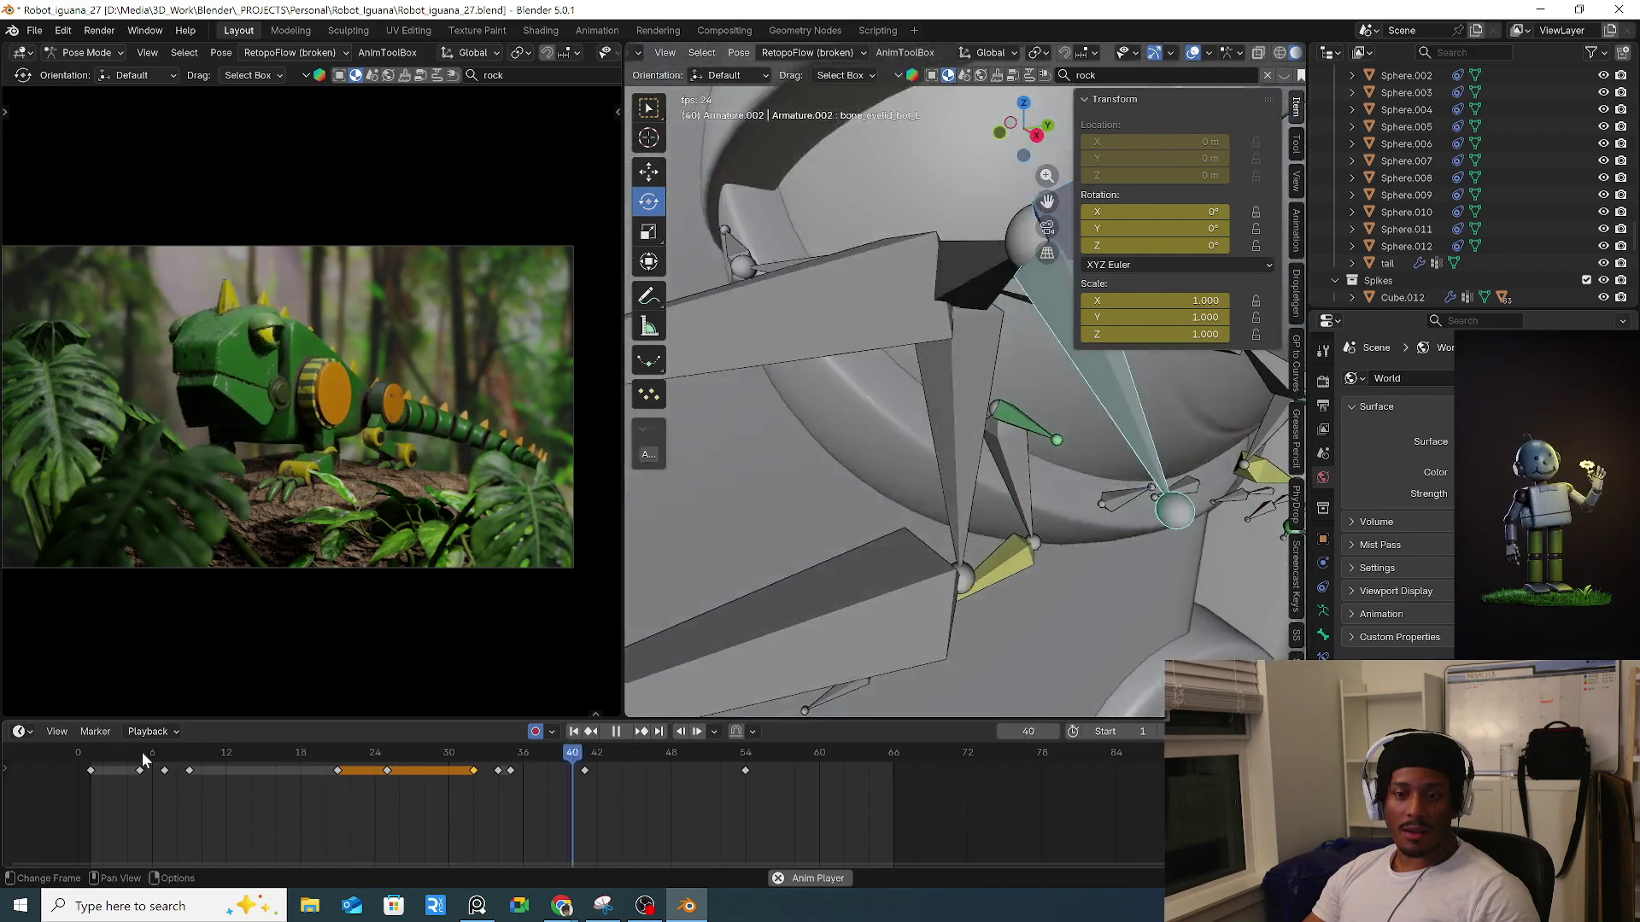
pyautogui.click(142, 751)
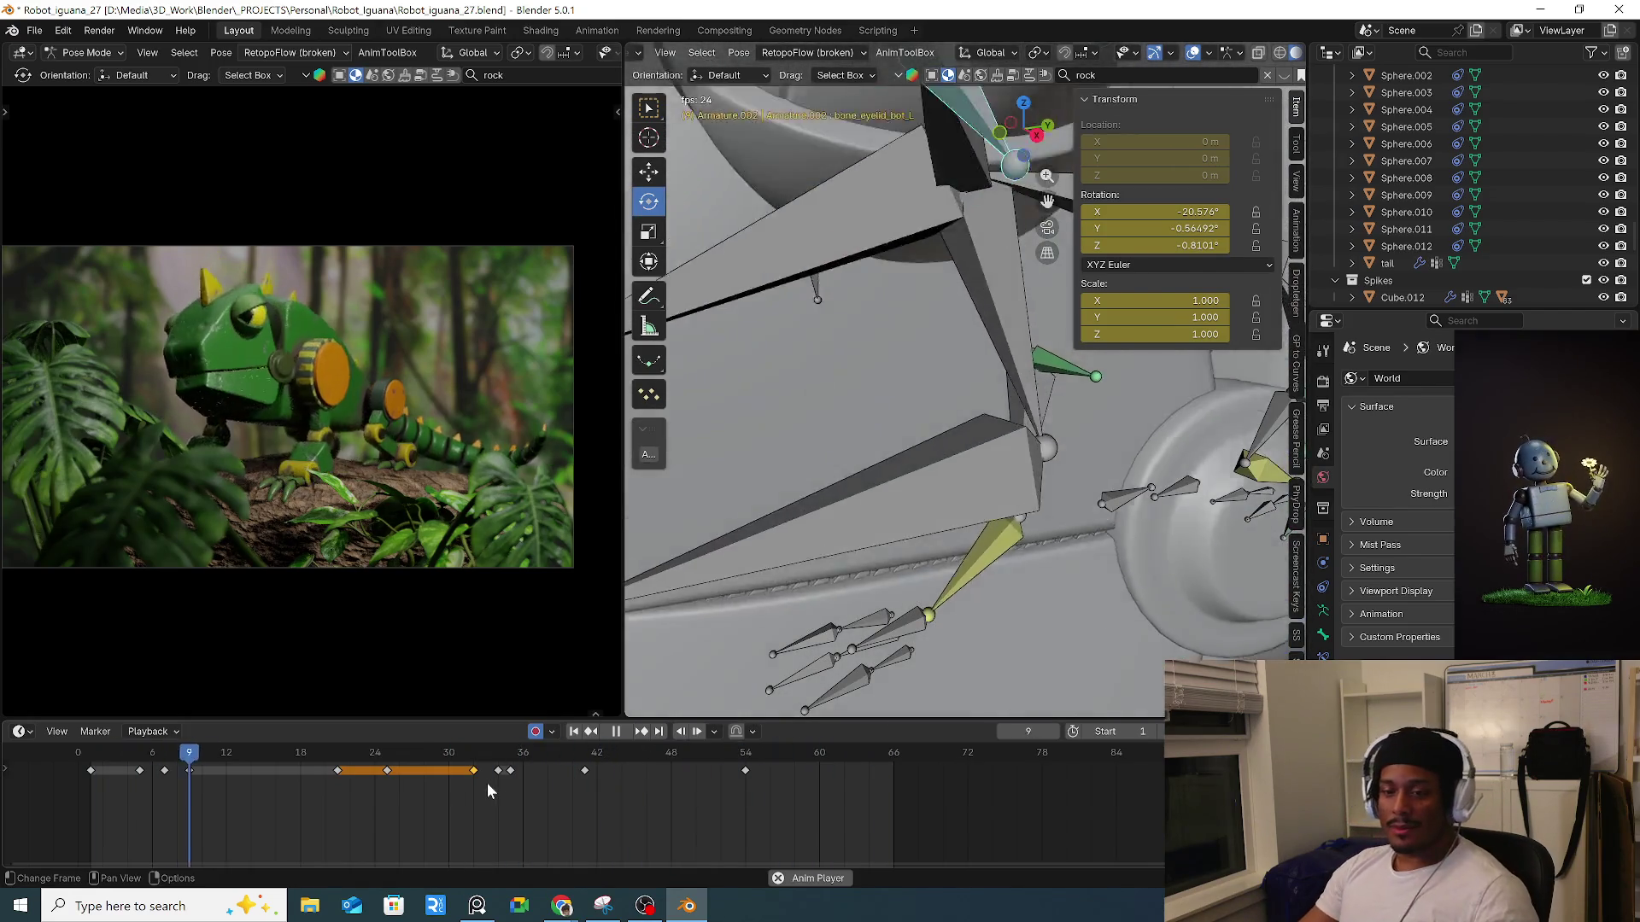
pyautogui.click(462, 755)
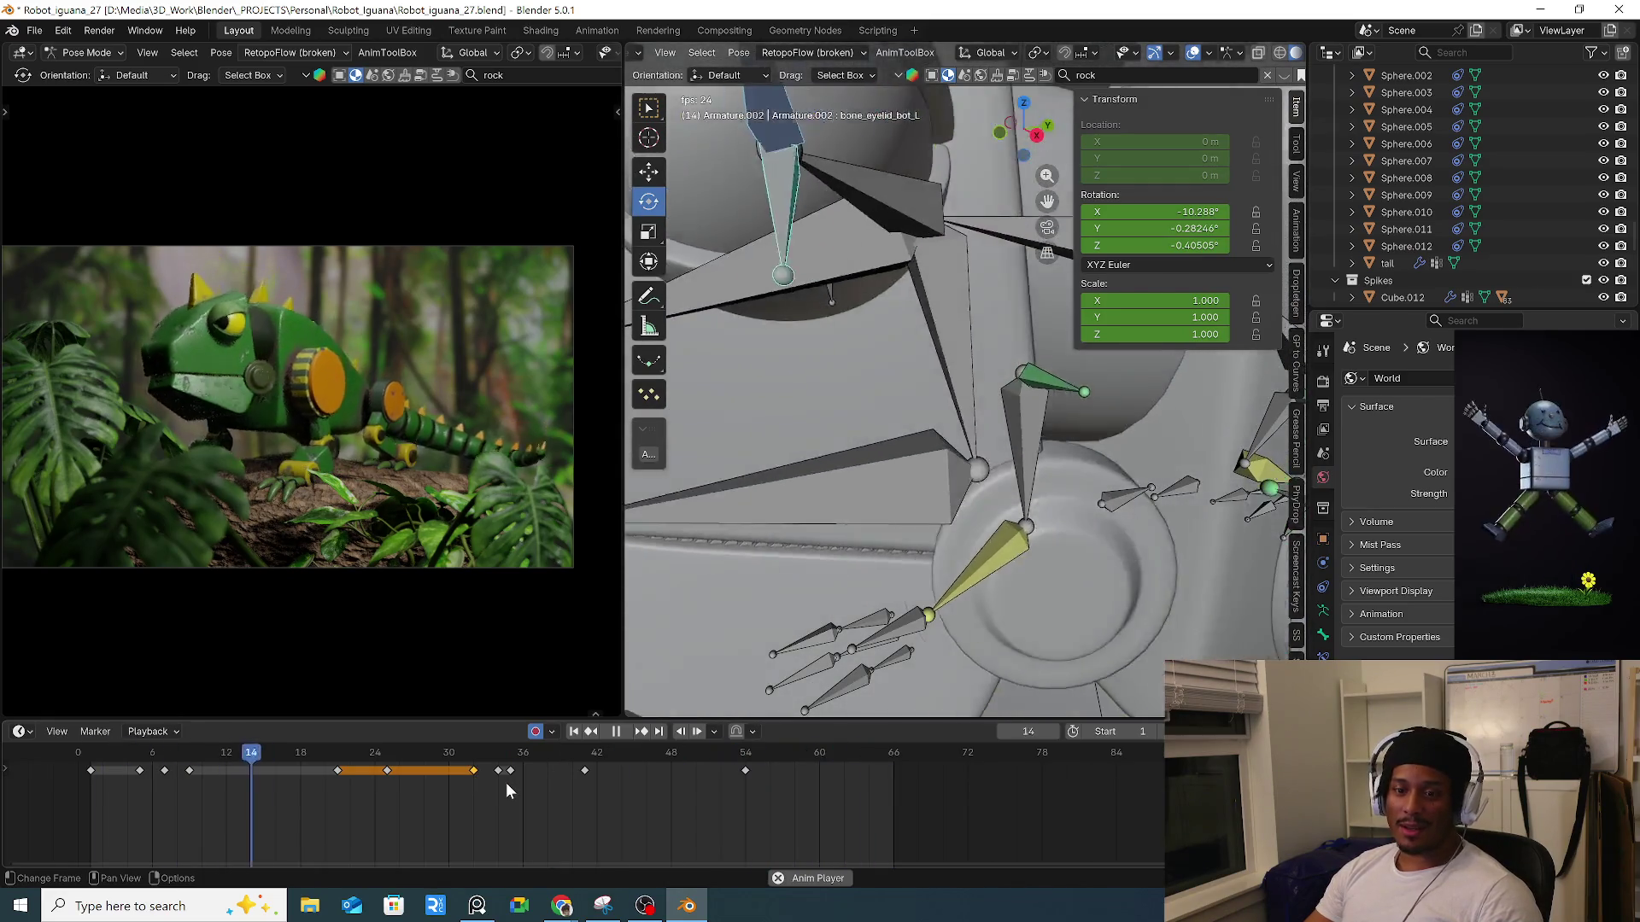
pyautogui.press('space')
pyautogui.moveTo(1052, 491)
pyautogui.mouseDown(button='middle')
pyautogui.moveTo(839, 536)
pyautogui.moveTo(863, 525)
pyautogui.moveTo(1043, 623)
pyautogui.mouseUp(button='middle')
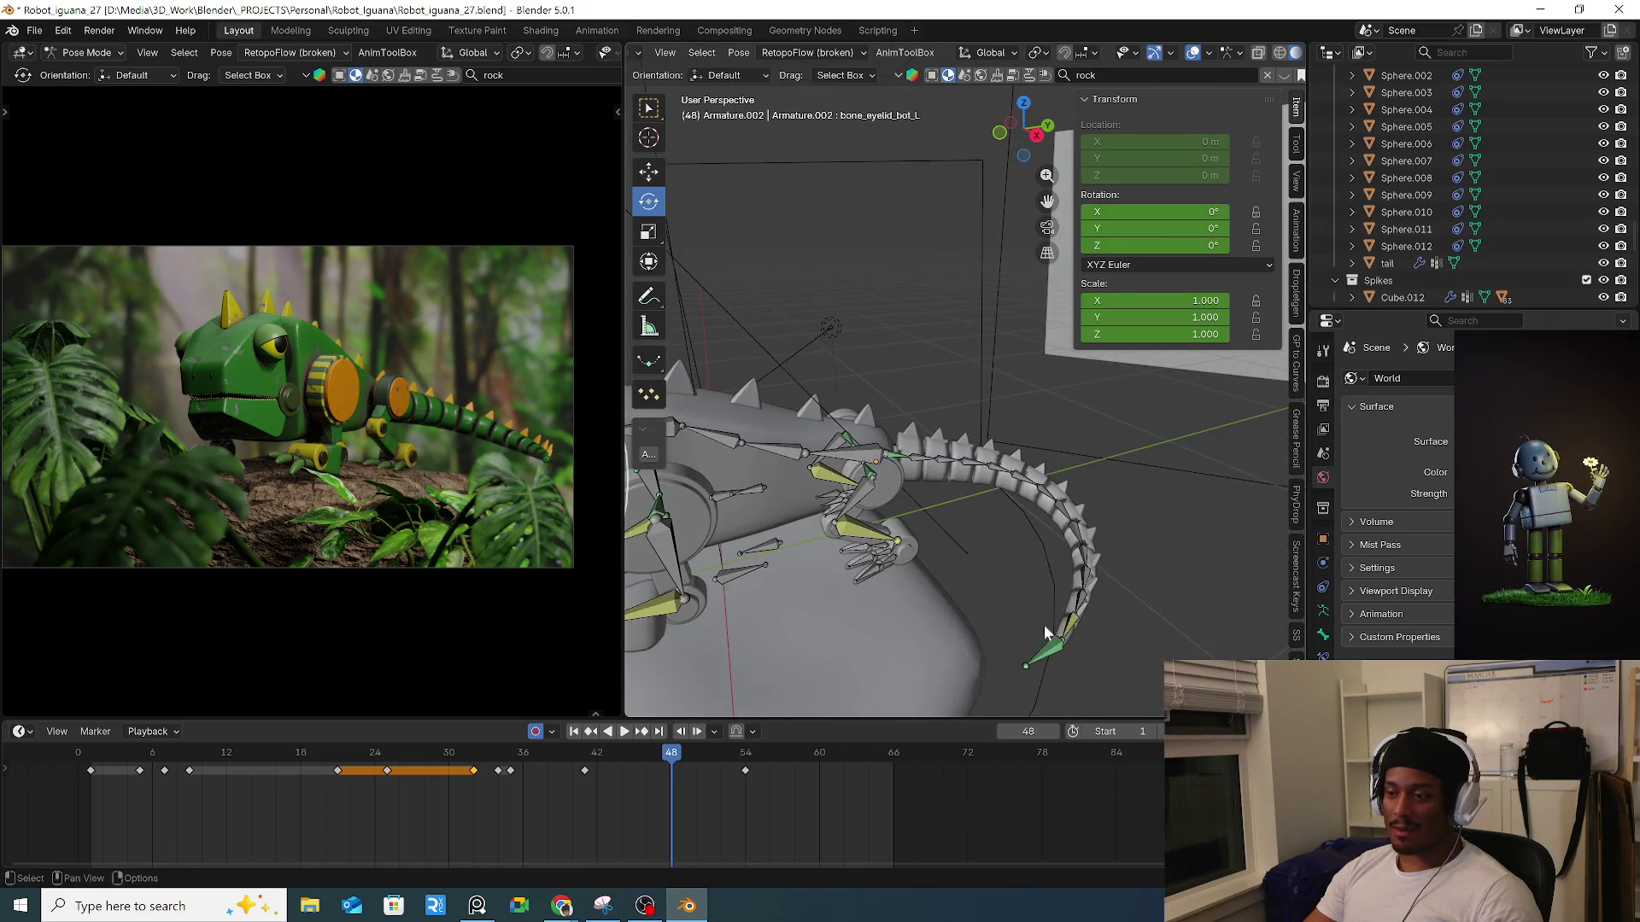
# At frame 14, rotate tail bone Bone8 by 9.95° and key the pose.
pyautogui.click(1052, 655)
pyautogui.moveTo(342, 753)
pyautogui.mouseDown()
pyautogui.moveTo(458, 765)
pyautogui.moveTo(151, 767)
pyautogui.moveTo(253, 774)
pyautogui.mouseUp()
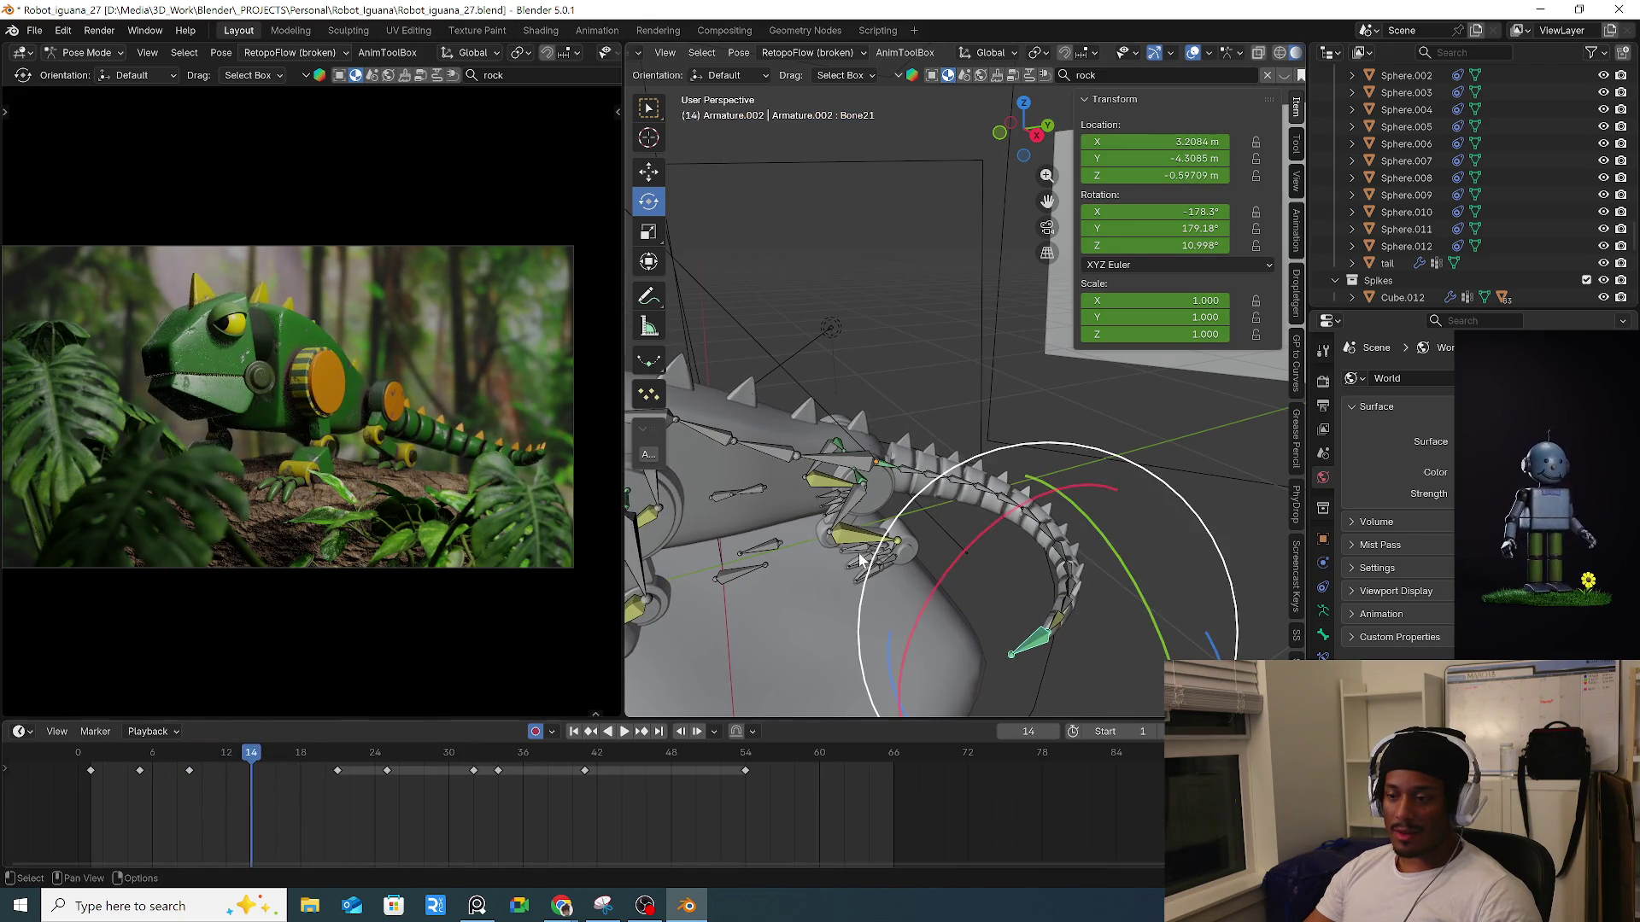
pyautogui.press('r')
pyautogui.press('Escape')
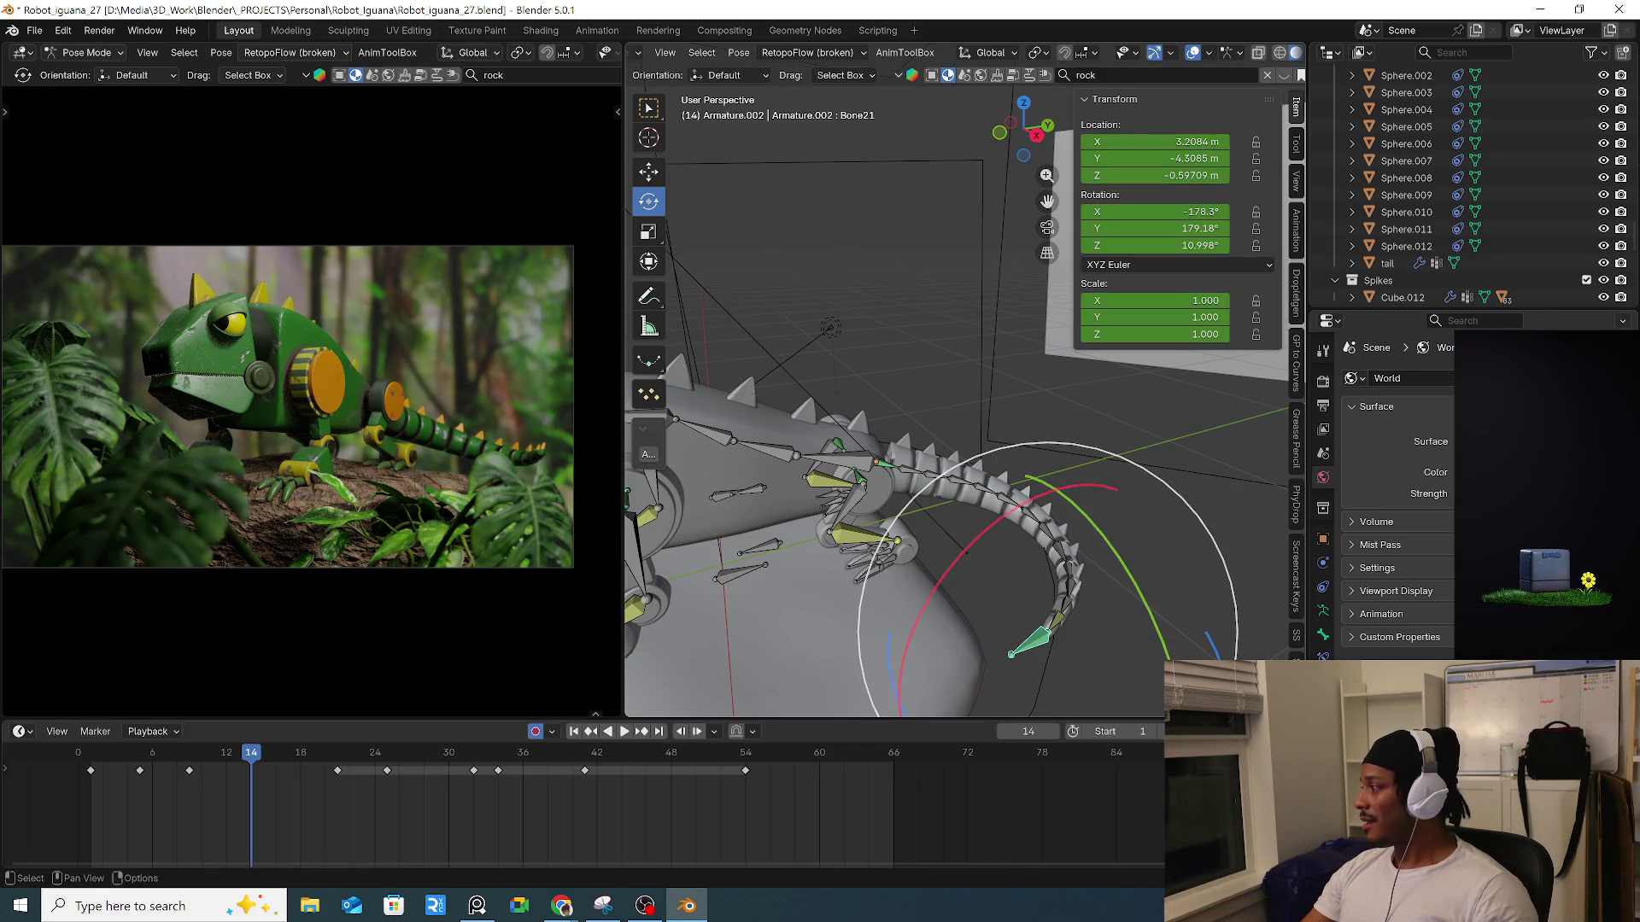
pyautogui.click(889, 481)
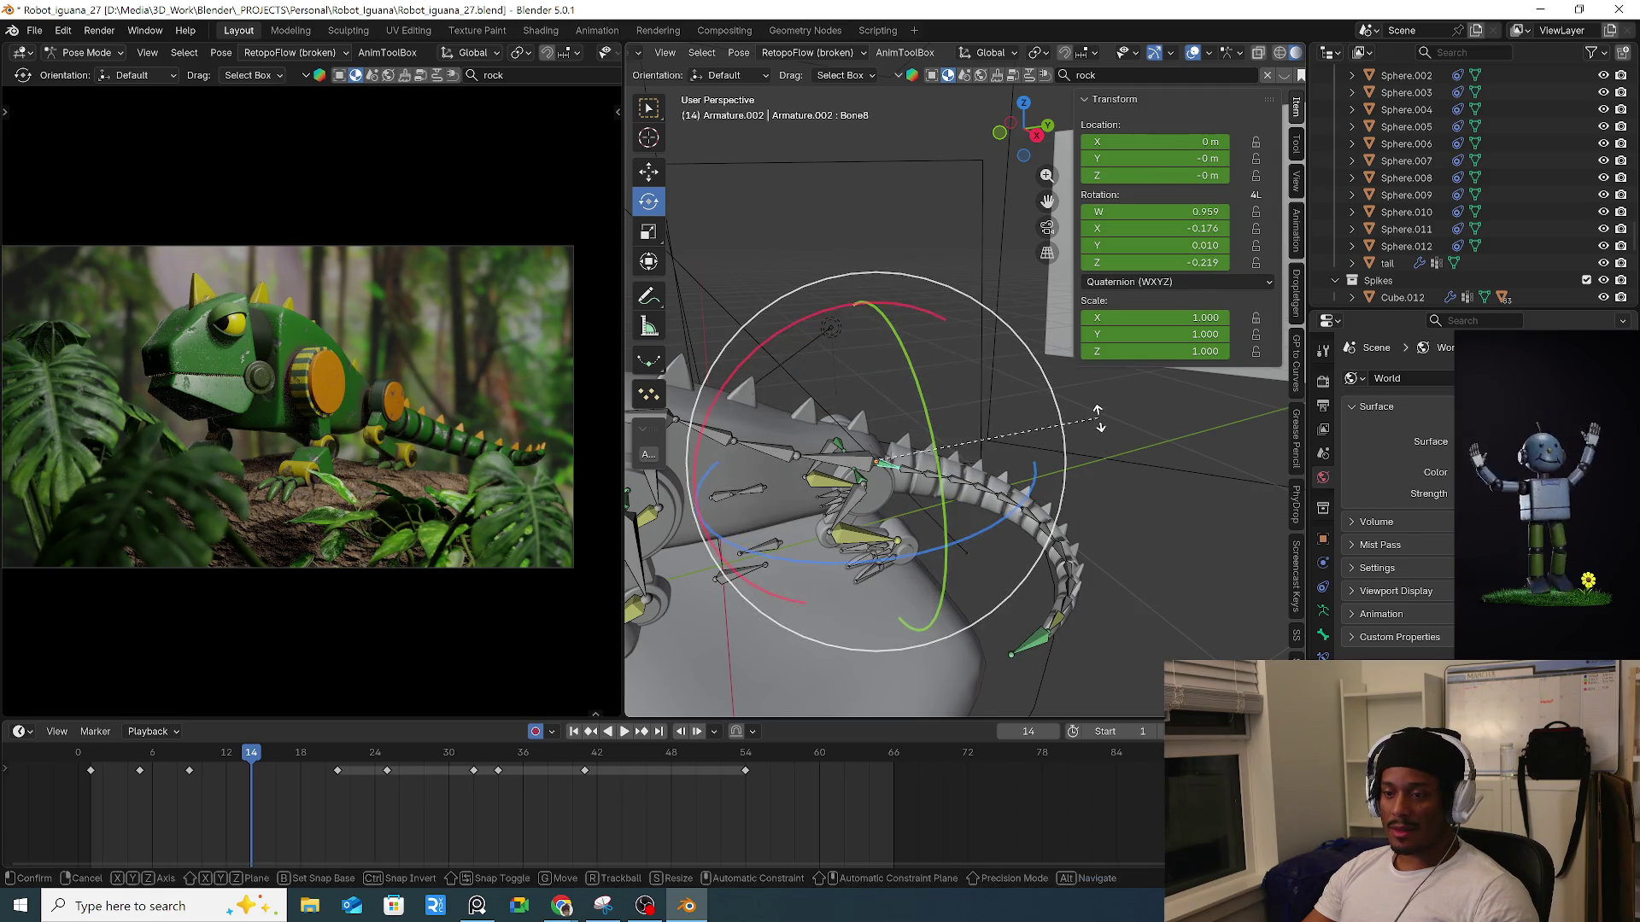
pyautogui.press('r')
pyautogui.click(1121, 467)
pyautogui.press('i')
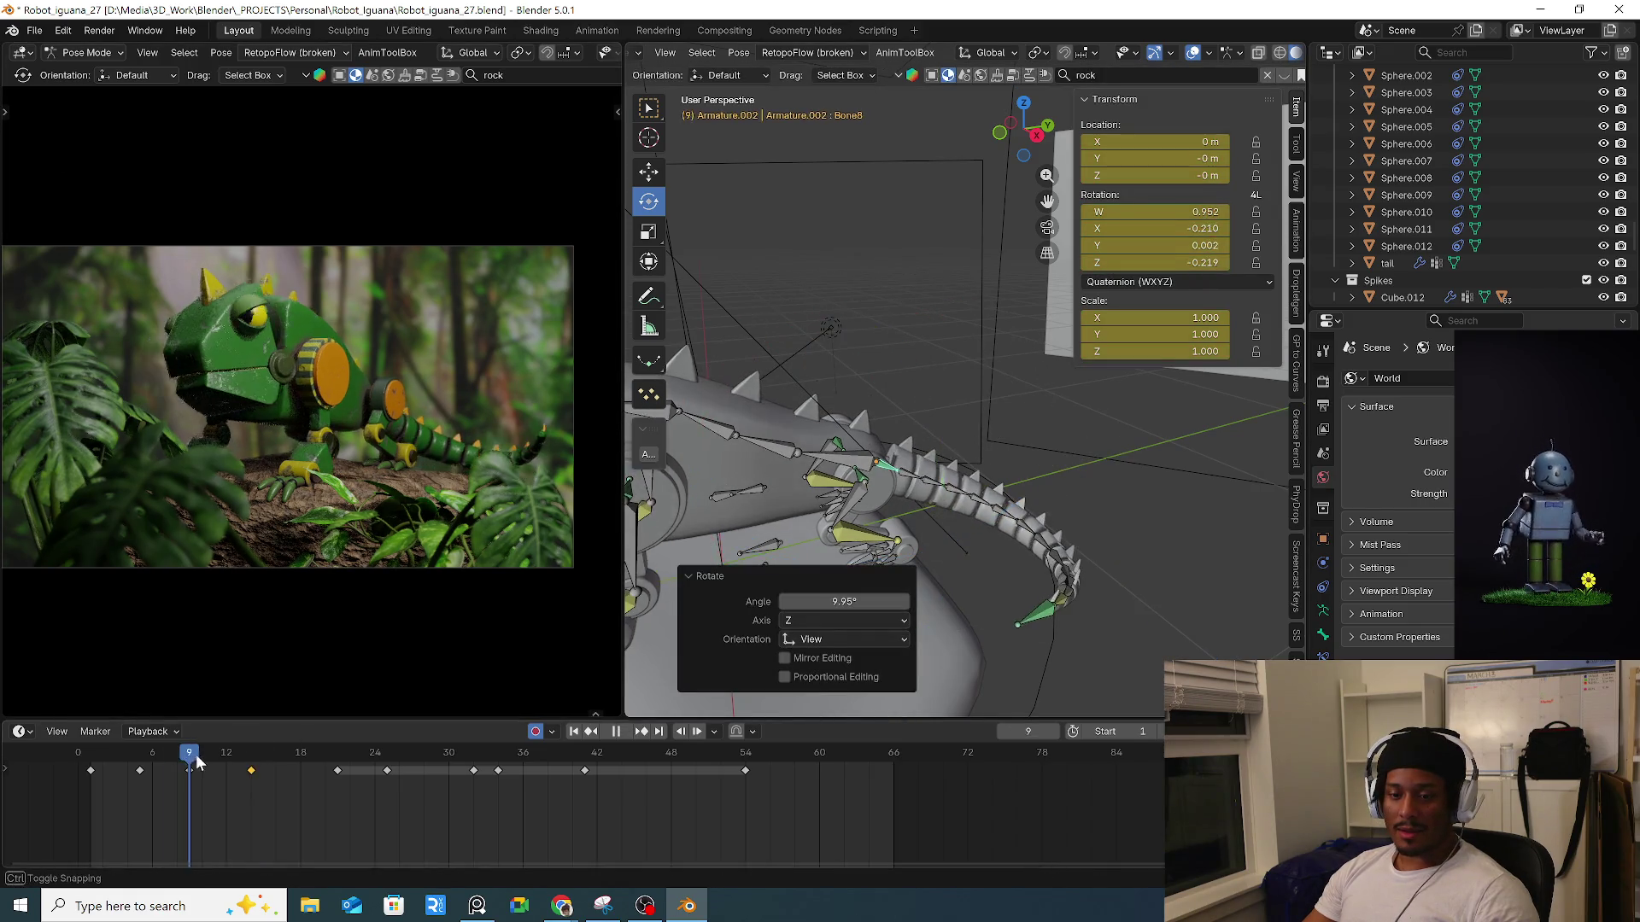
pyautogui.press('space')
# At frame 17, reposition tail tip Bone21 and rotate Bone8 by 5.48°.
pyautogui.moveTo(192, 761); pyautogui.dragTo(285, 764)
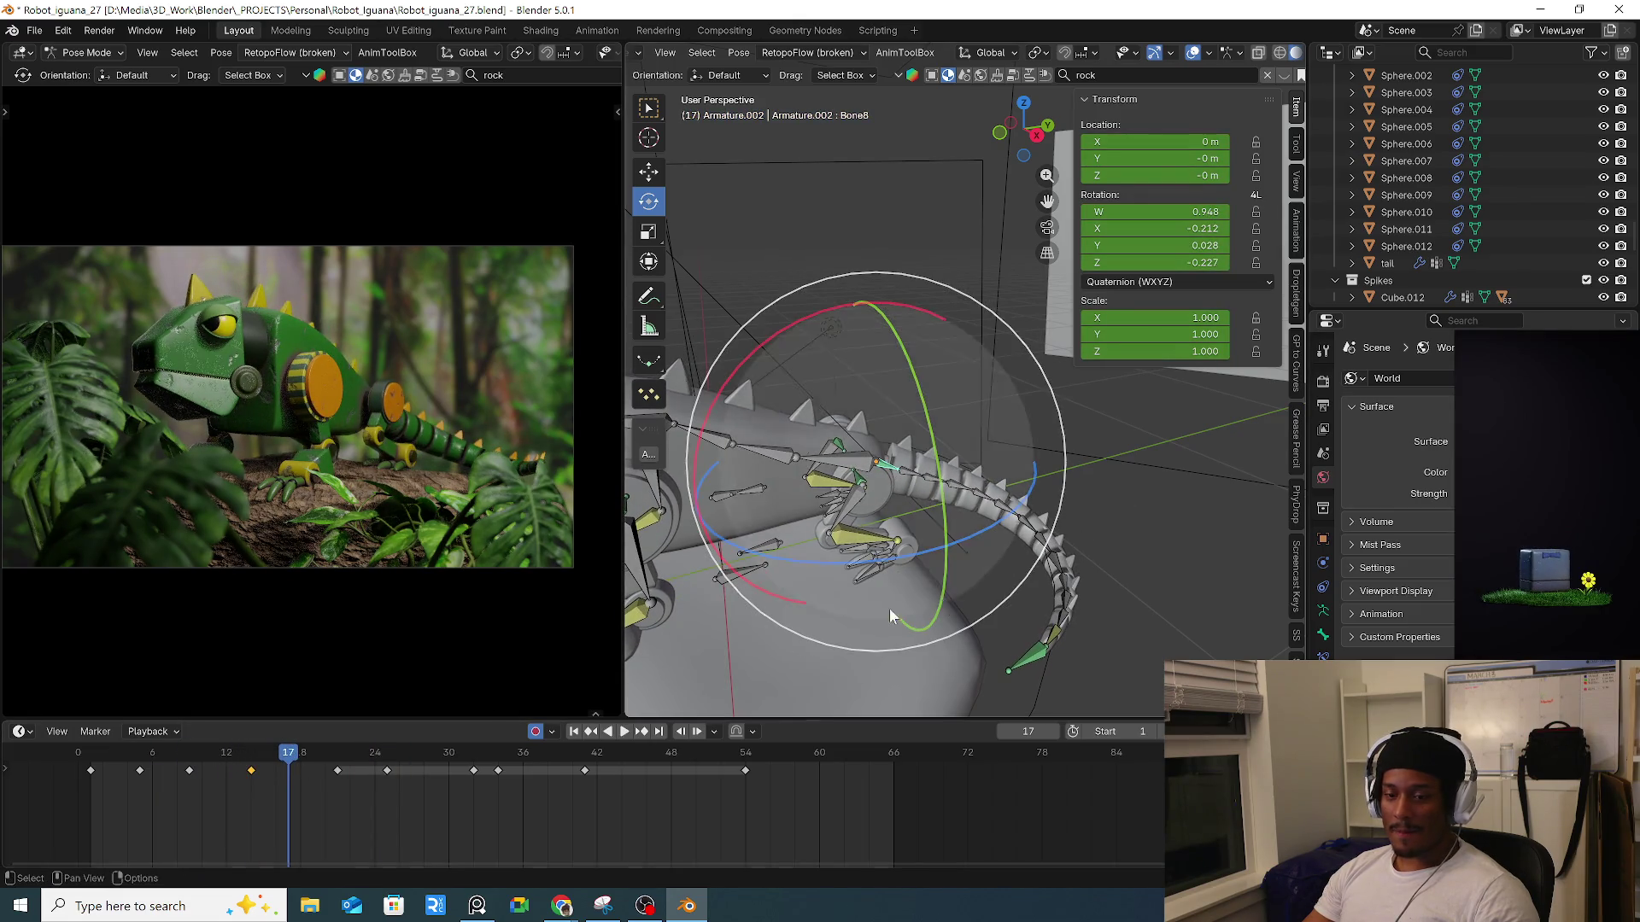
pyautogui.click(1024, 668)
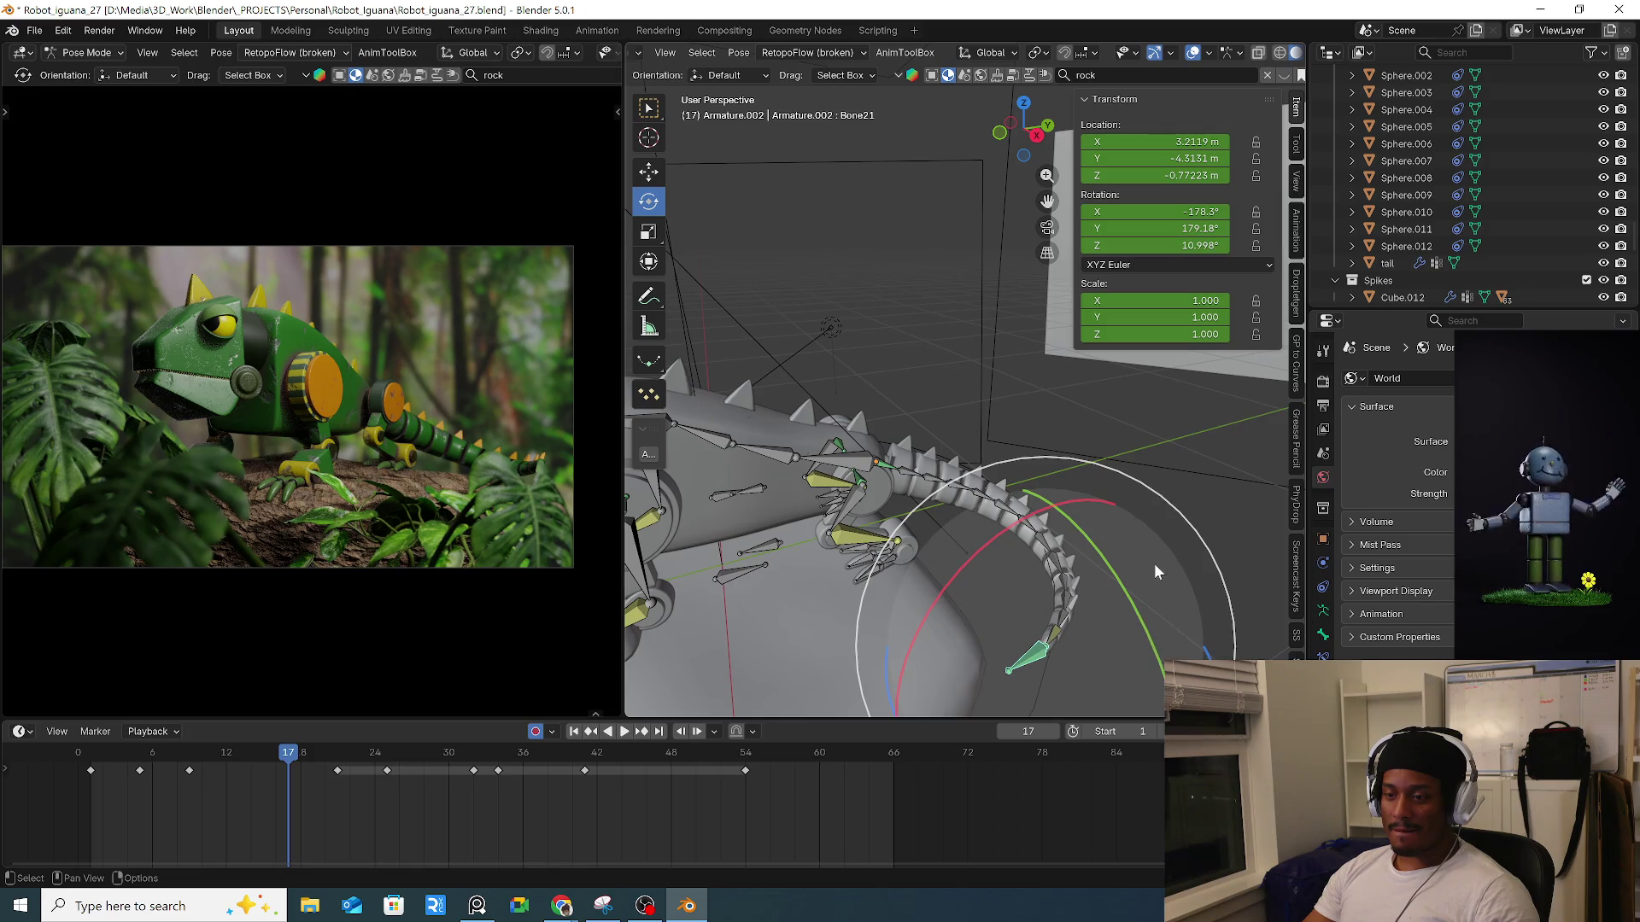
pyautogui.press('g')
pyautogui.click(1162, 513)
pyautogui.moveTo(168, 779)
pyautogui.mouseDown()
pyautogui.moveTo(189, 760)
pyautogui.moveTo(329, 767)
pyautogui.moveTo(289, 771)
pyautogui.mouseUp()
pyautogui.press('g')
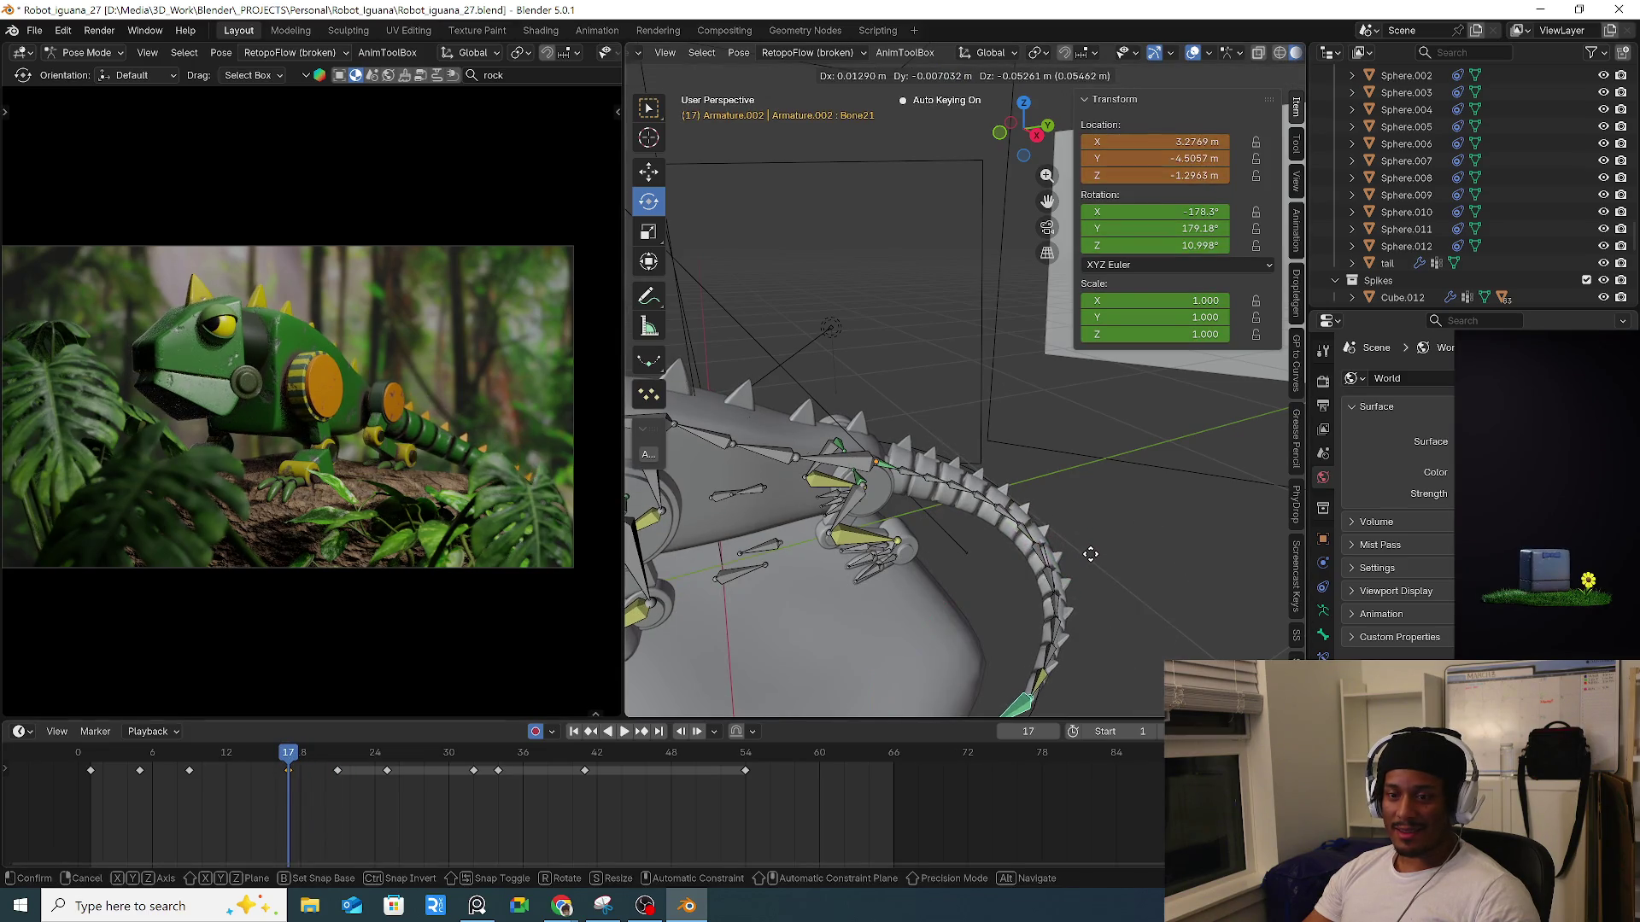
pyautogui.click(901, 494)
pyautogui.click(887, 469)
pyautogui.press('r')
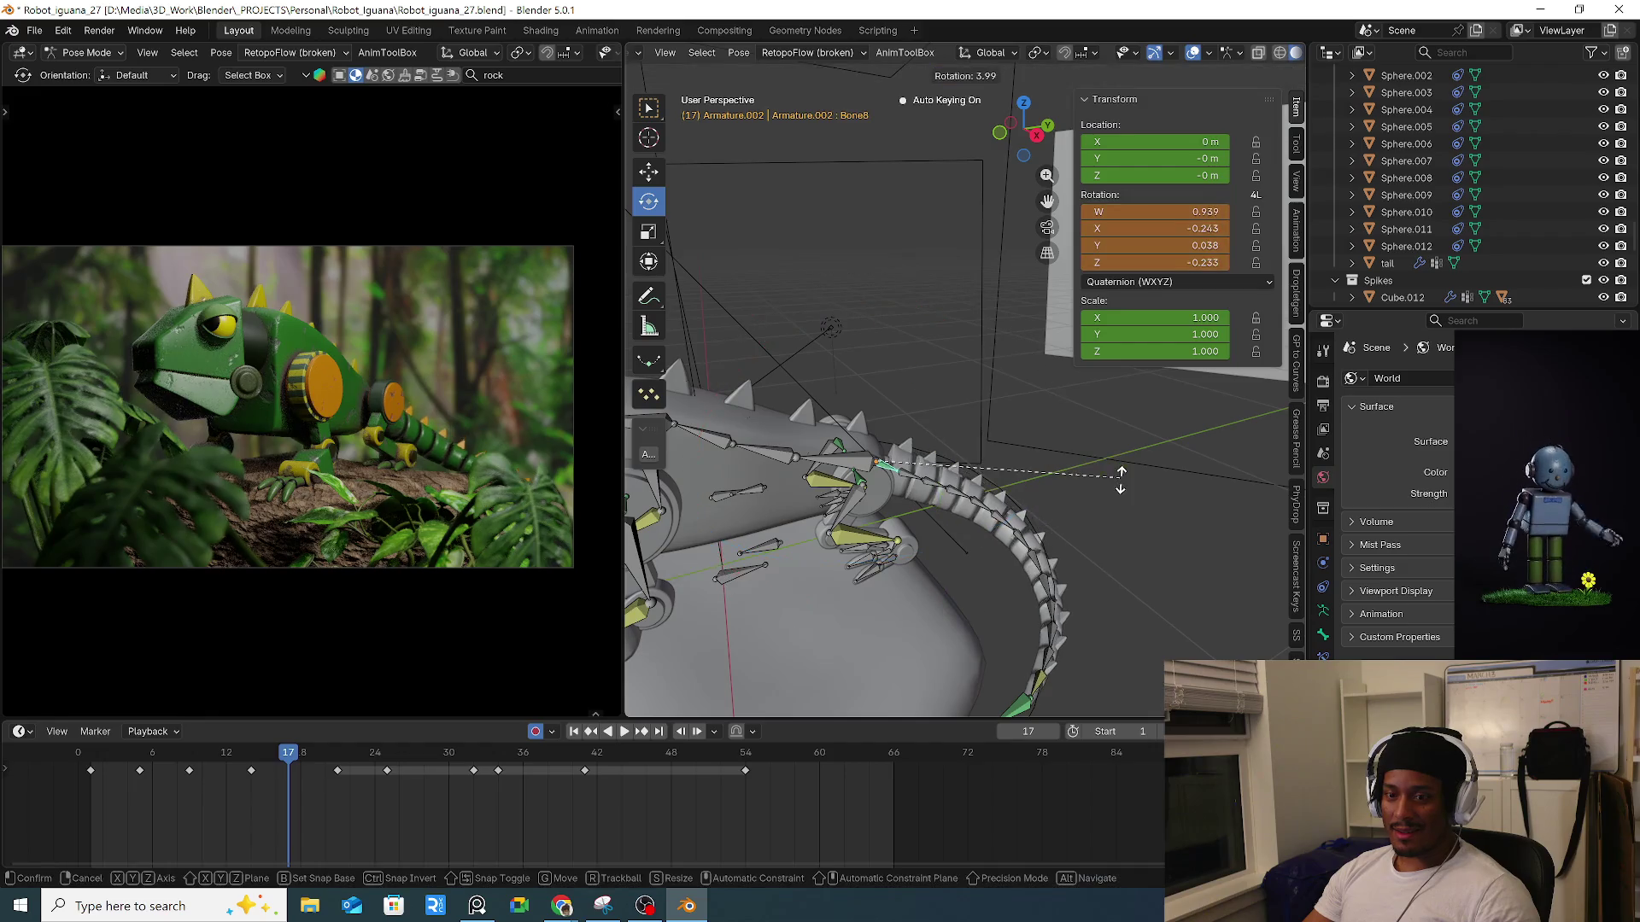
pyautogui.click(1110, 487)
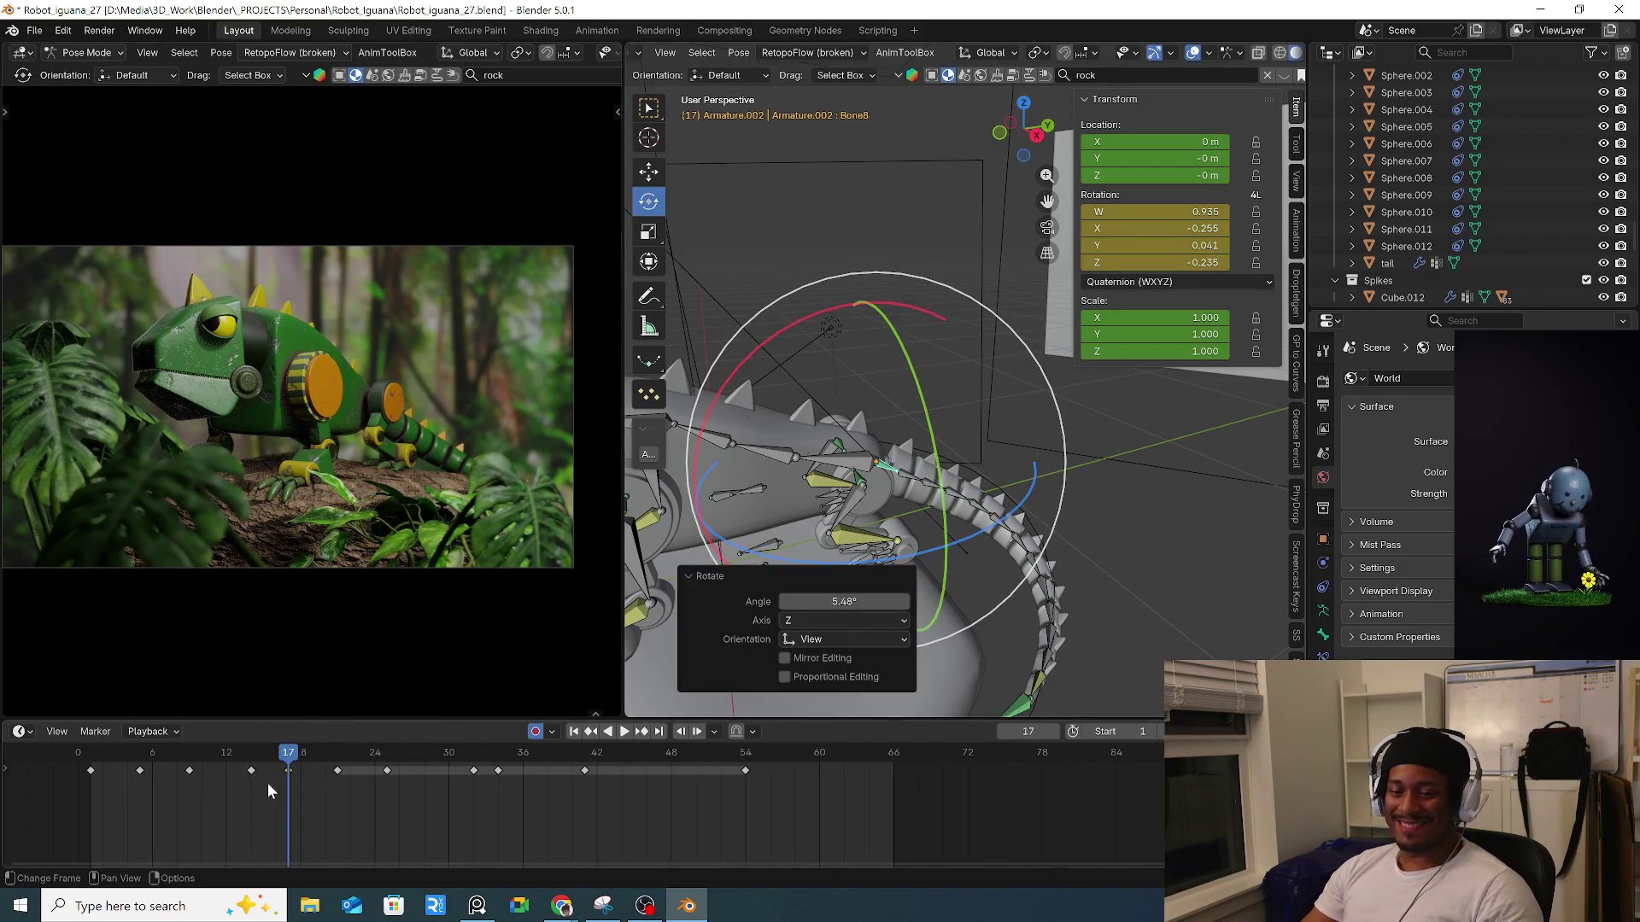
# At frame 21, rotate Bone8 again and shift tail tip Bone21 to a new position.
pyautogui.moveTo(254, 751)
pyautogui.mouseDown()
pyautogui.moveTo(347, 764)
pyautogui.moveTo(313, 768)
pyautogui.moveTo(331, 761)
pyautogui.mouseUp()
pyautogui.press('r')
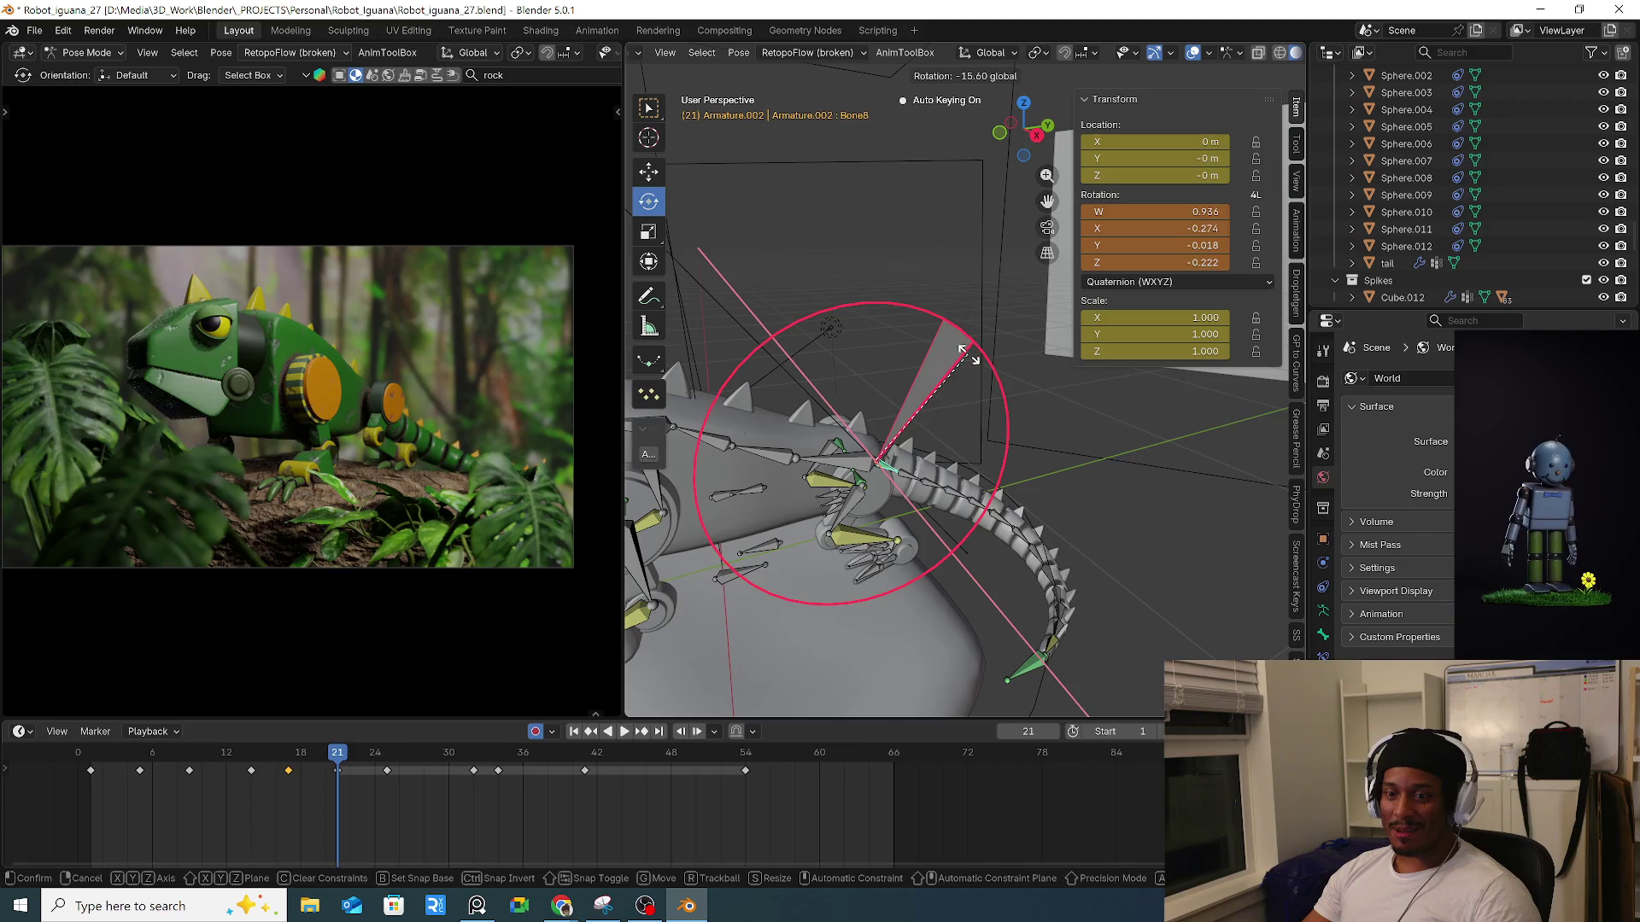
pyautogui.click(1035, 667)
pyautogui.click(1035, 670)
pyautogui.moveTo(1035, 666); pyautogui.dragTo(1092, 519, button='middle')
pyautogui.press('g')
pyautogui.click(1094, 523)
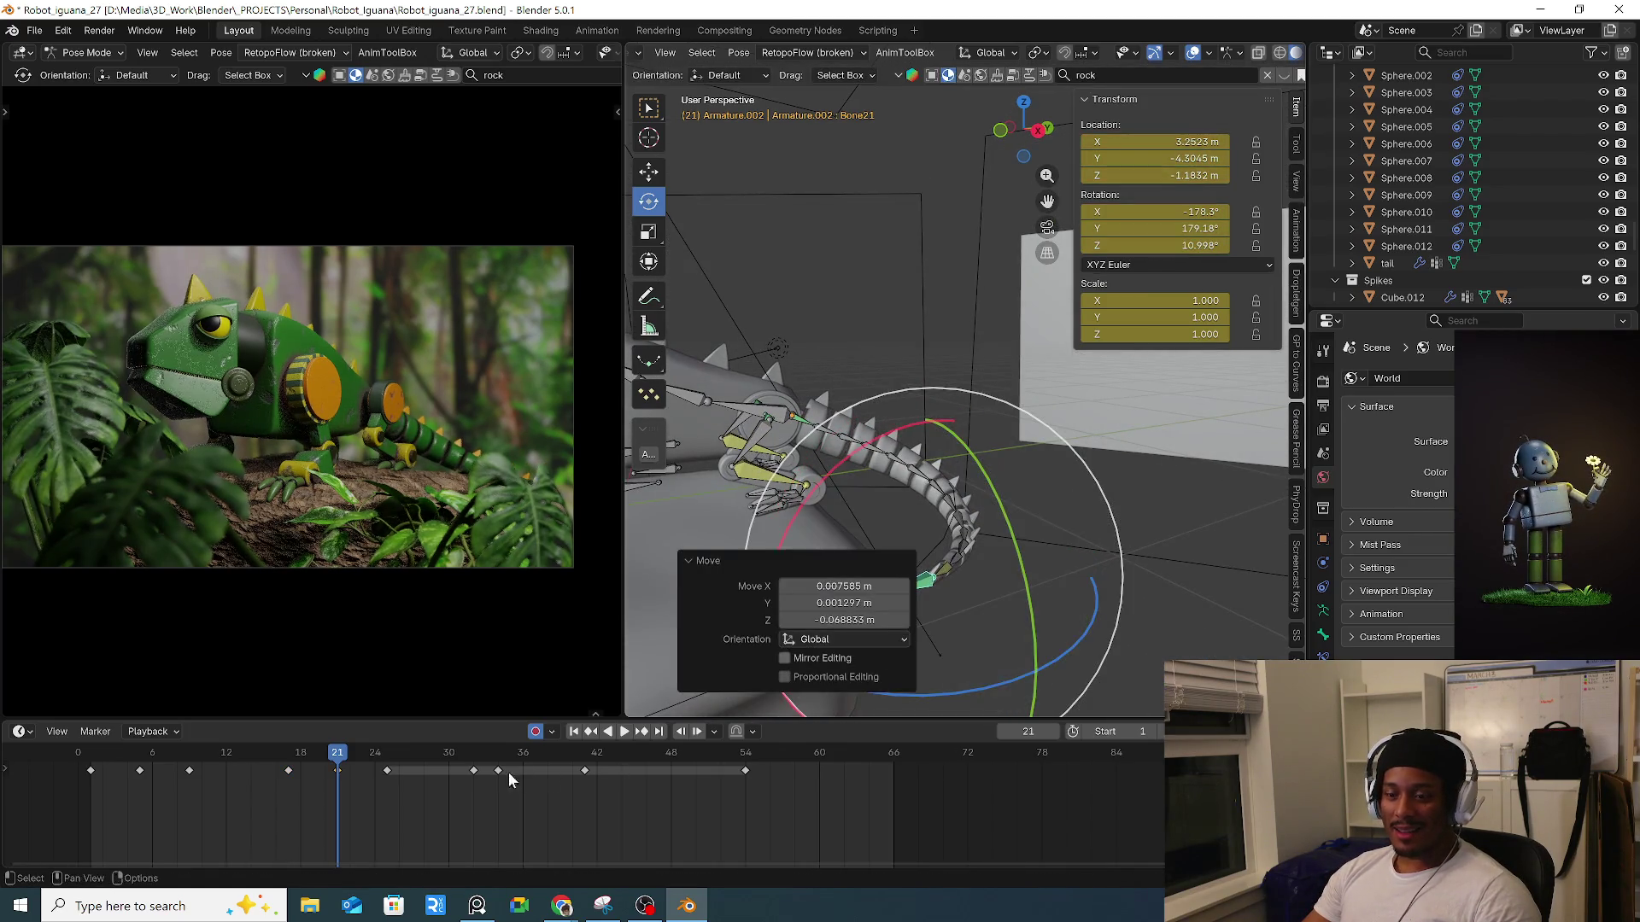
# At frame 25, lower tail tip Bone21 and rotate Bone8 by 7.42°.
pyautogui.moveTo(263, 758); pyautogui.dragTo(389, 766)
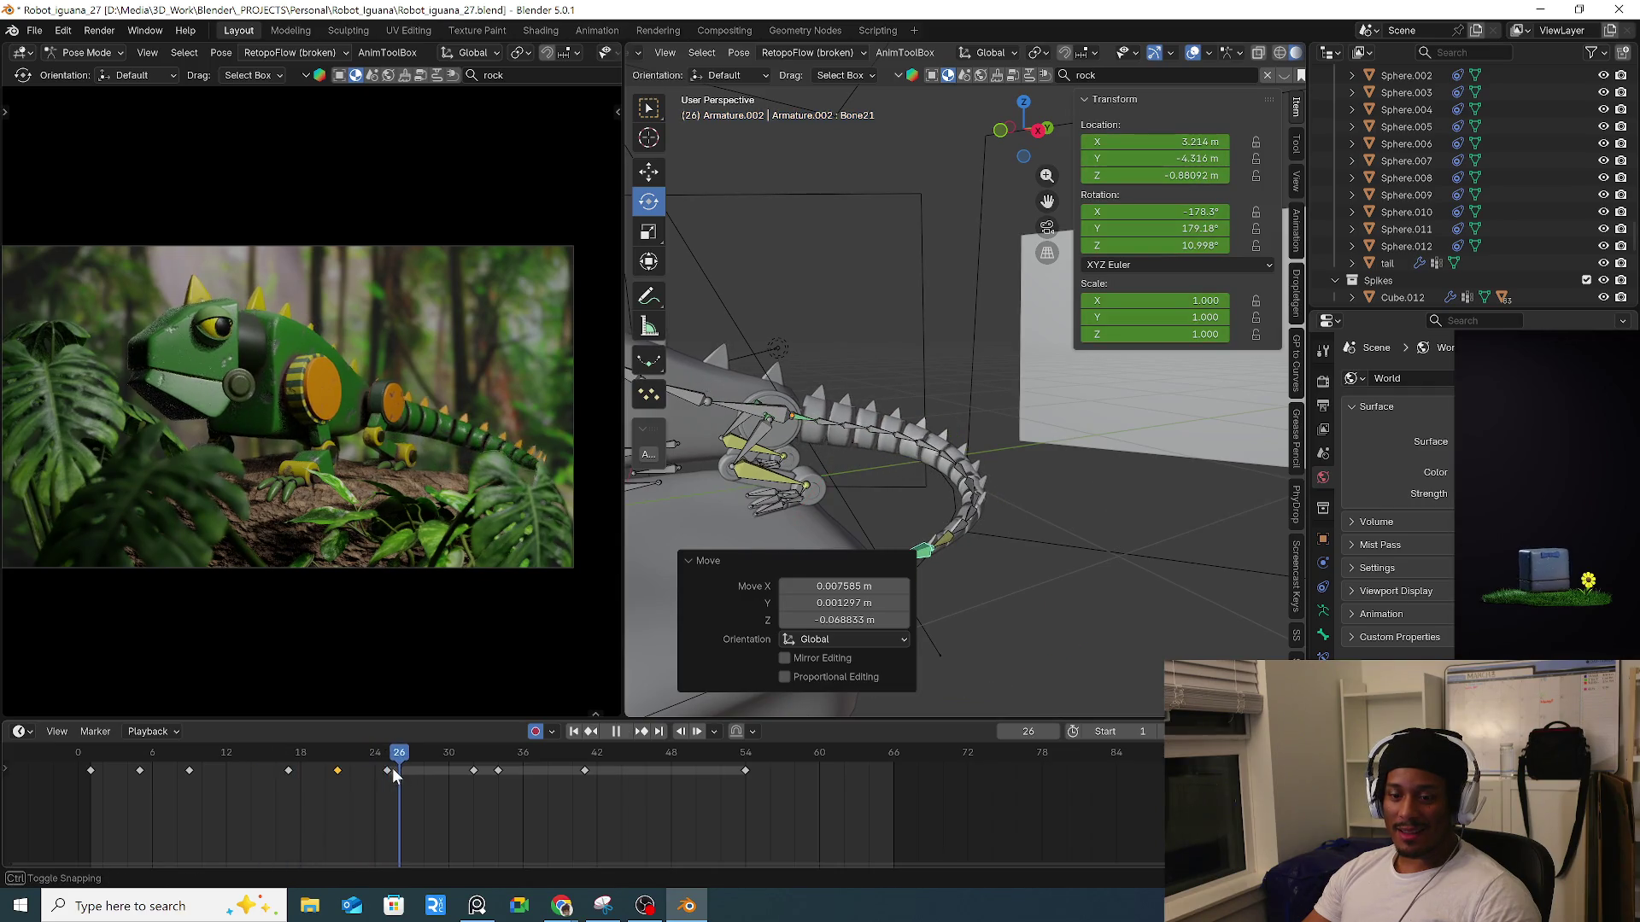
pyautogui.press('g')
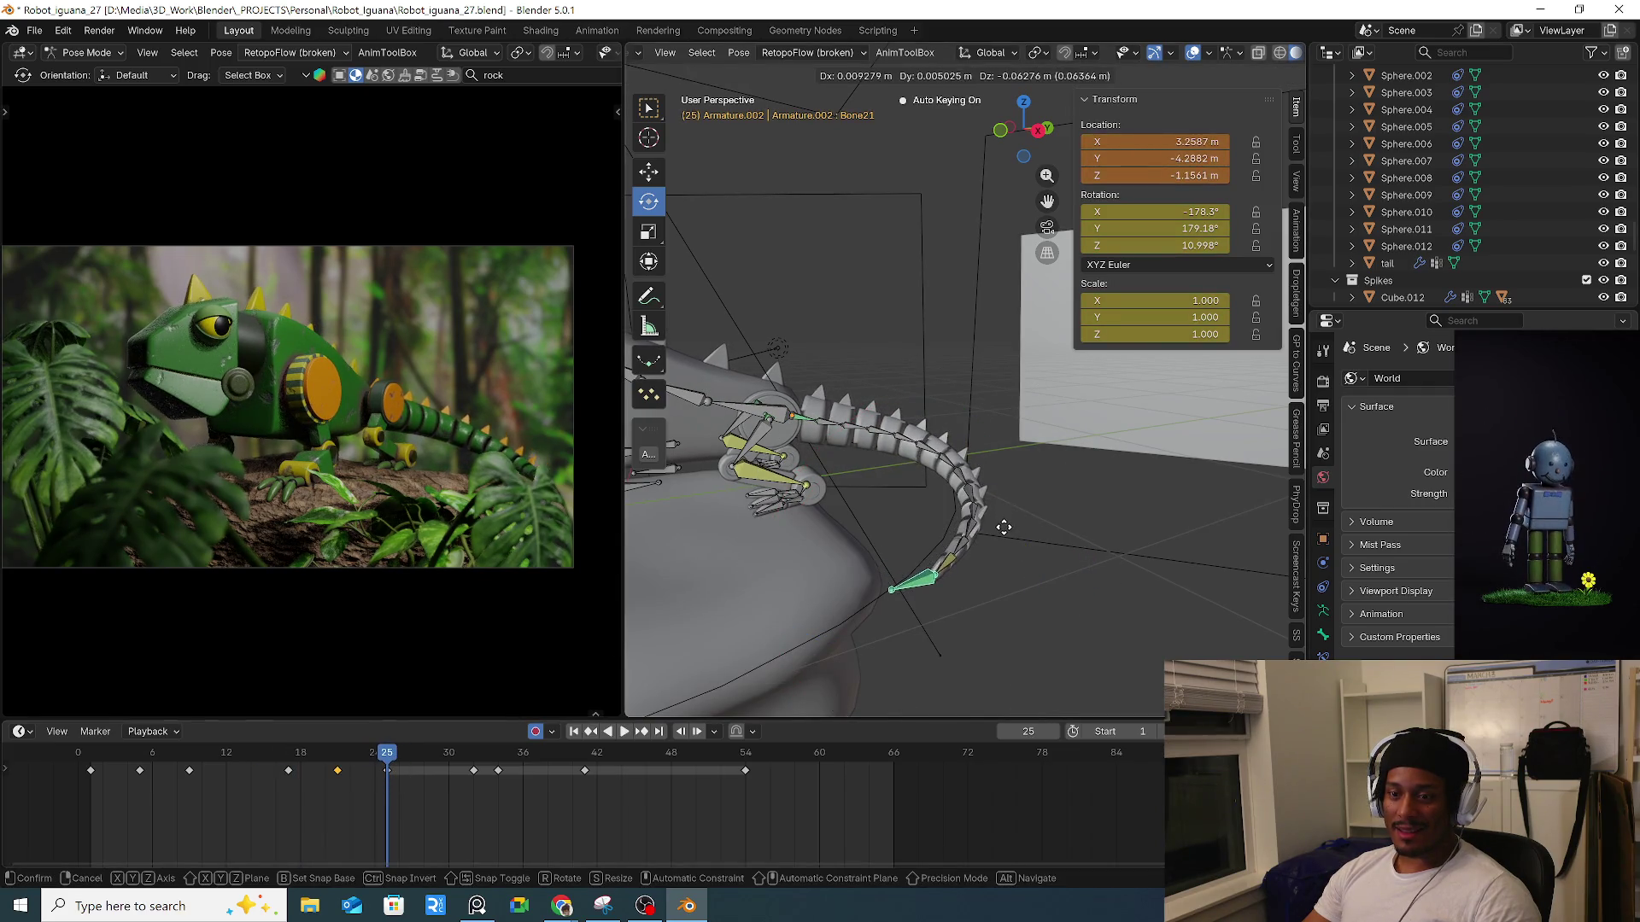
pyautogui.click(918, 508)
pyautogui.click(806, 432)
pyautogui.press('r')
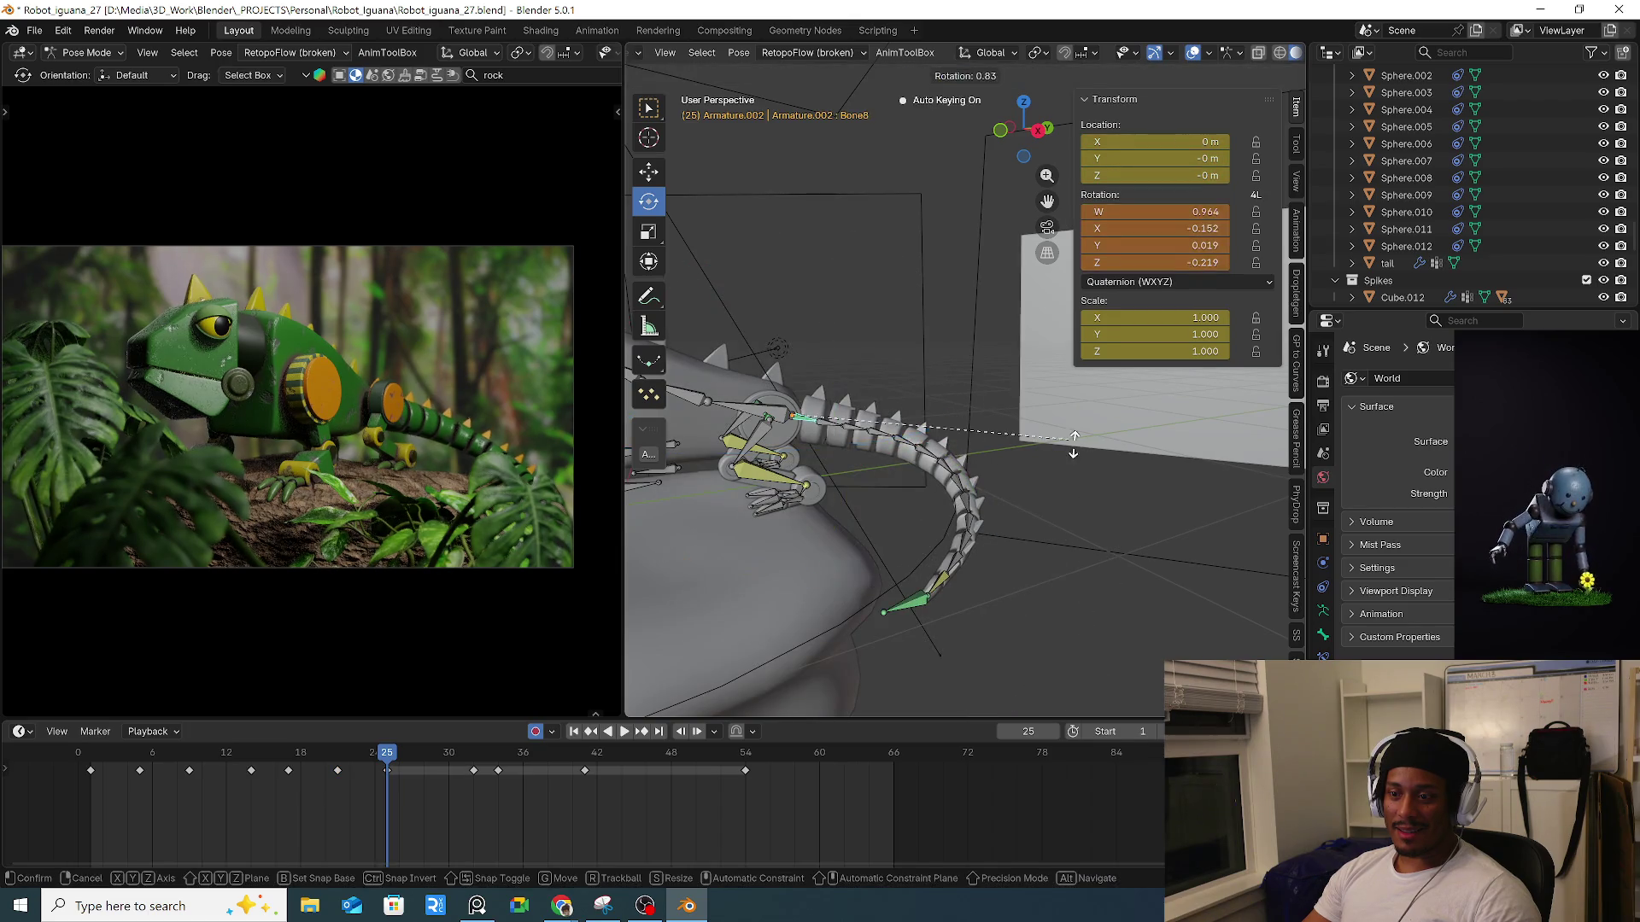
pyautogui.click(1085, 478)
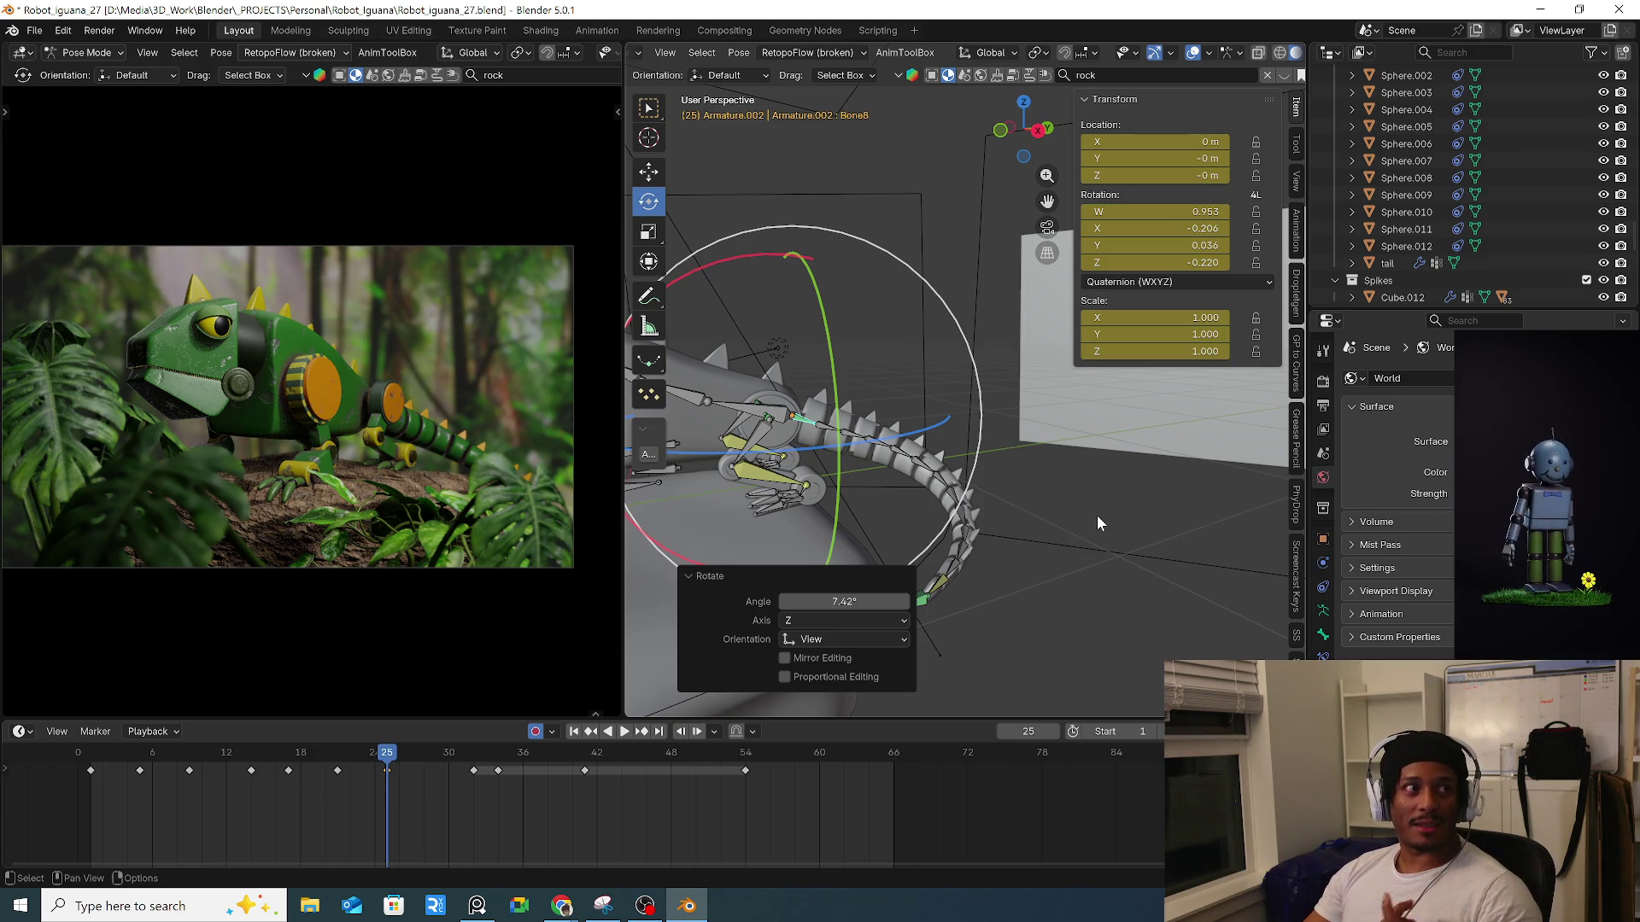
pyautogui.click(191, 762)
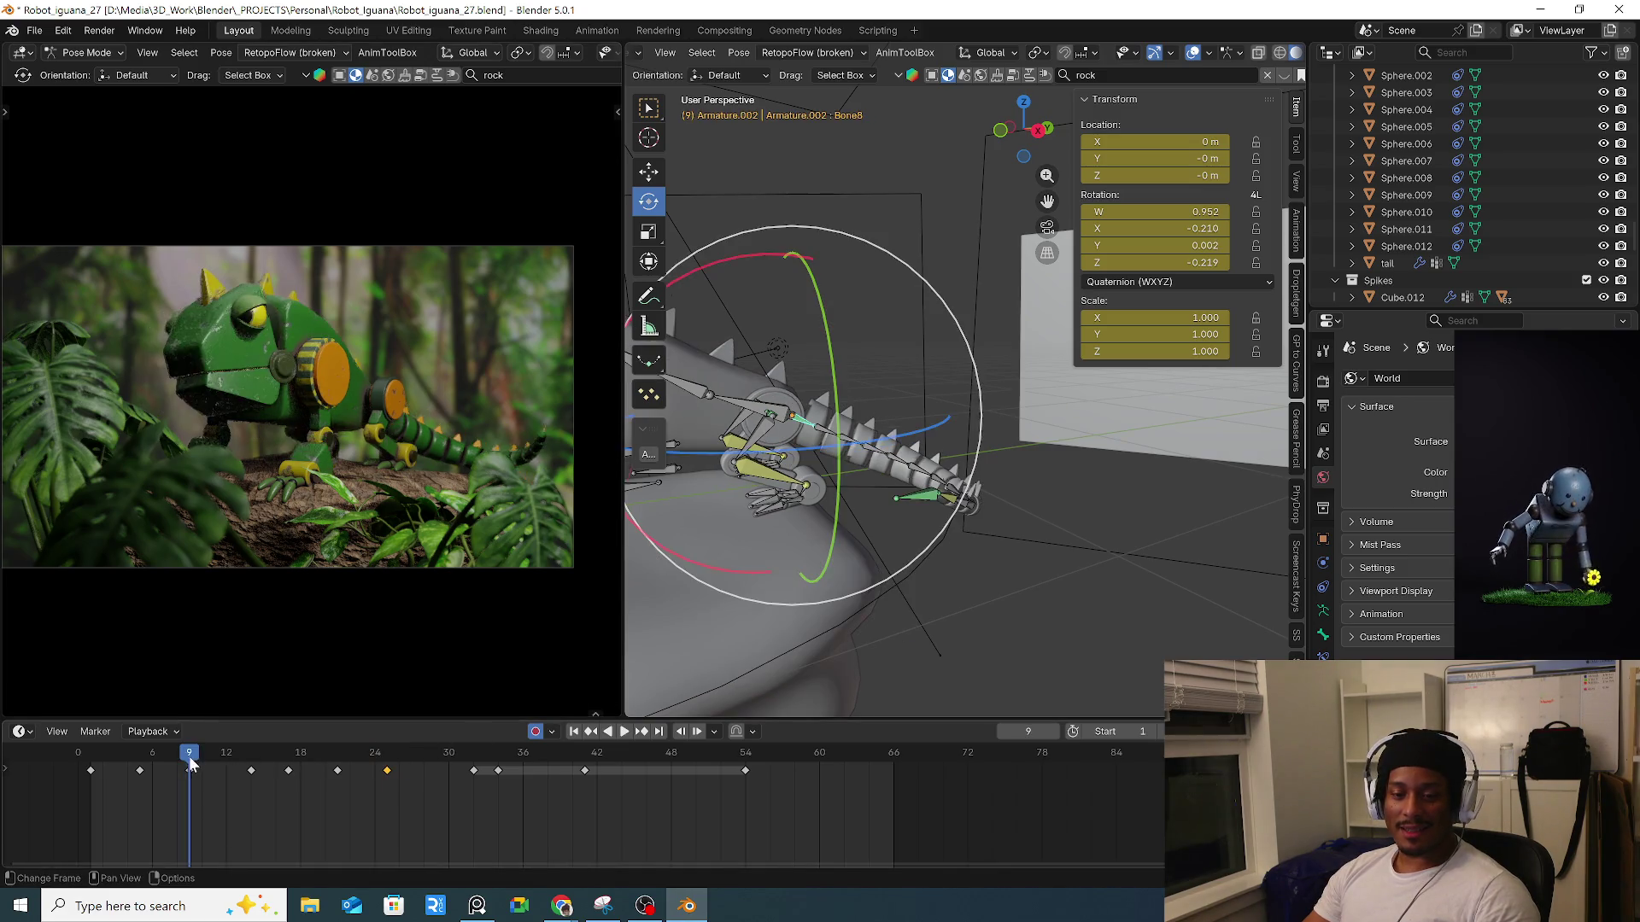
# Play the tail animation twice from near the start to review the sway.
pyautogui.press('space')
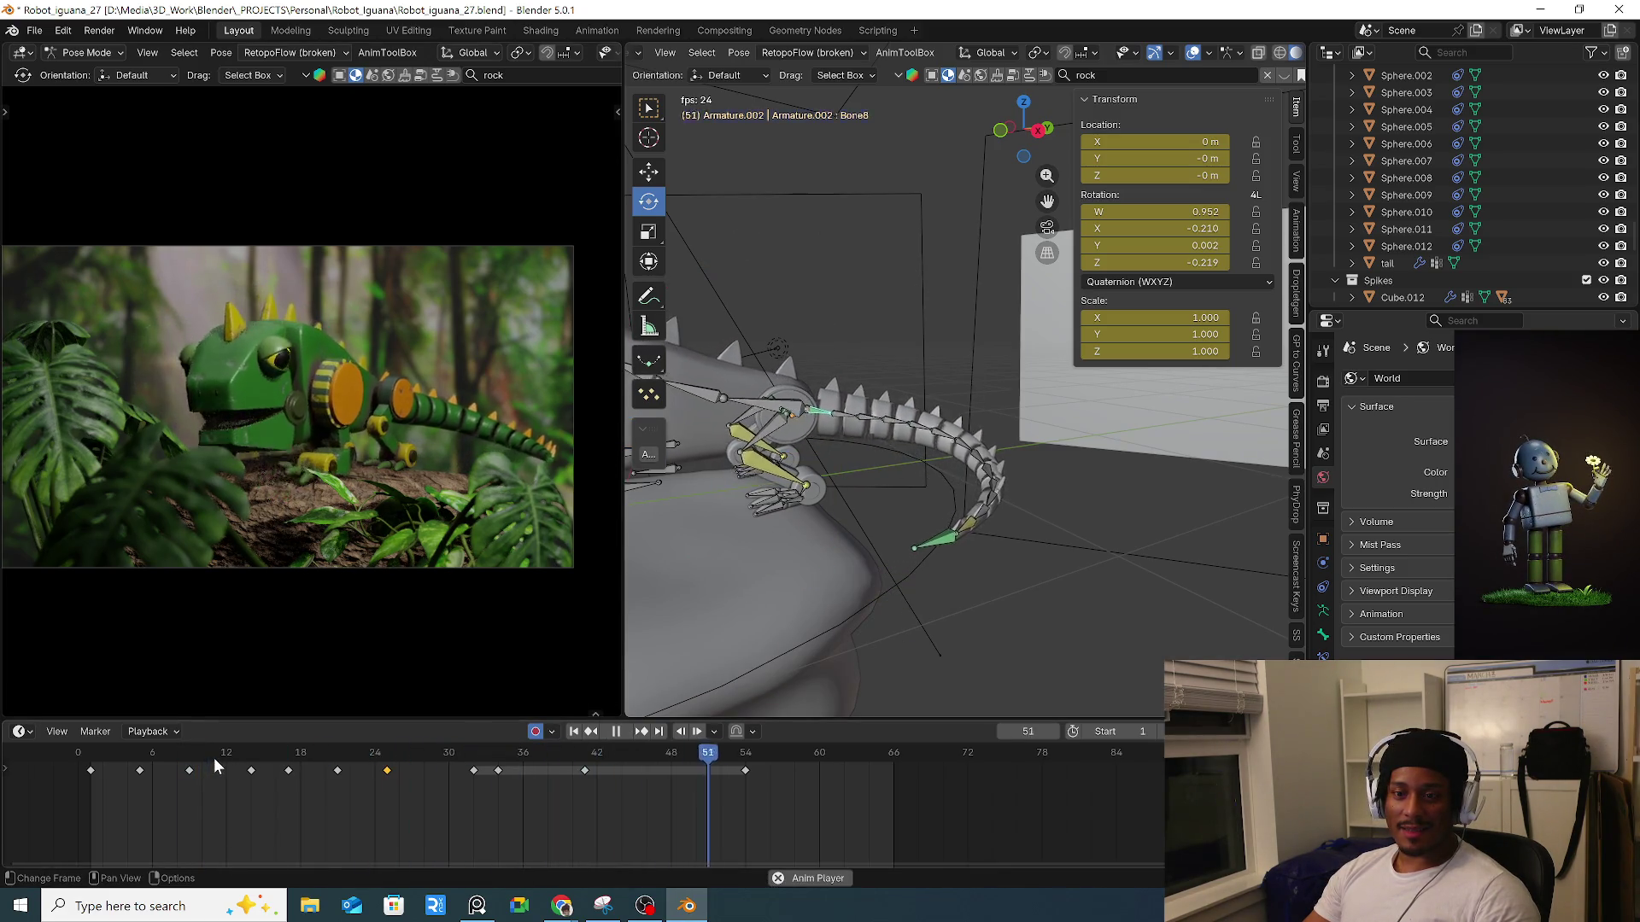
pyautogui.press('space')
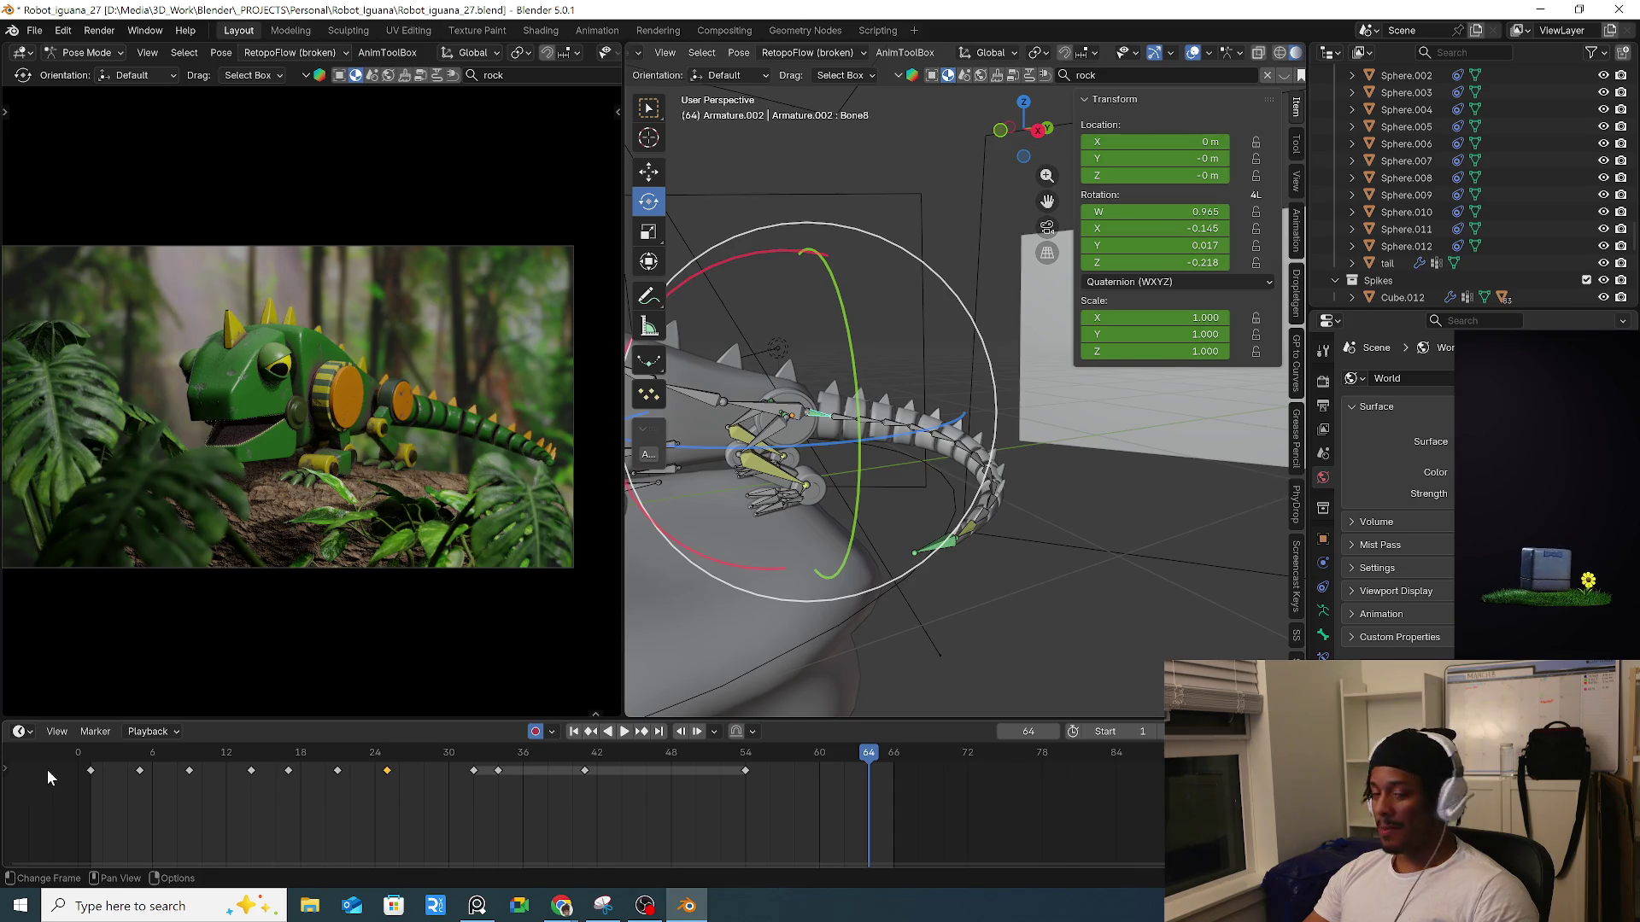
pyautogui.click(99, 761)
pyautogui.press('space')
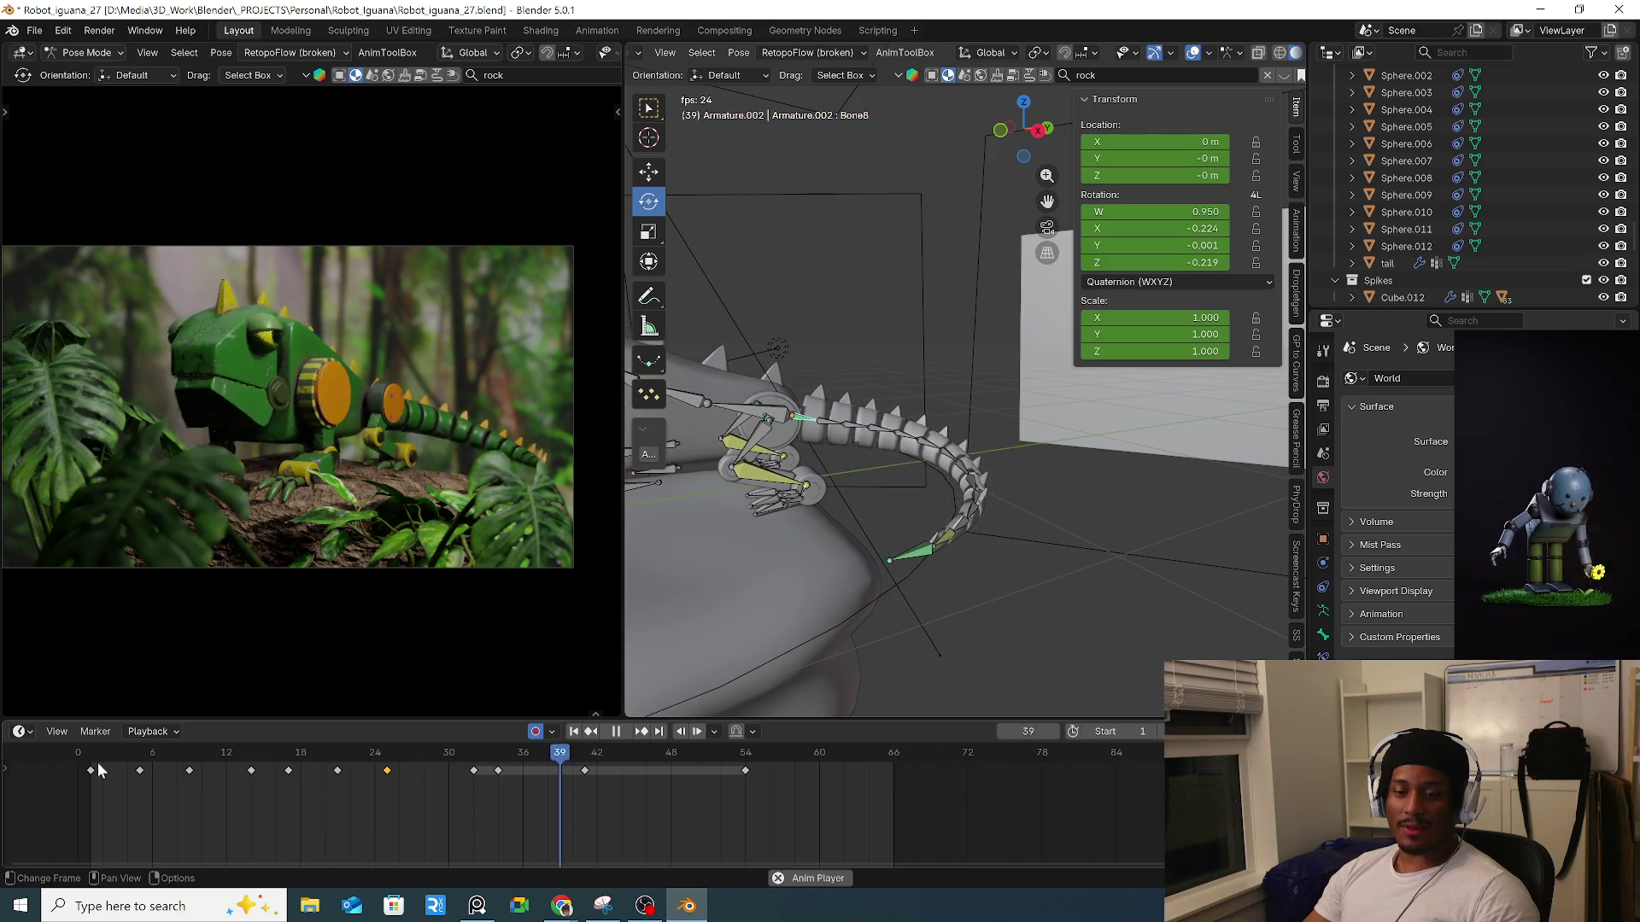
pyautogui.press('space')
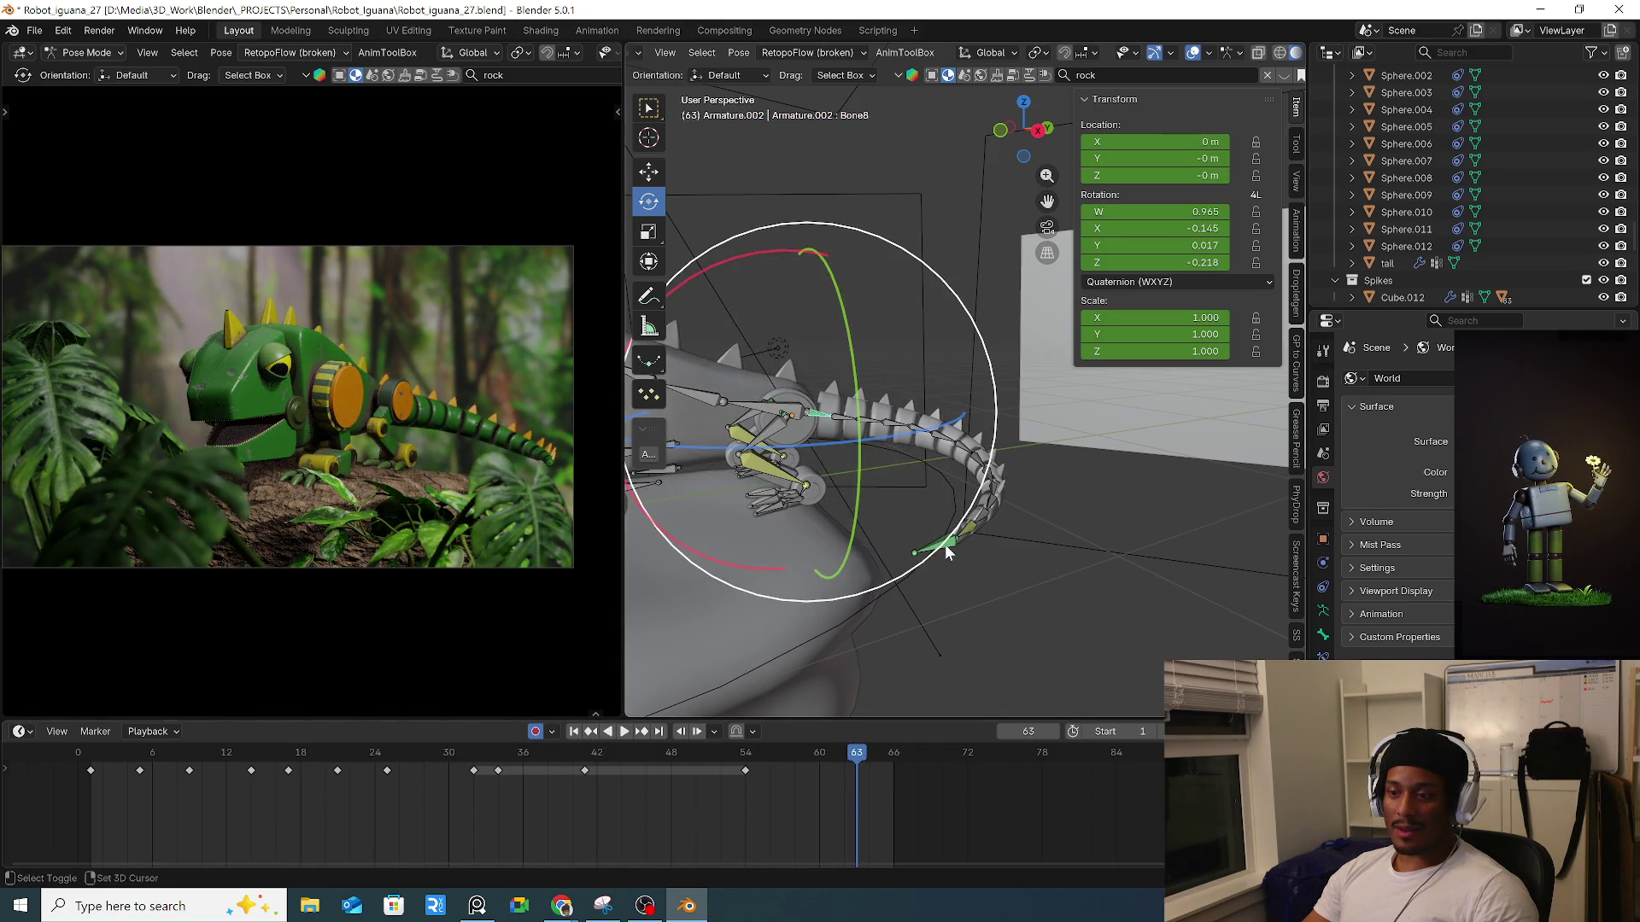
# Select tail tip Bone21 and replay from the start, pausing at frames 5 and 9.
pyautogui.click(948, 553)
pyautogui.click(92, 759)
pyautogui.press('space')
pyautogui.press('space')
pyautogui.moveTo(197, 767); pyautogui.dragTo(140, 771)
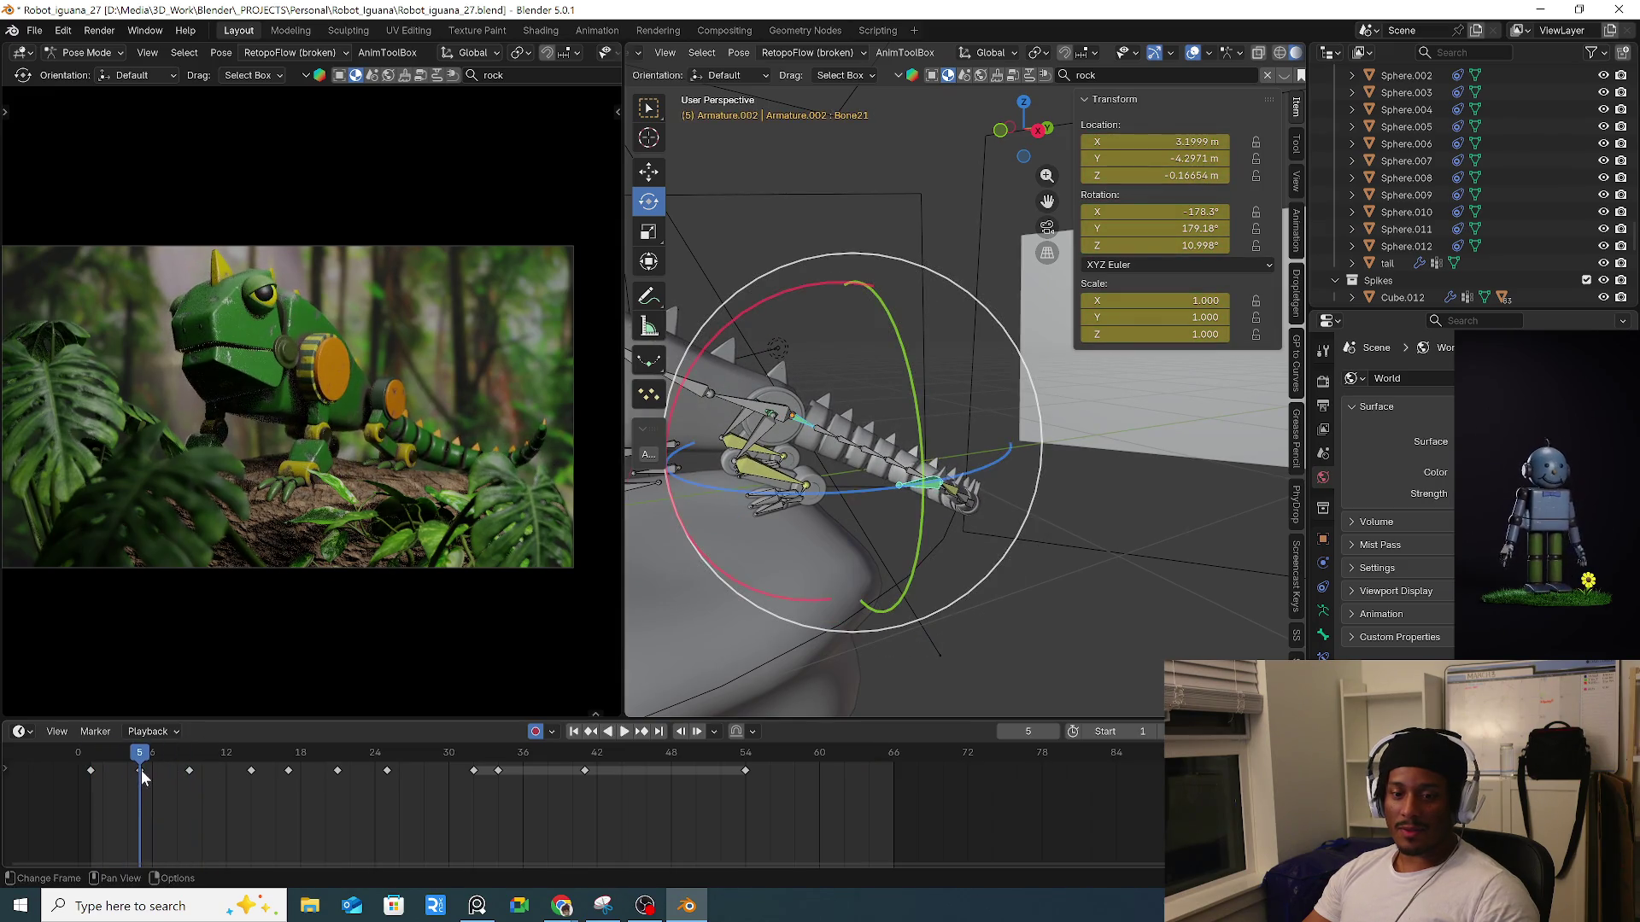
pyautogui.press('space')
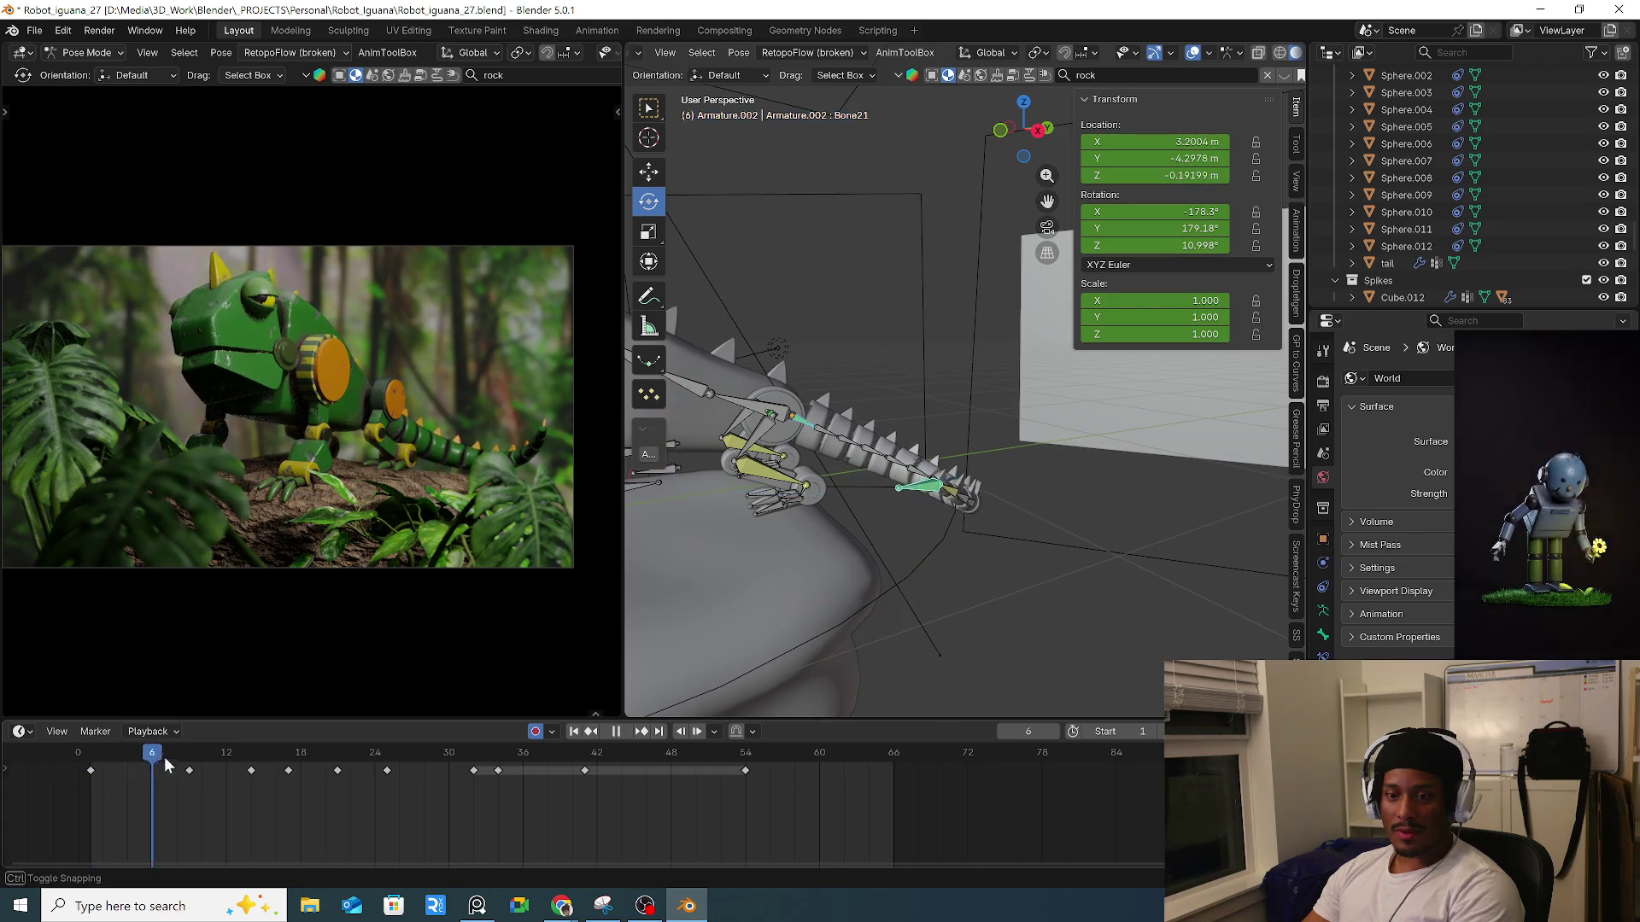
pyautogui.click(188, 773)
pyautogui.press('space')
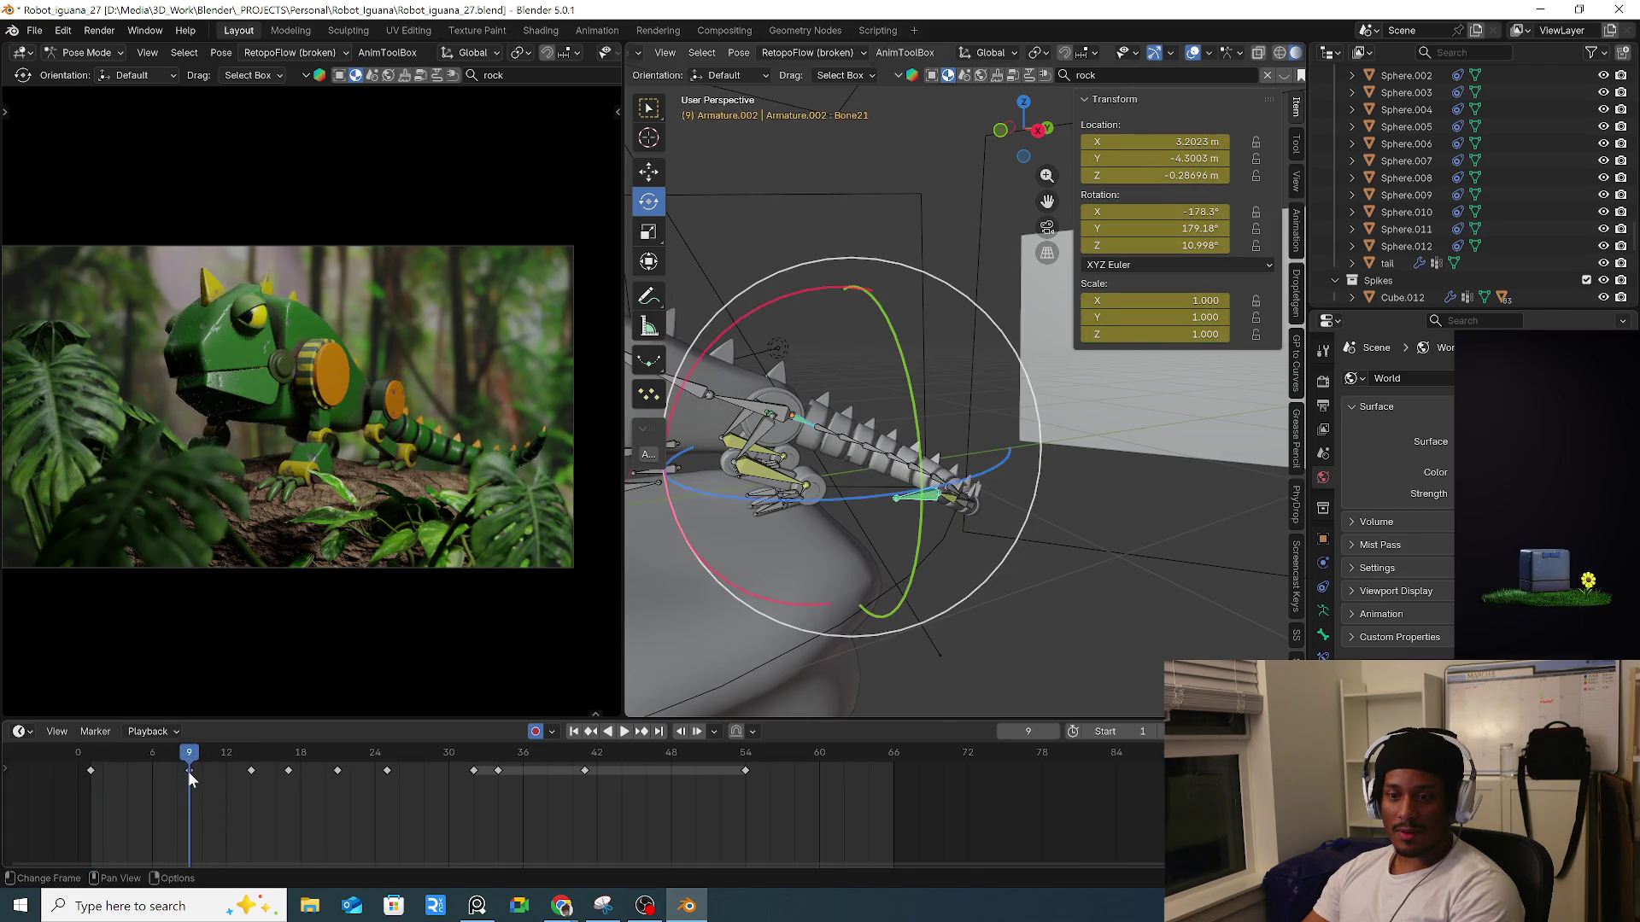
# Compare frames 5 and 9, replay from about frame 15, and copy Bone21's frame-18 keyframe.
pyautogui.press('space')
pyautogui.moveTo(128, 769); pyautogui.dragTo(195, 767)
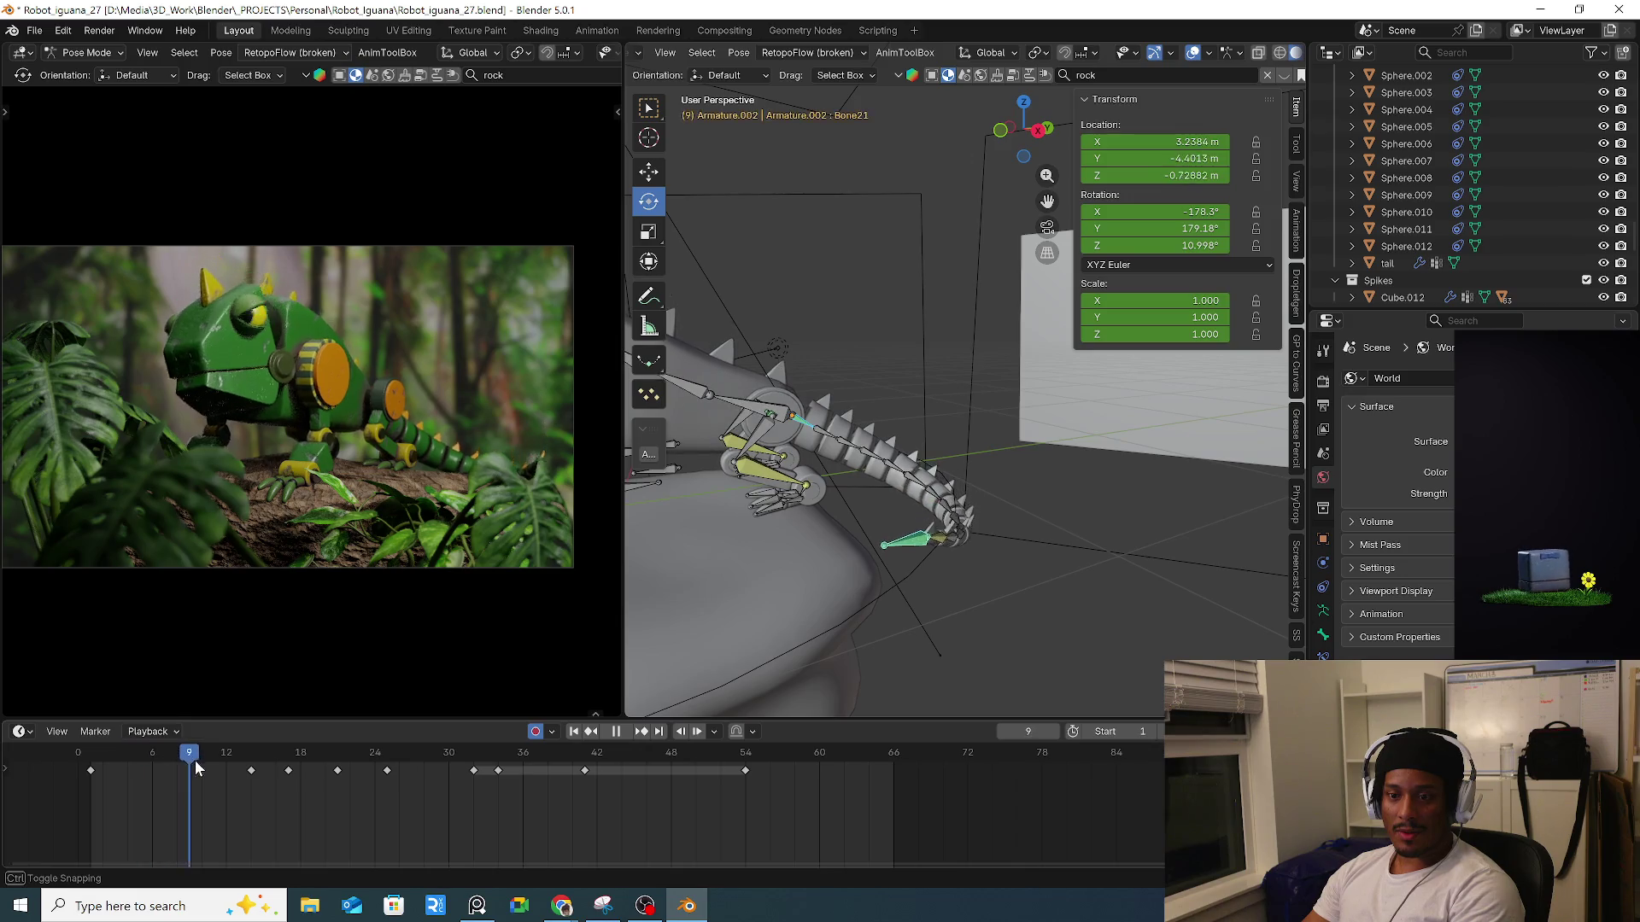
pyautogui.moveTo(325, 775)
pyautogui.mouseDown()
pyautogui.moveTo(260, 769)
pyautogui.moveTo(337, 771)
pyautogui.moveTo(253, 751)
pyautogui.moveTo(415, 764)
pyautogui.moveTo(388, 770)
pyautogui.mouseUp()
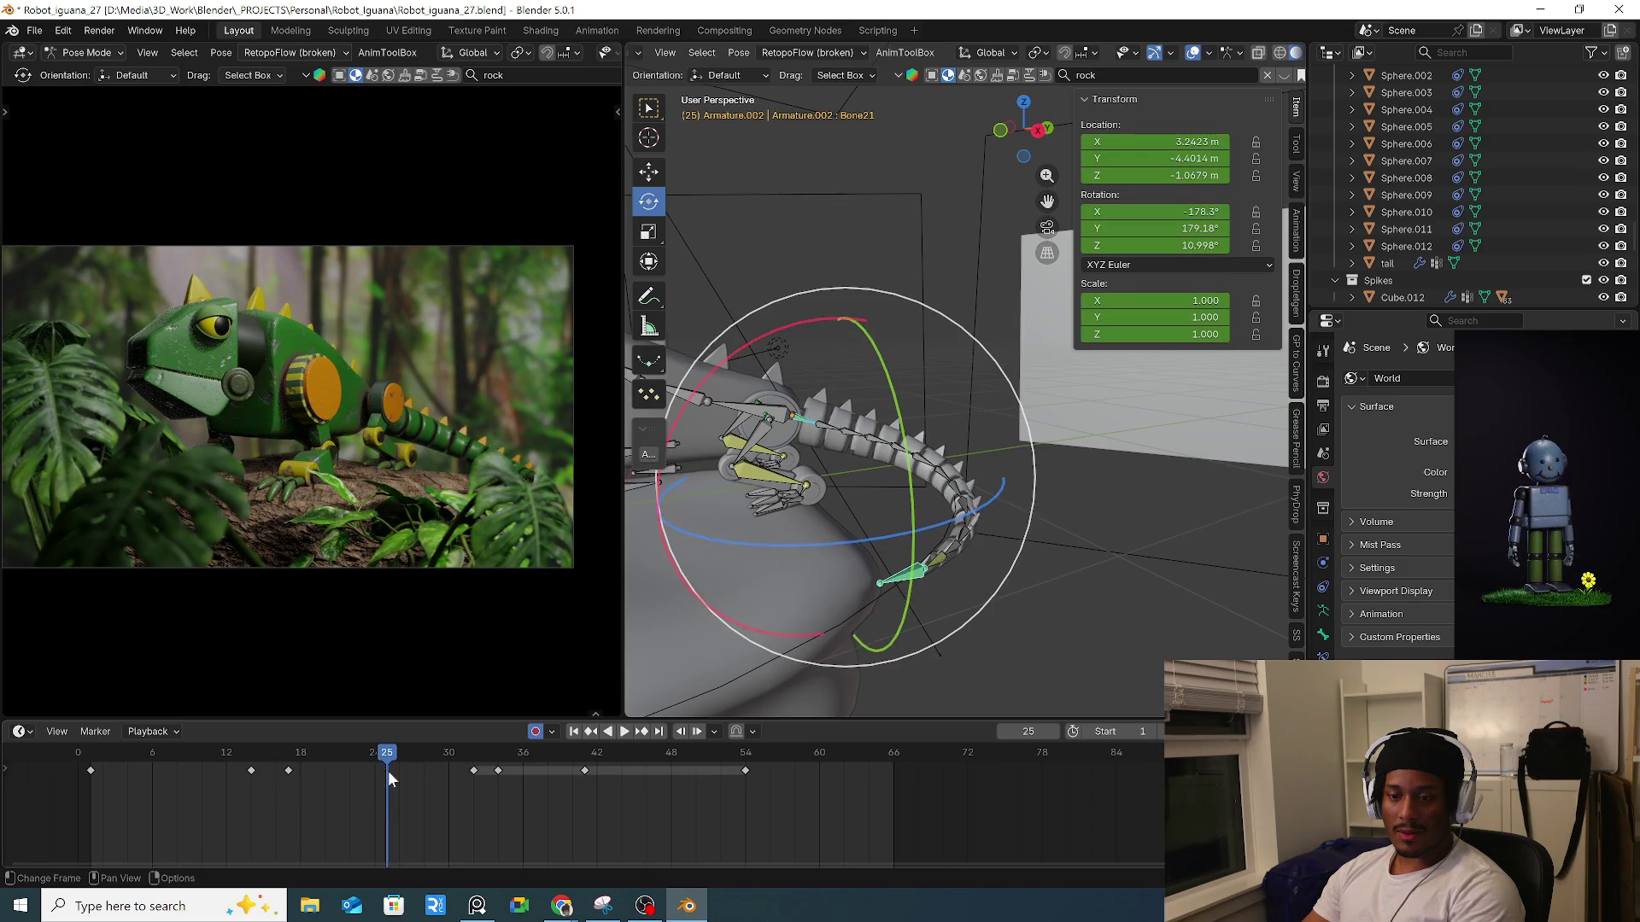
pyautogui.hotkey('ctrl', 'c')
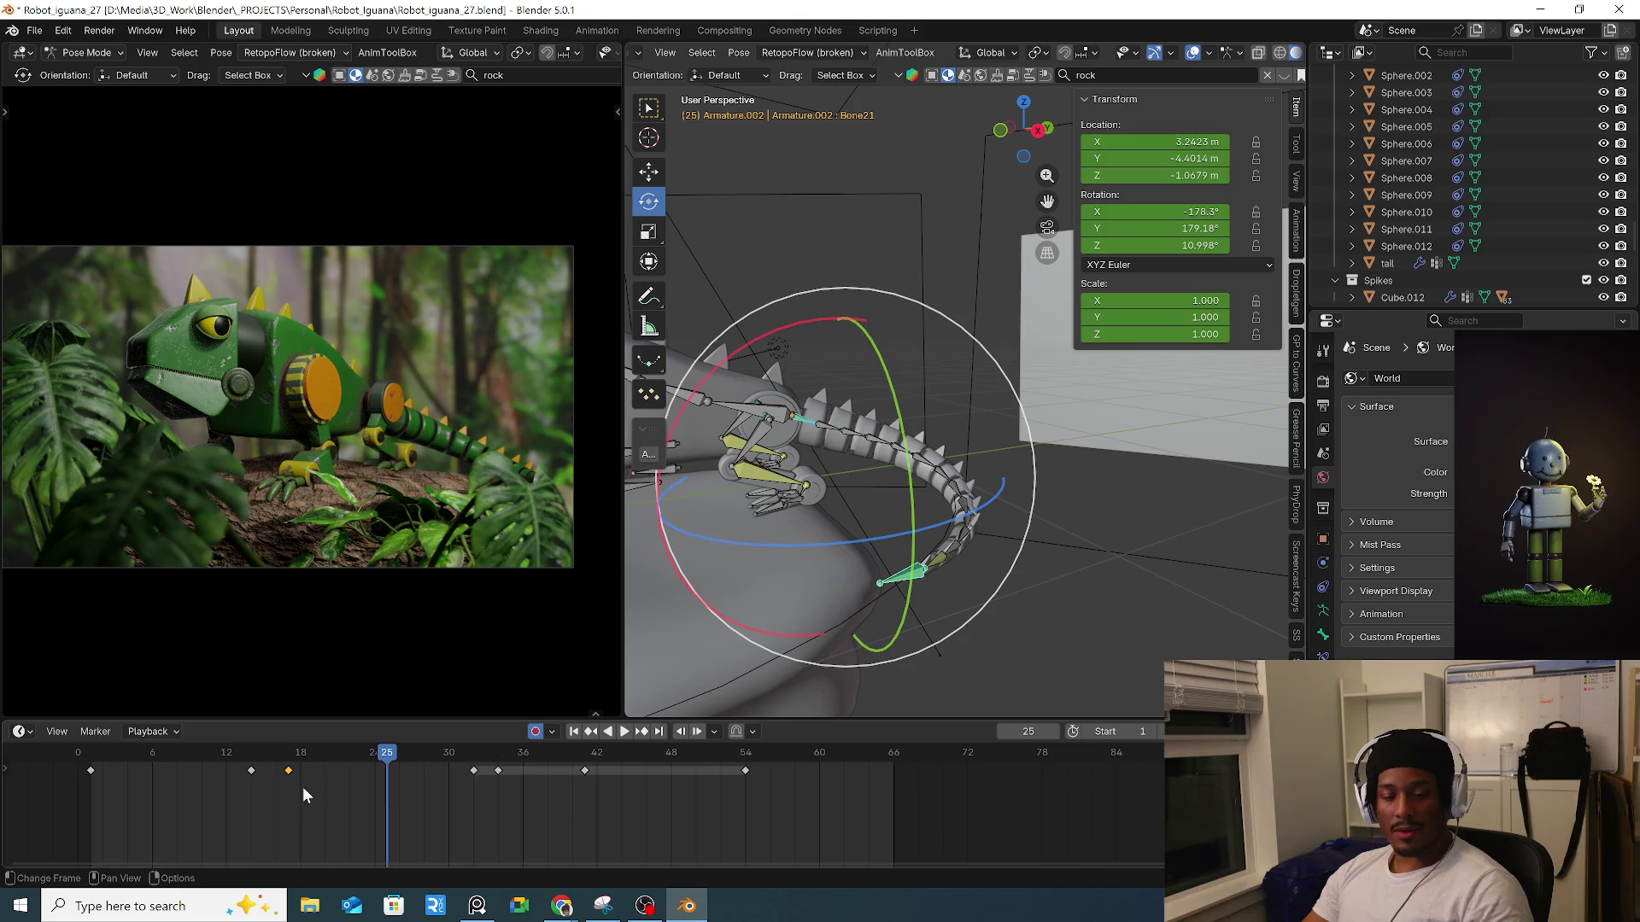
# Paste the frame-18 tail-tip pose at frames 25 and 32, and delete the keys at 34 and 41.
pyautogui.hotkey('ctrl', 'v')
pyautogui.moveTo(391, 760)
pyautogui.mouseDown()
pyautogui.moveTo(473, 769)
pyautogui.moveTo(376, 757)
pyautogui.moveTo(764, 778)
pyautogui.moveTo(747, 779)
pyautogui.mouseUp()
pyautogui.hotkey('ctrl', 'v')
pyautogui.click(500, 769)
pyautogui.press('Delete')
pyautogui.click(585, 770)
pyautogui.press('Delete')
# Move the tail bone along Z, first raising it and then lowering it.
pyautogui.press('g')
pyautogui.press('z')
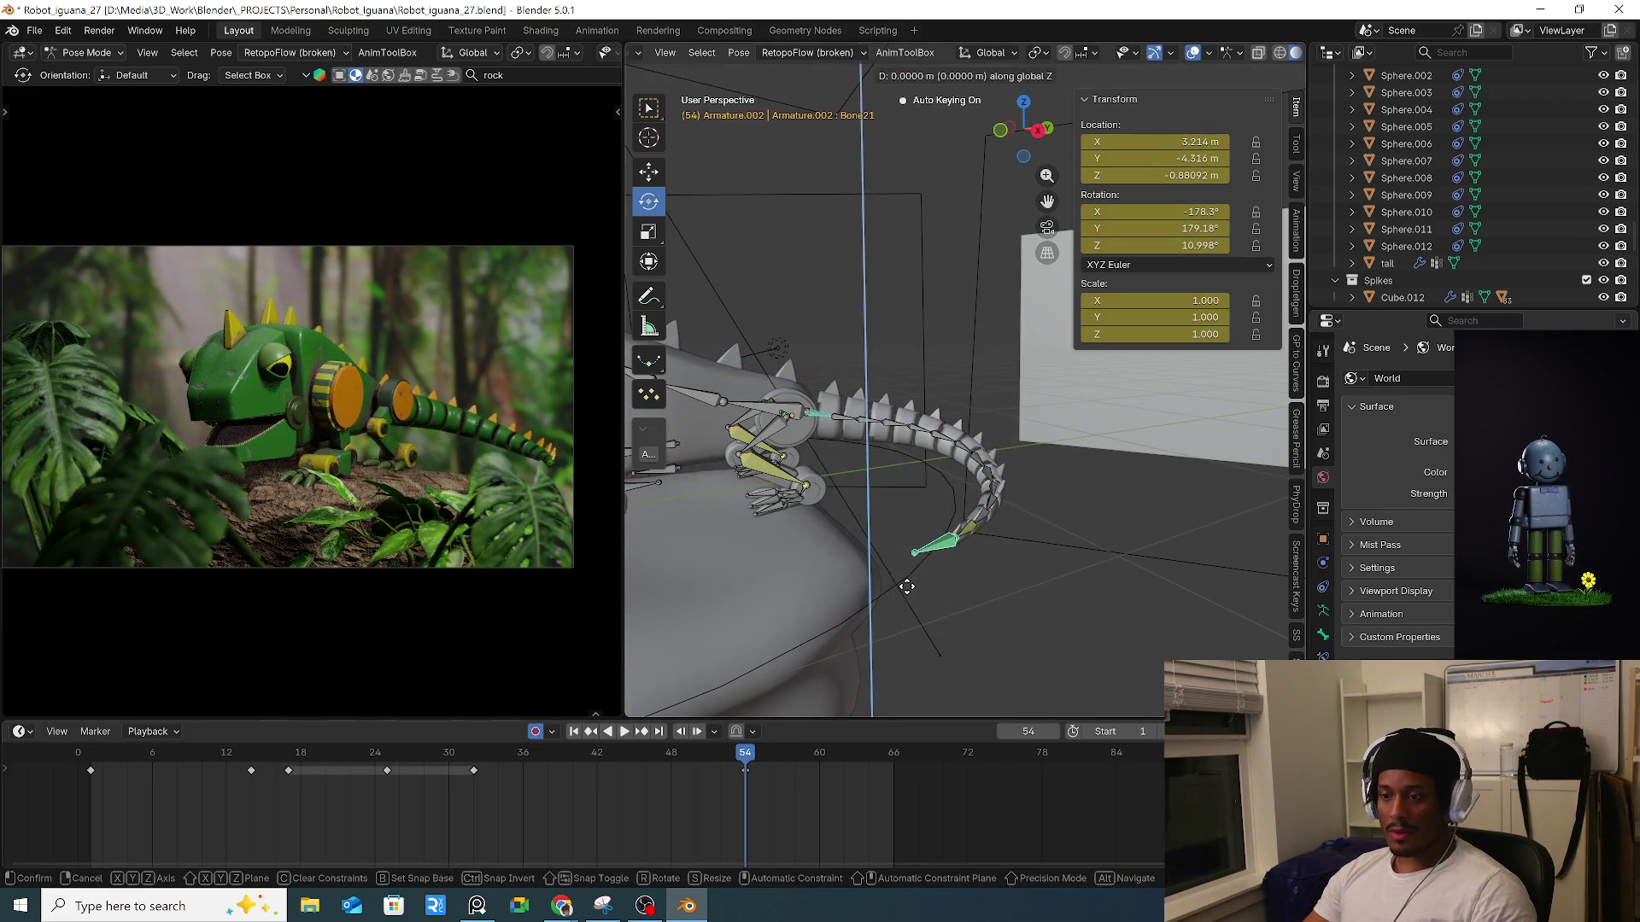
pyautogui.click(924, 560)
pyautogui.press('g')
pyautogui.press('z')
pyautogui.click(841, 440)
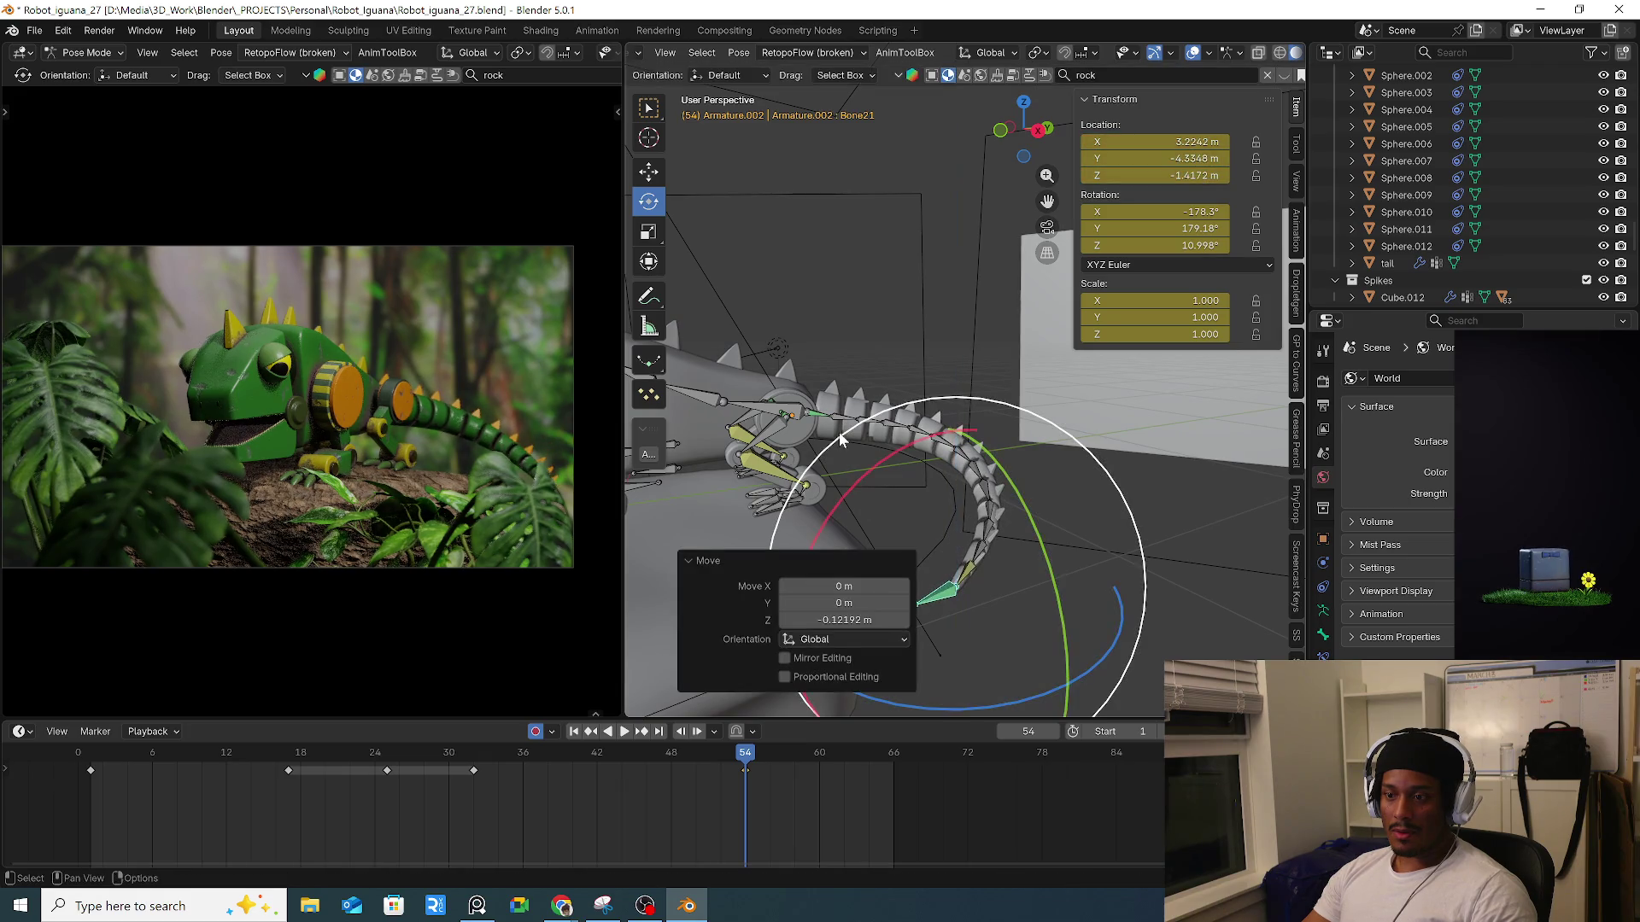
# Rotate Bone8 to a new angle and shift tail tip Bone21 for the frame-54 pose.
pyautogui.click(813, 415)
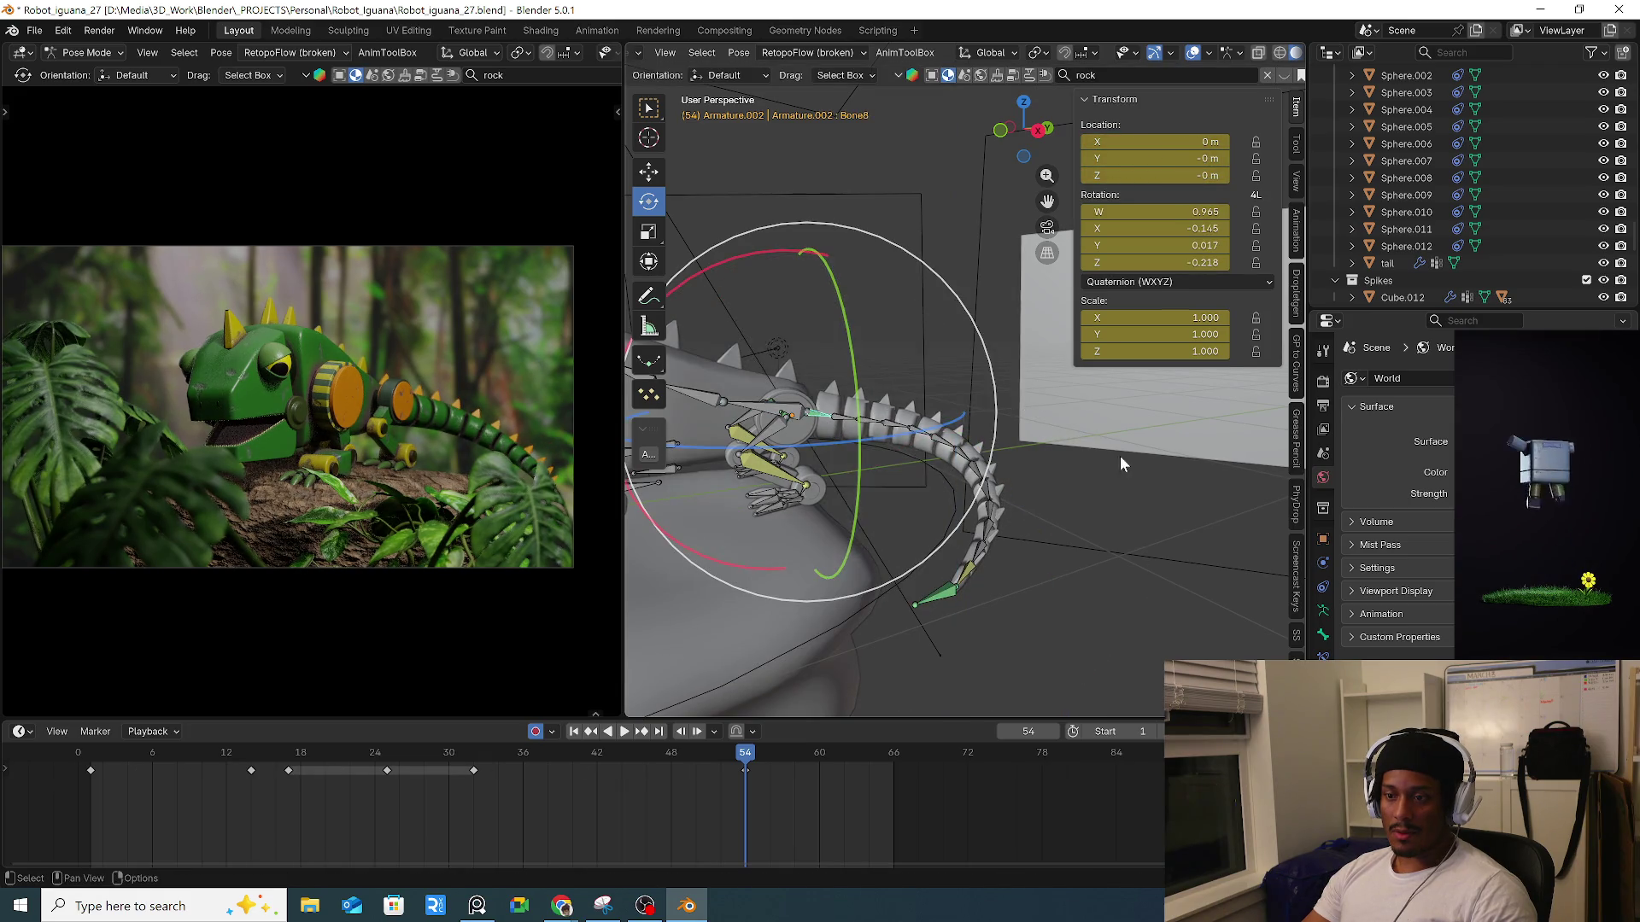
pyautogui.press('r')
pyautogui.click(1157, 556)
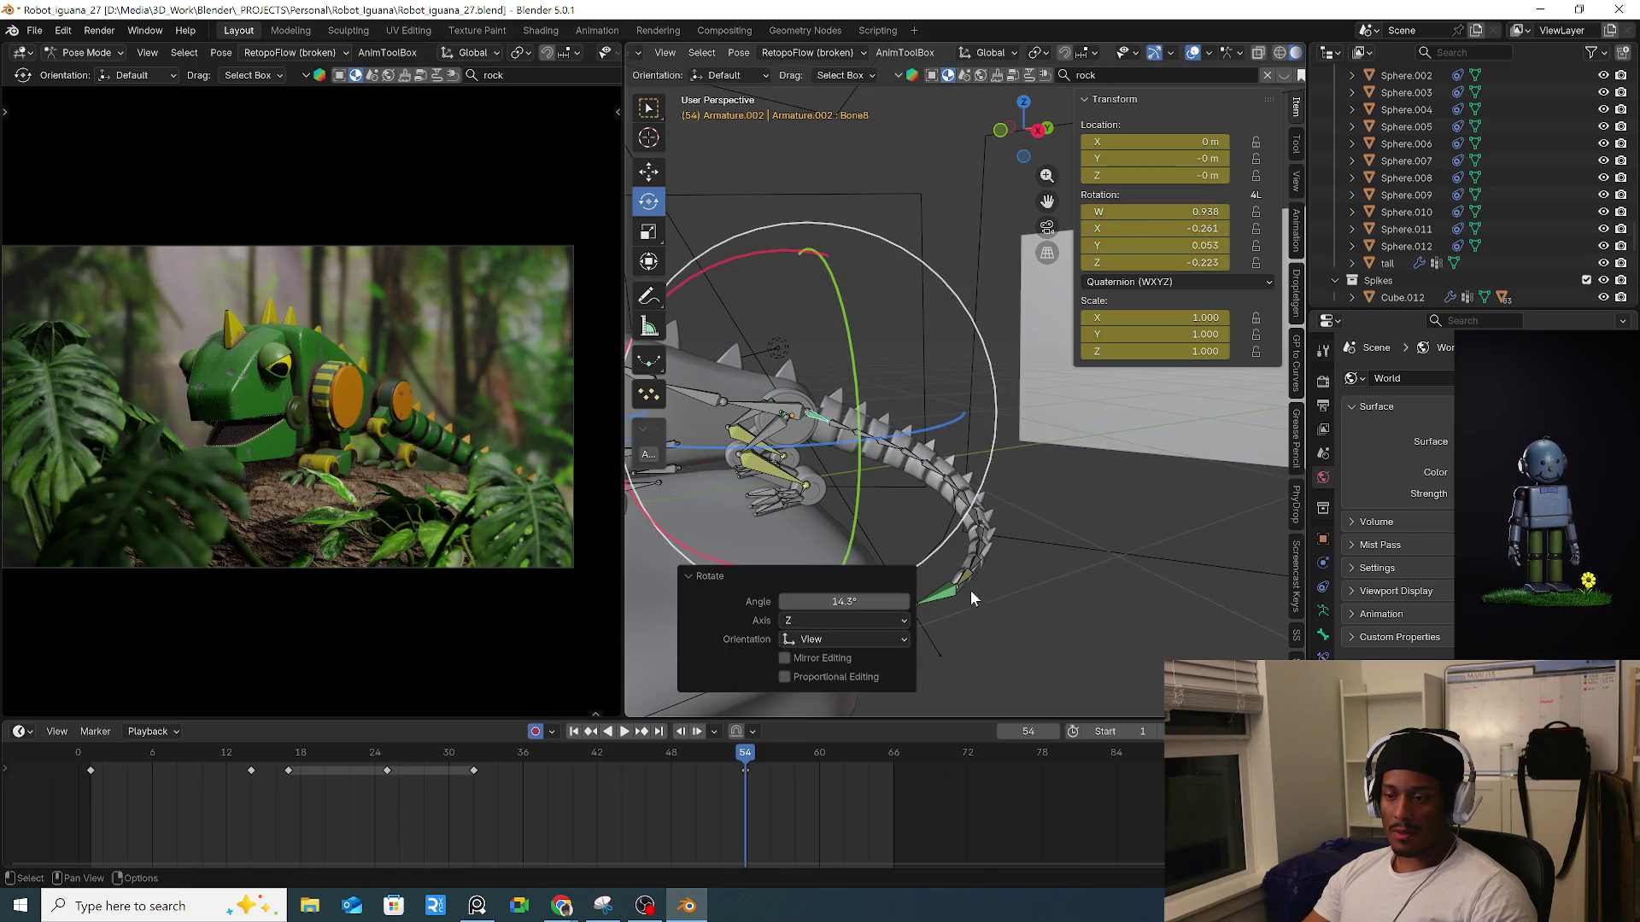
pyautogui.click(952, 600)
pyautogui.moveTo(1022, 589)
pyautogui.mouseDown(button='middle')
pyautogui.moveTo(952, 559)
pyautogui.moveTo(925, 496)
pyautogui.mouseUp(button='middle')
pyautogui.press('g')
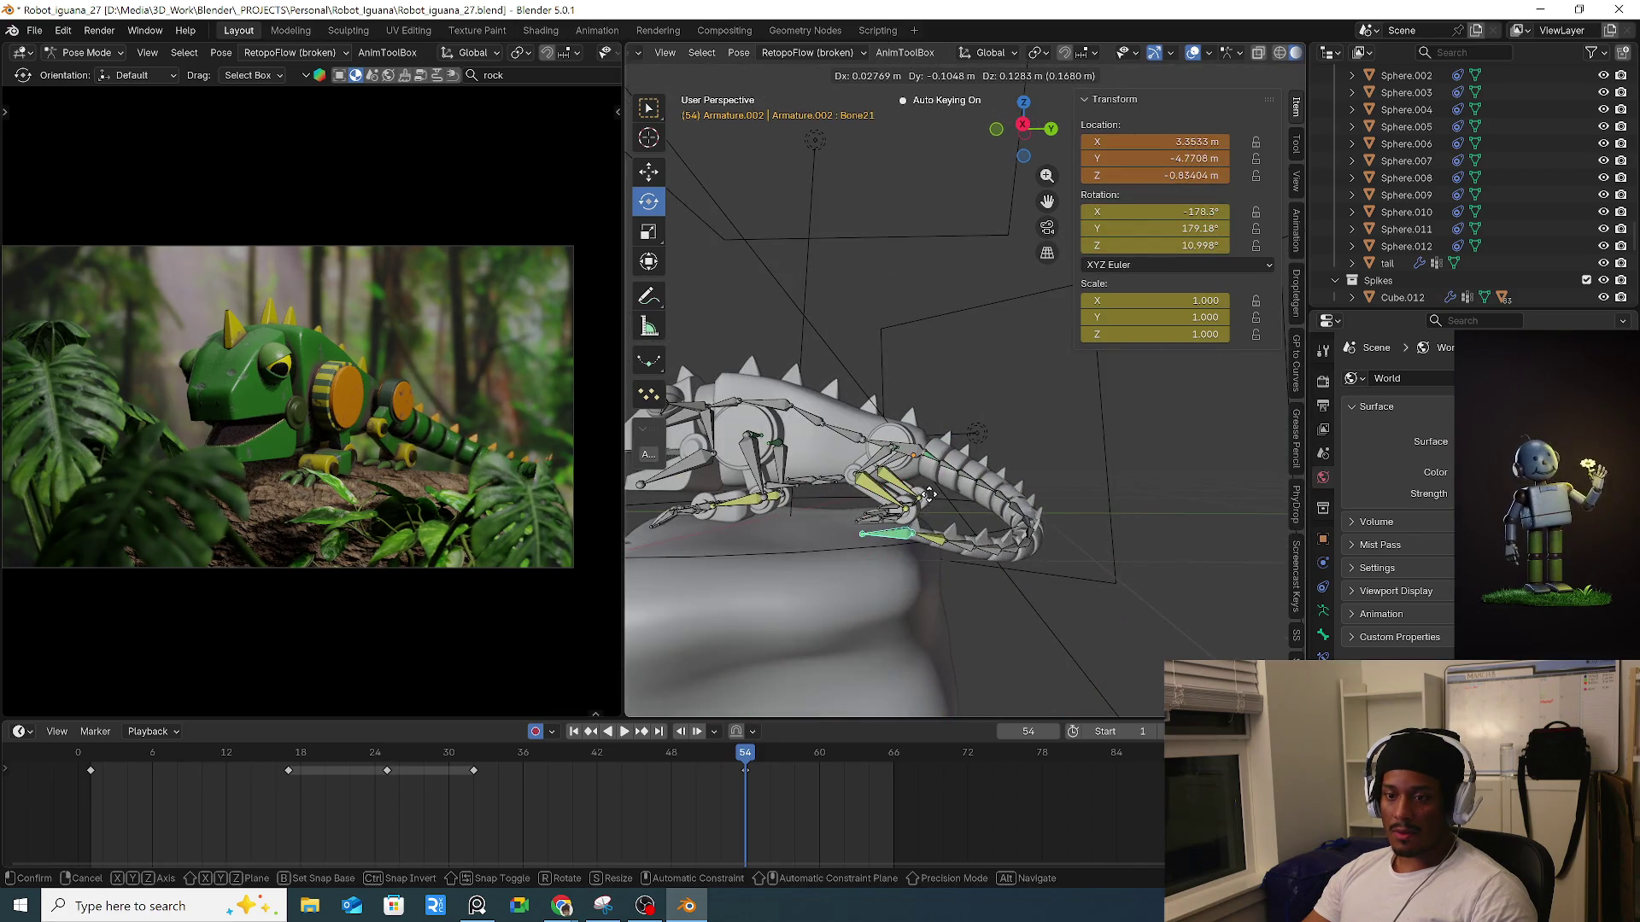
pyautogui.click(925, 495)
pyautogui.moveTo(563, 759)
pyautogui.mouseDown()
pyautogui.moveTo(714, 777)
pyautogui.moveTo(546, 767)
pyautogui.moveTo(584, 760)
pyautogui.mouseUp()
# At frame 41, swing the tail tip around the vertical axis, shift it, and tilt it slightly.
pyautogui.moveTo(1008, 546)
pyautogui.mouseDown(button='middle')
pyautogui.moveTo(1073, 593)
pyautogui.moveTo(1027, 560)
pyautogui.mouseUp(button='middle')
pyautogui.moveTo(1026, 561); pyautogui.dragTo(1119, 534)
pyautogui.click(1119, 534)
pyautogui.press('g')
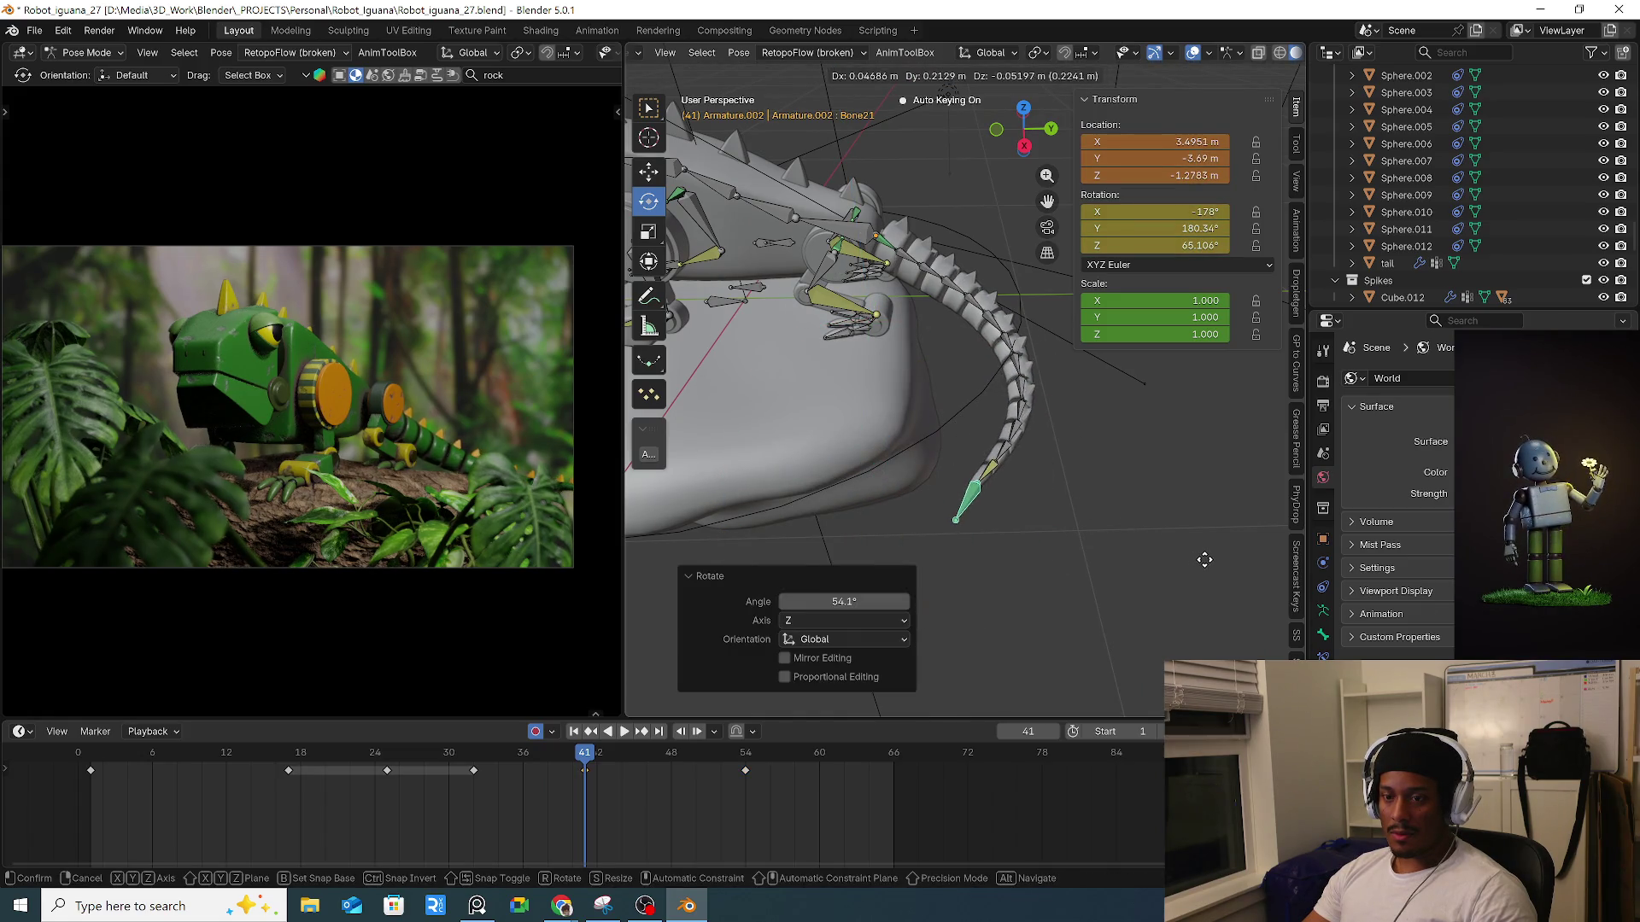
pyautogui.click(1095, 541)
pyautogui.press('r')
pyautogui.click(1078, 494)
# Try rotating mid-tail Bone17, then cancel and leave it unchanged.
pyautogui.moveTo(1078, 493); pyautogui.dragTo(976, 461, button='middle')
pyautogui.click(995, 445)
pyautogui.press('r')
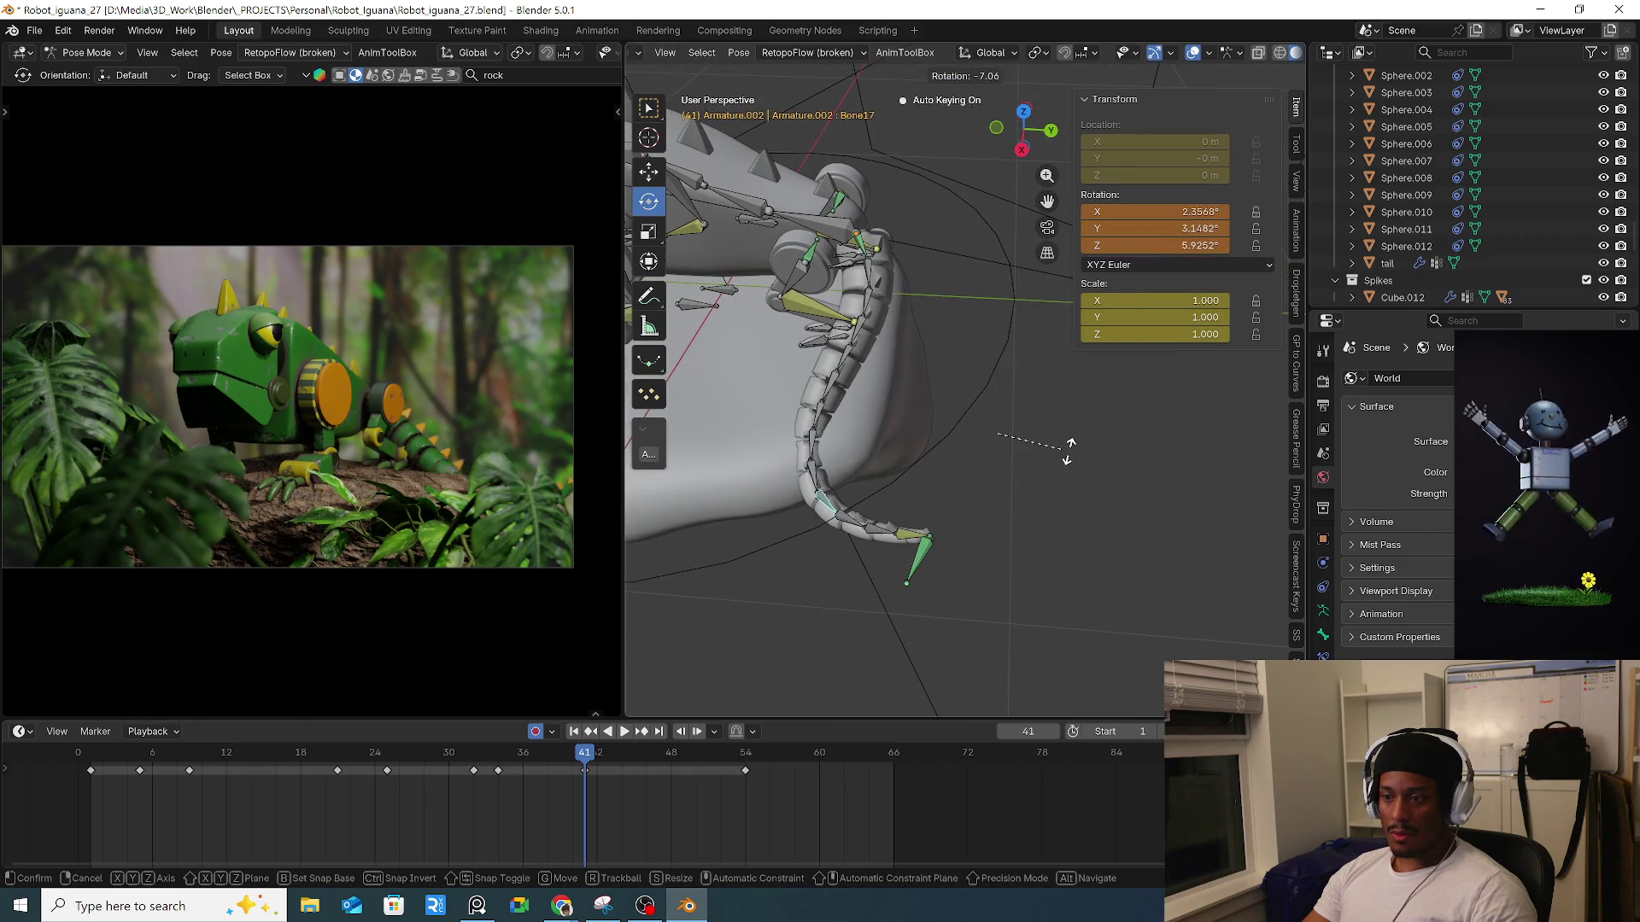
pyautogui.press('Escape')
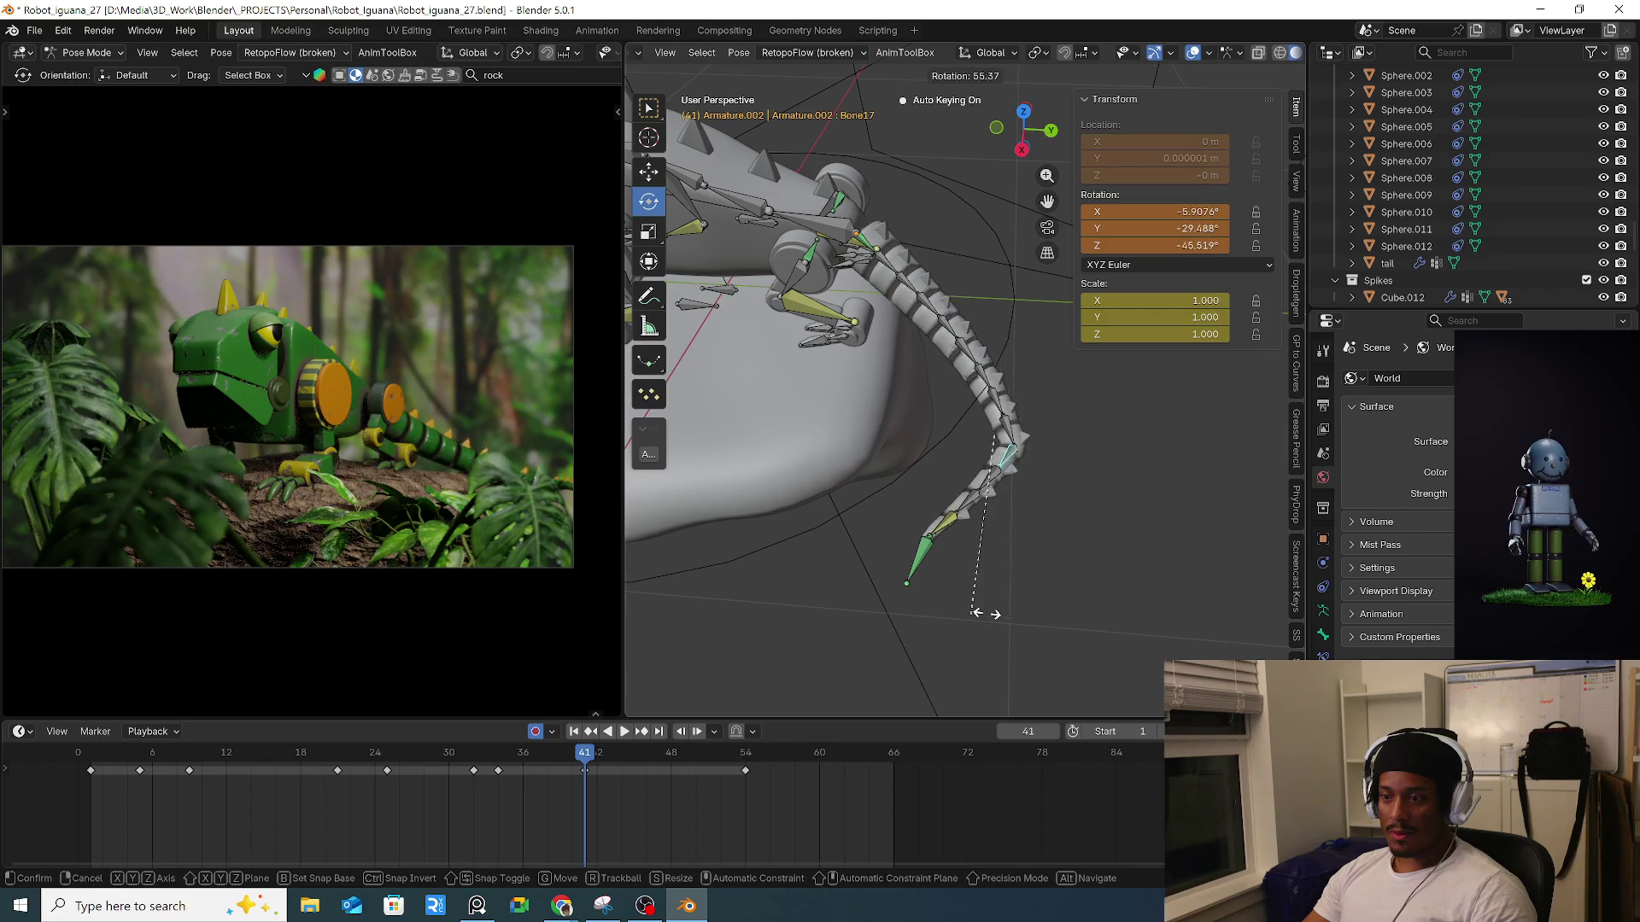
pyautogui.rightClick(1150, 577)
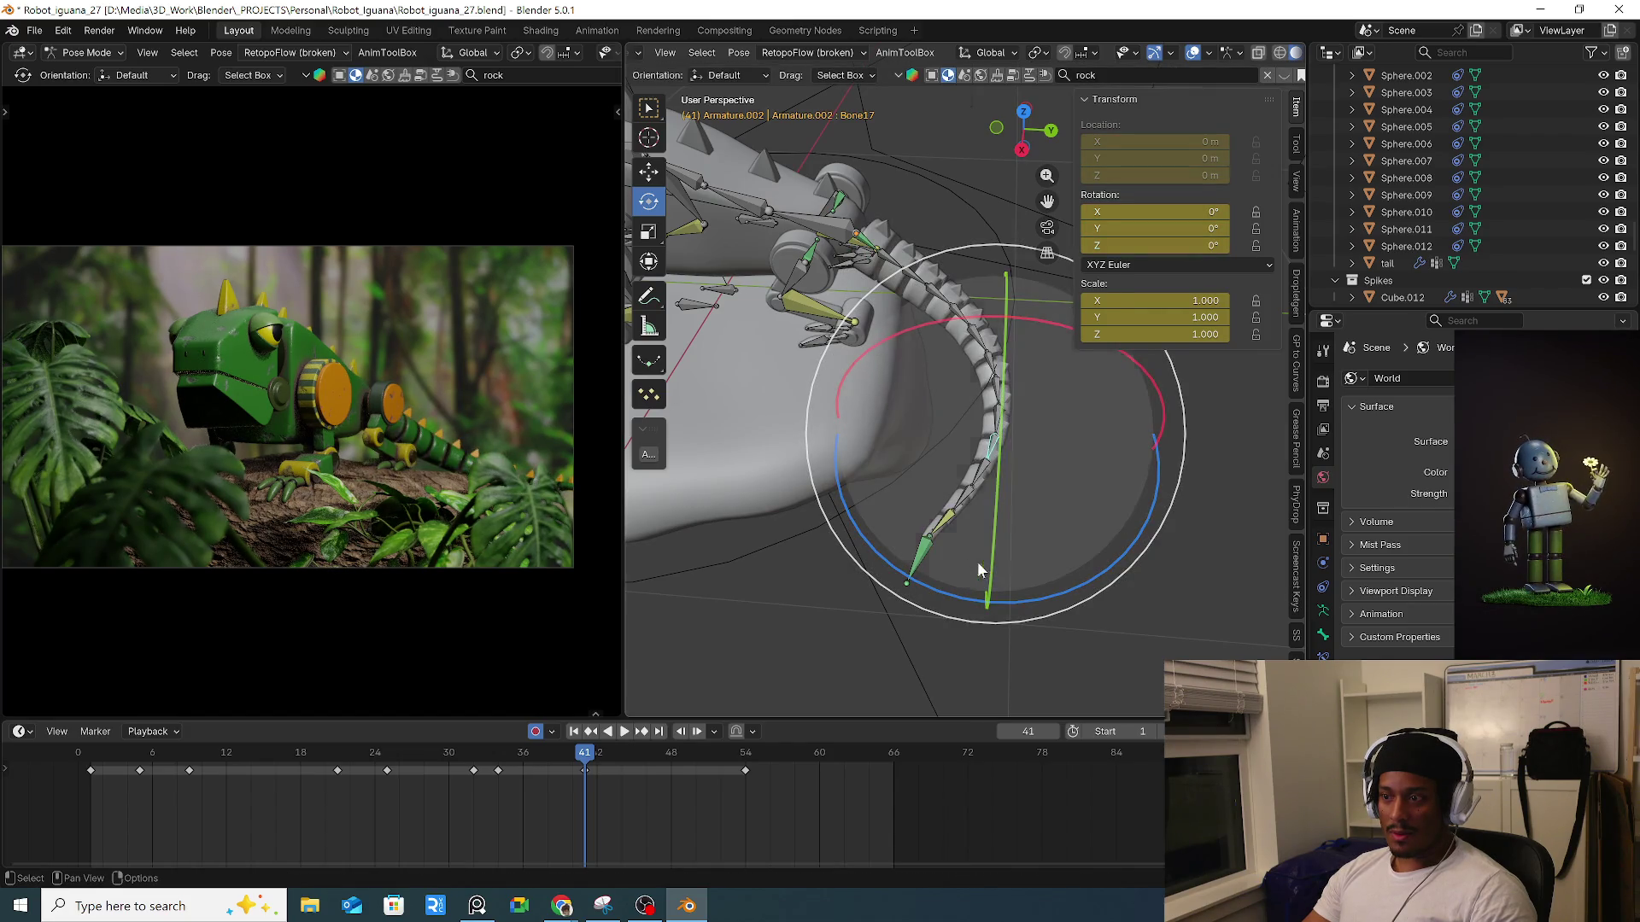
# Reselect tail tip Bone21, rotate it, and reposition it twice.
pyautogui.click(926, 555)
pyautogui.press('r')
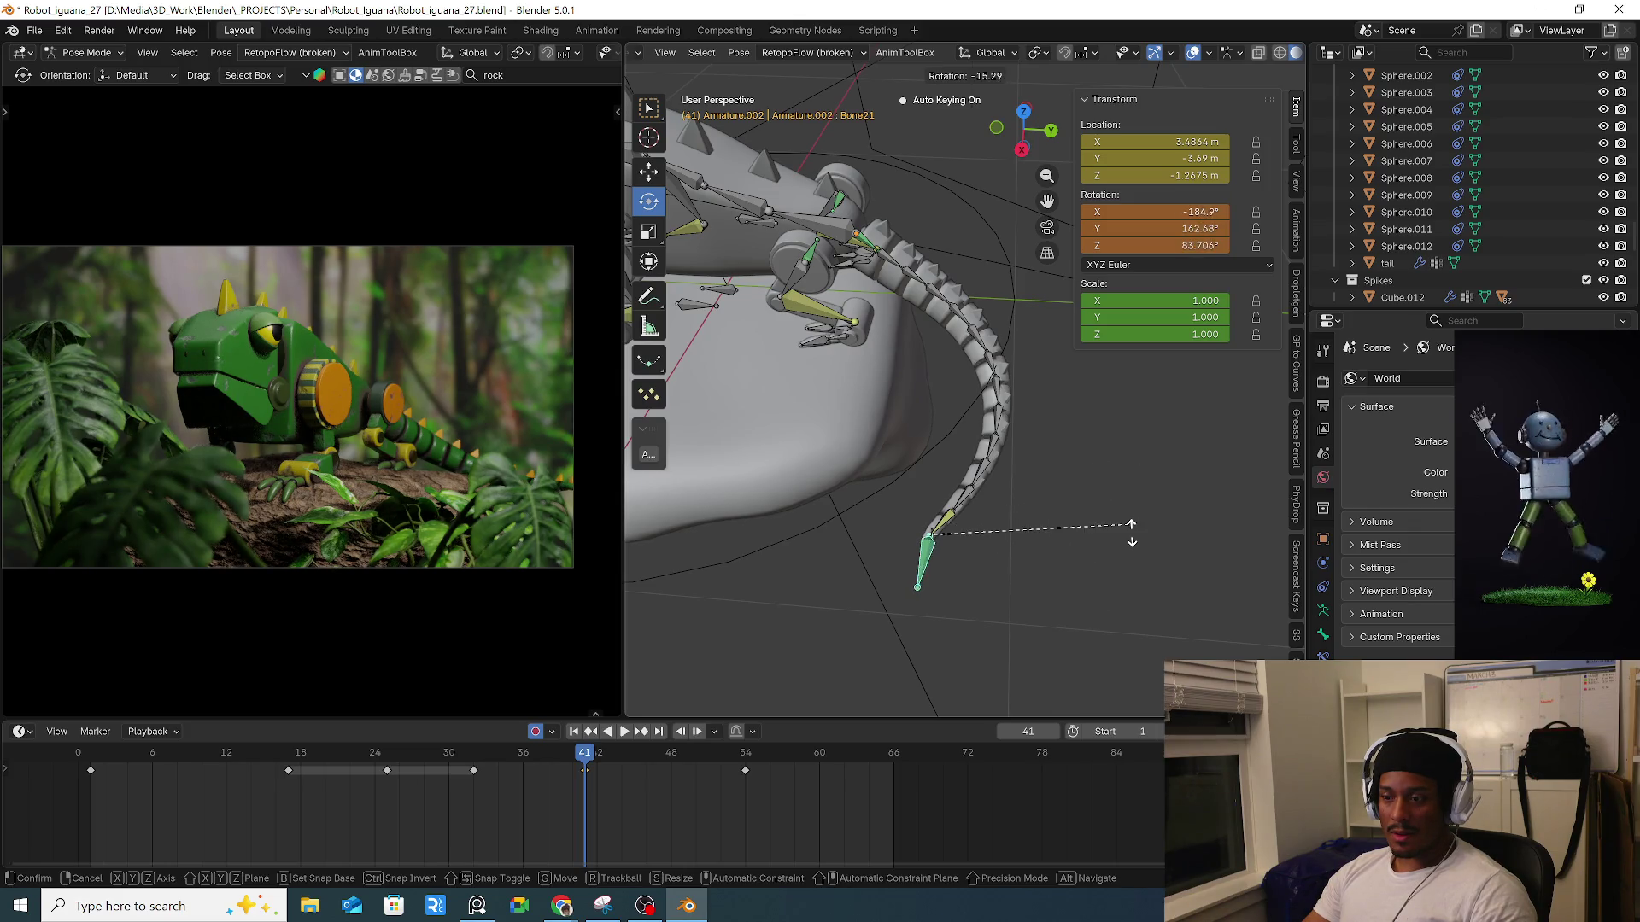
pyautogui.click(1089, 602)
pyautogui.press('g')
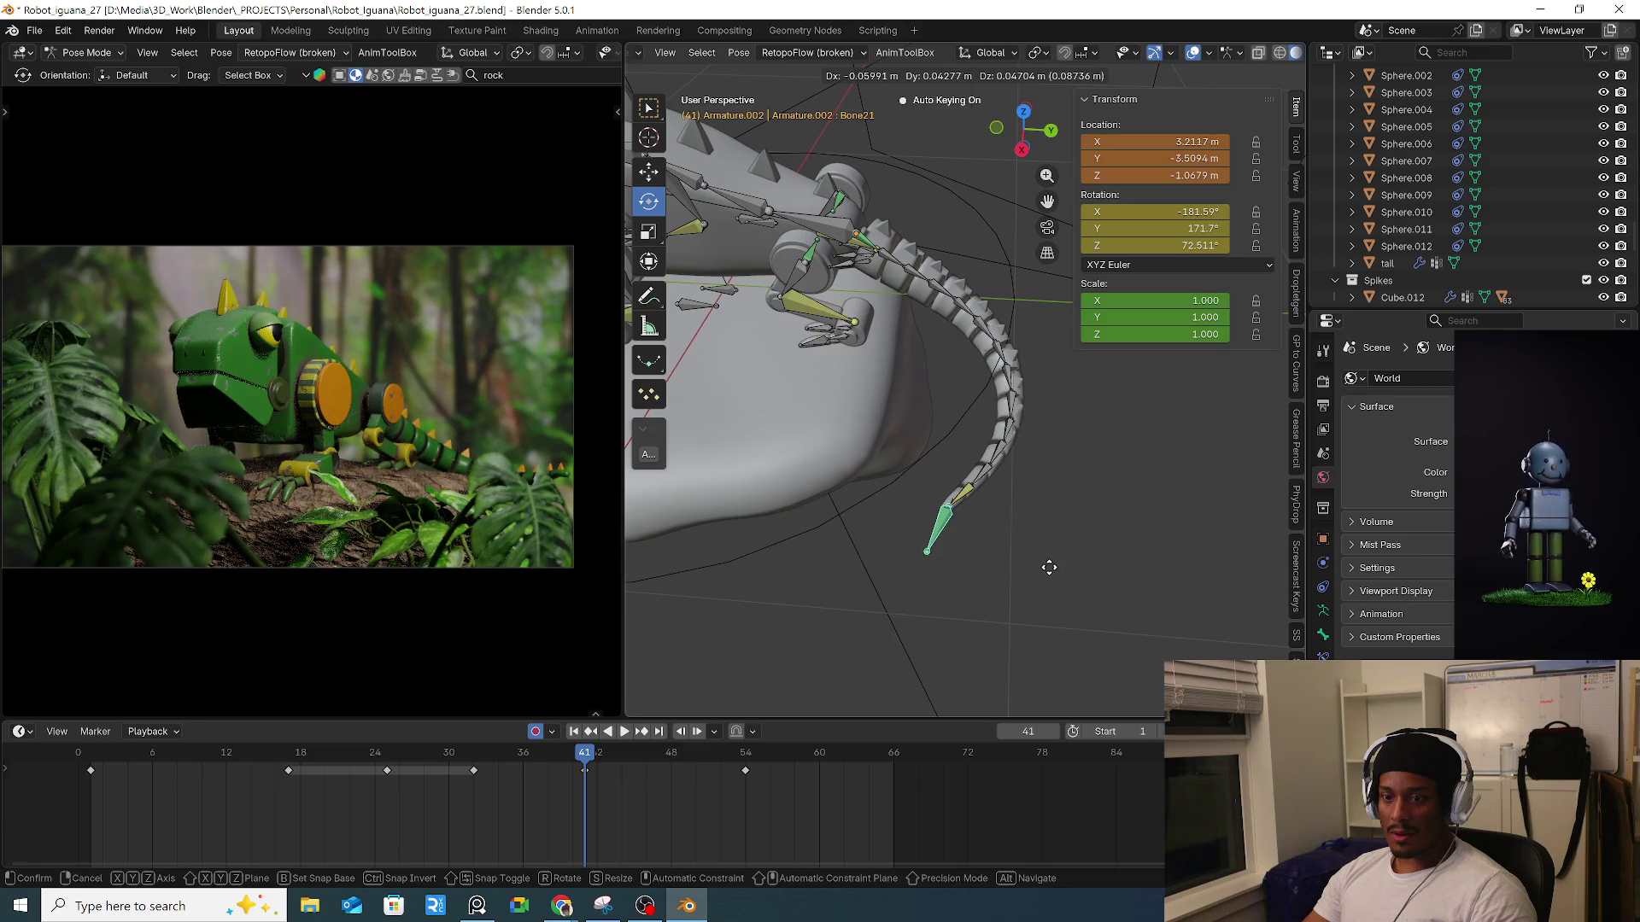
pyautogui.click(1044, 555)
pyautogui.moveTo(1044, 555); pyautogui.dragTo(1058, 509, button='middle')
pyautogui.press('g')
pyautogui.click(1066, 497)
# At frame 39, move, rotate and move the tail tip again to refine its pose.
pyautogui.moveTo(455, 755); pyautogui.dragTo(748, 791)
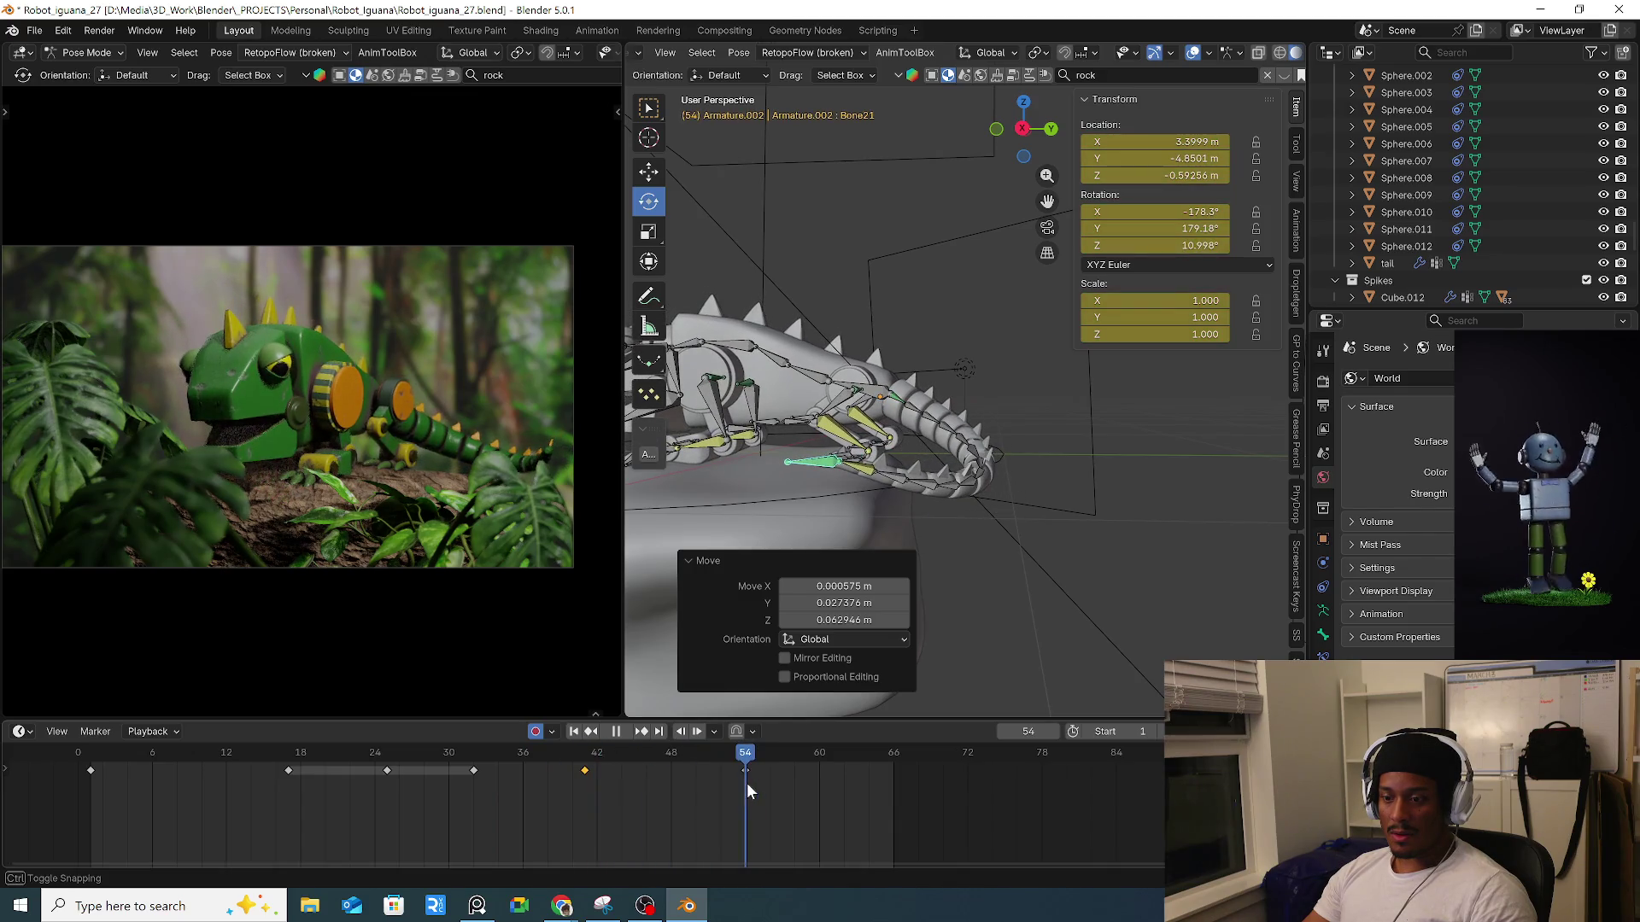
pyautogui.moveTo(926, 520); pyautogui.dragTo(939, 589, button='middle')
pyautogui.press('g')
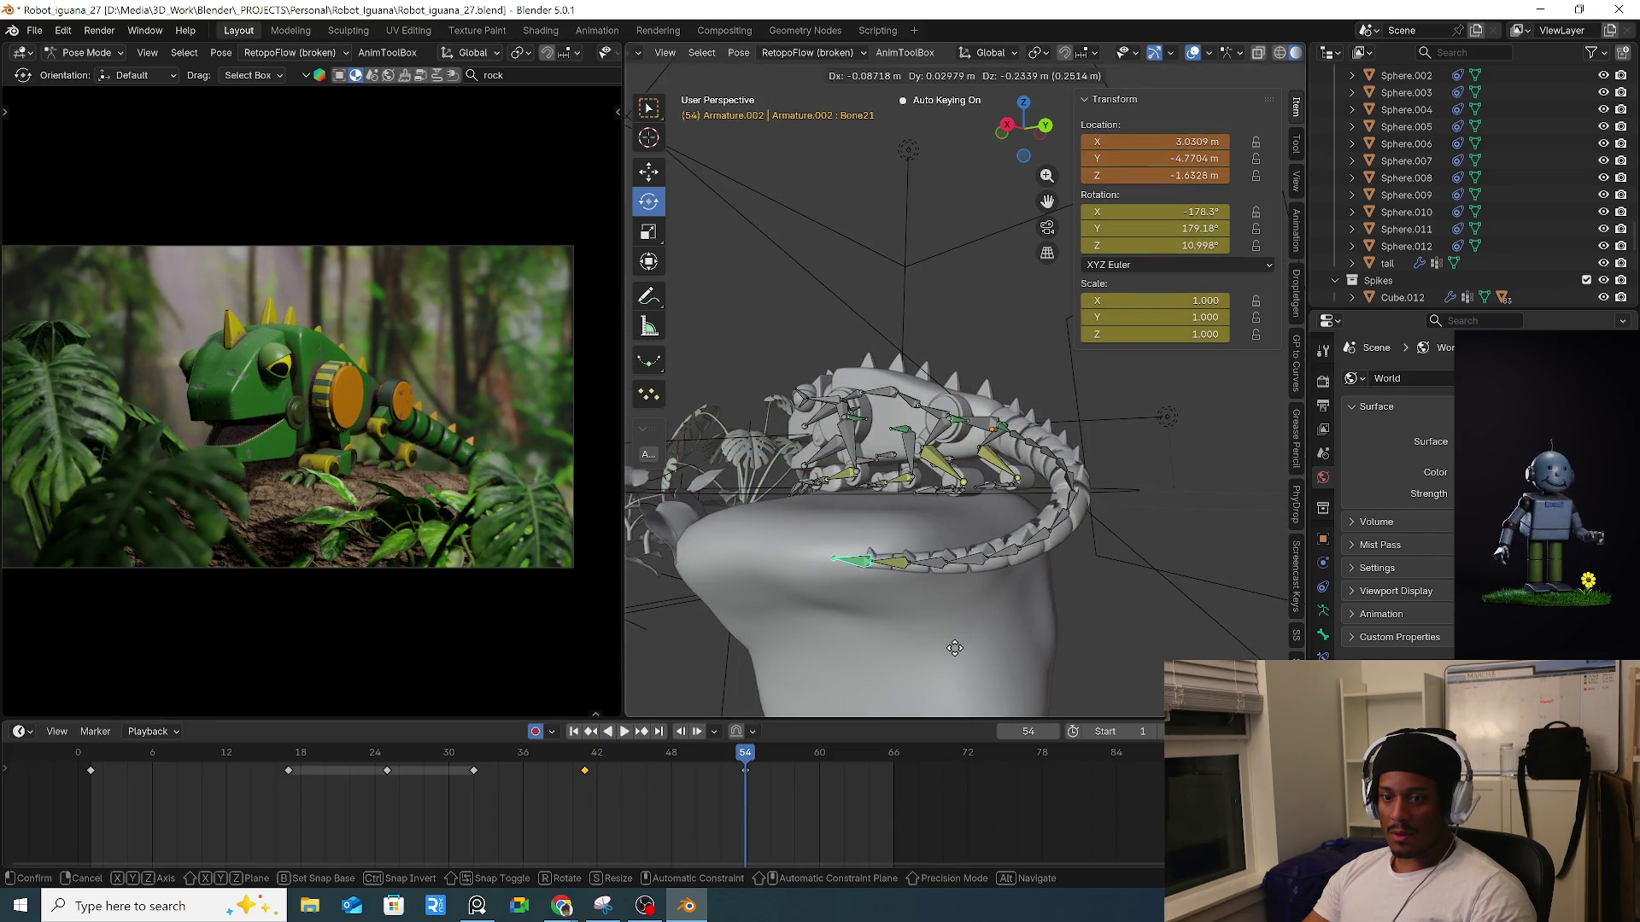
pyautogui.click(949, 671)
pyautogui.moveTo(950, 670); pyautogui.dragTo(854, 632, button='middle')
pyautogui.press('r')
pyautogui.click(1175, 457)
pyautogui.moveTo(1174, 457); pyautogui.dragTo(1093, 544, button='middle')
pyautogui.press('g')
pyautogui.click(1092, 546)
# Shift the tail tip around frame 46 and key its pose.
pyautogui.moveTo(541, 755)
pyautogui.mouseDown()
pyautogui.moveTo(707, 760)
pyautogui.moveTo(590, 765)
pyautogui.moveTo(647, 762)
pyautogui.mouseUp()
pyautogui.moveTo(1005, 489); pyautogui.dragTo(1051, 465, button='middle')
pyautogui.press('g')
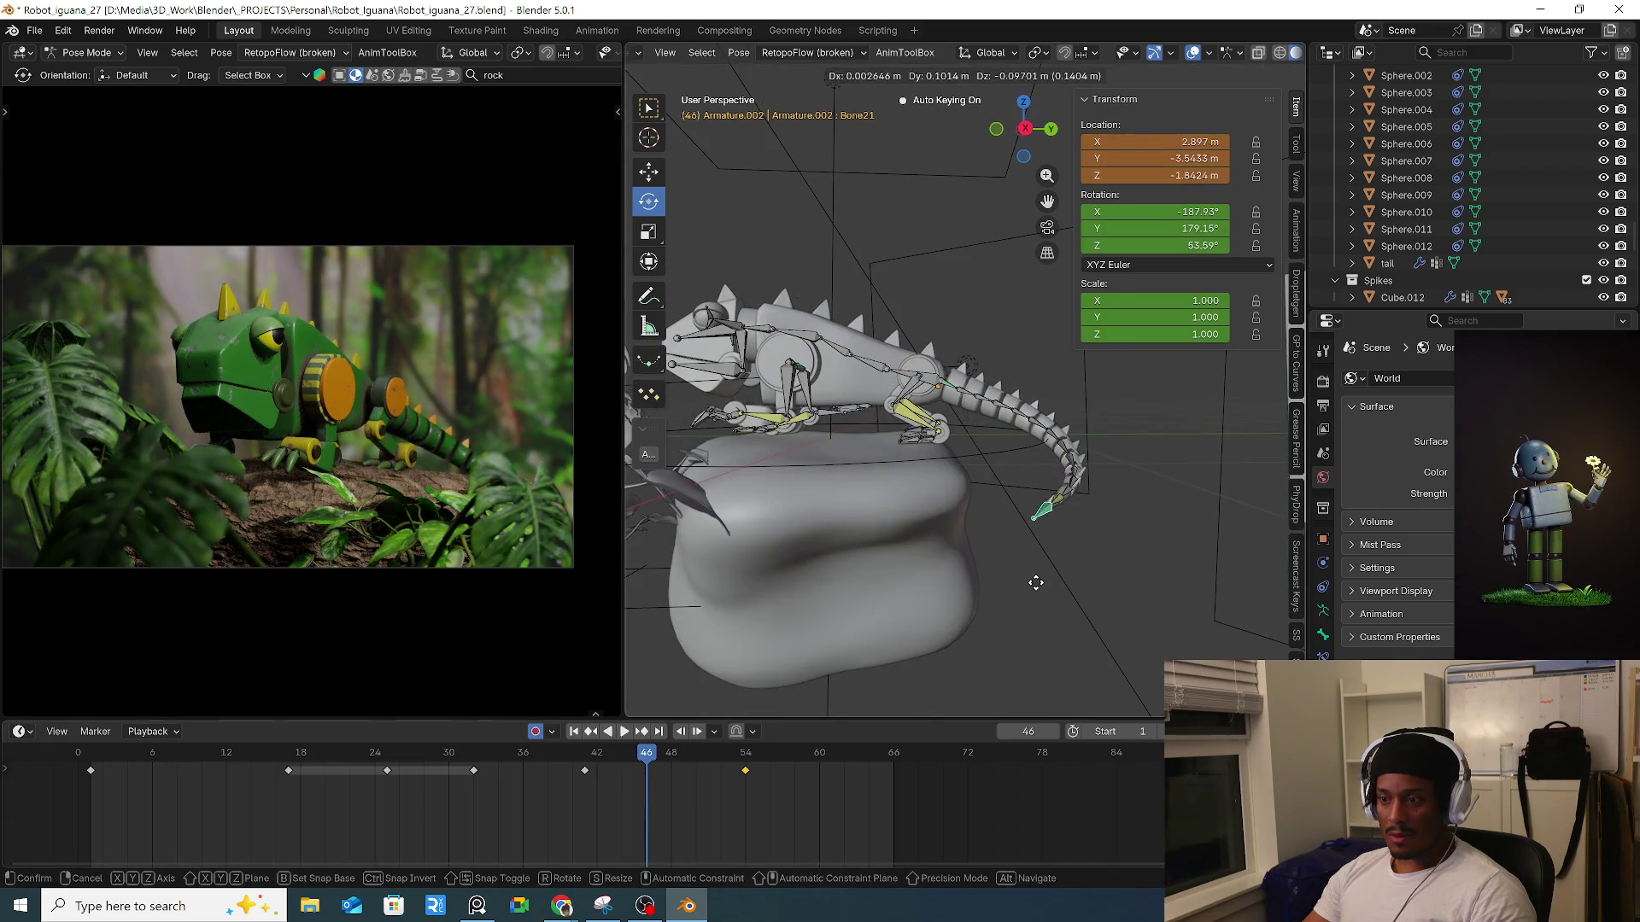
pyautogui.click(1083, 546)
pyautogui.press('i')
# Play to frame 54, adjust the tail tip's position, and replay to check it.
pyautogui.press('space')
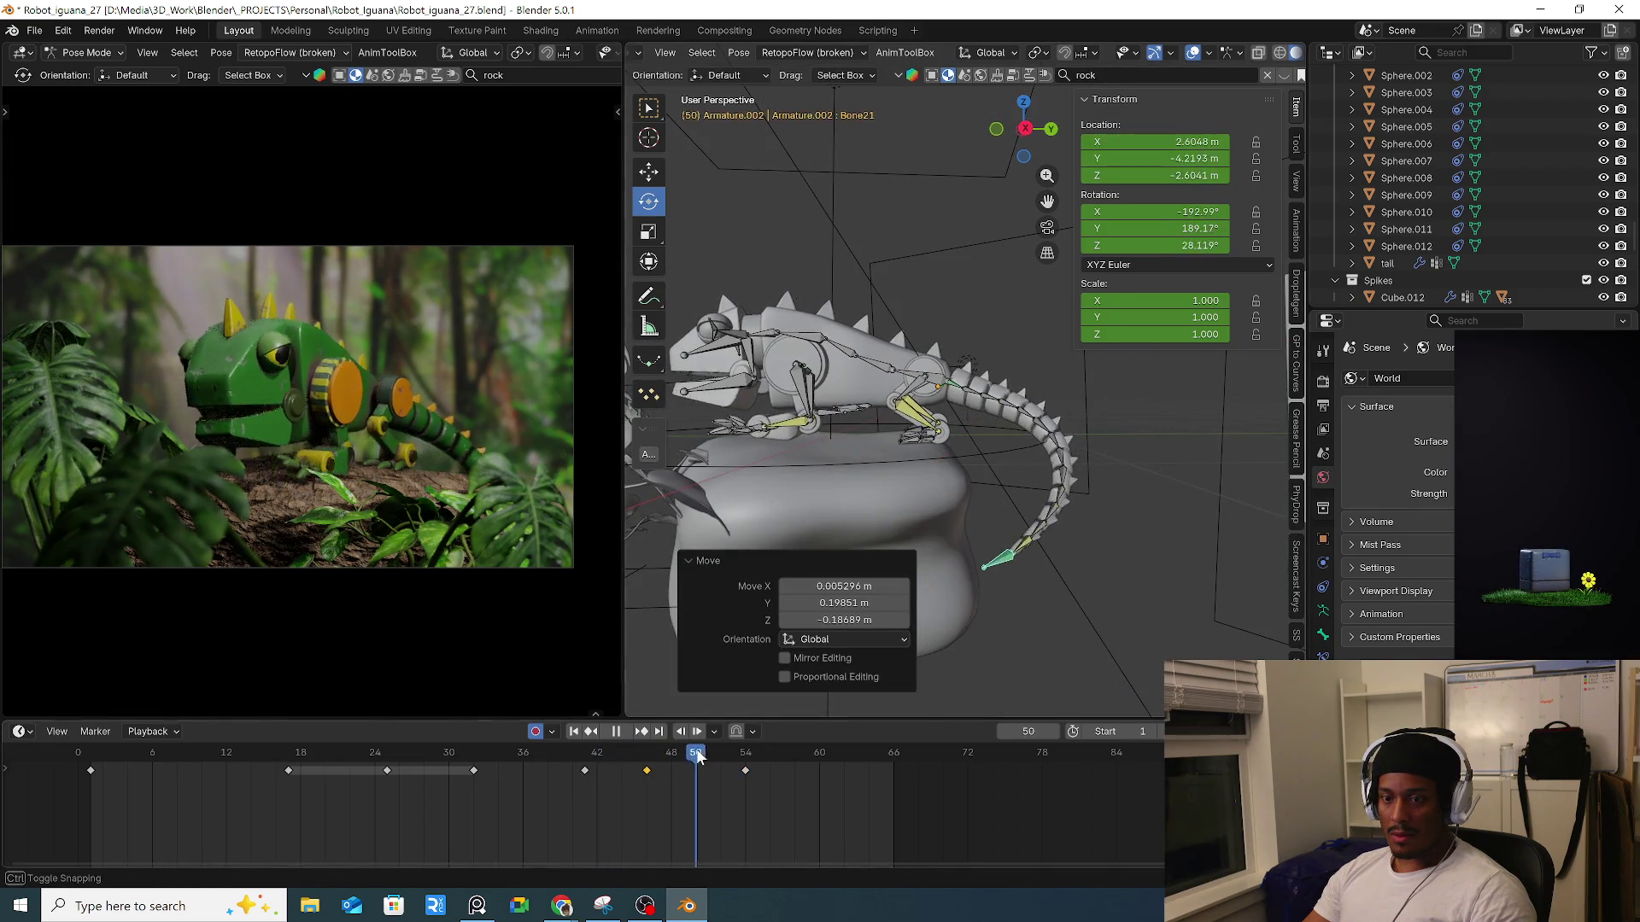
pyautogui.press('space')
pyautogui.press('g')
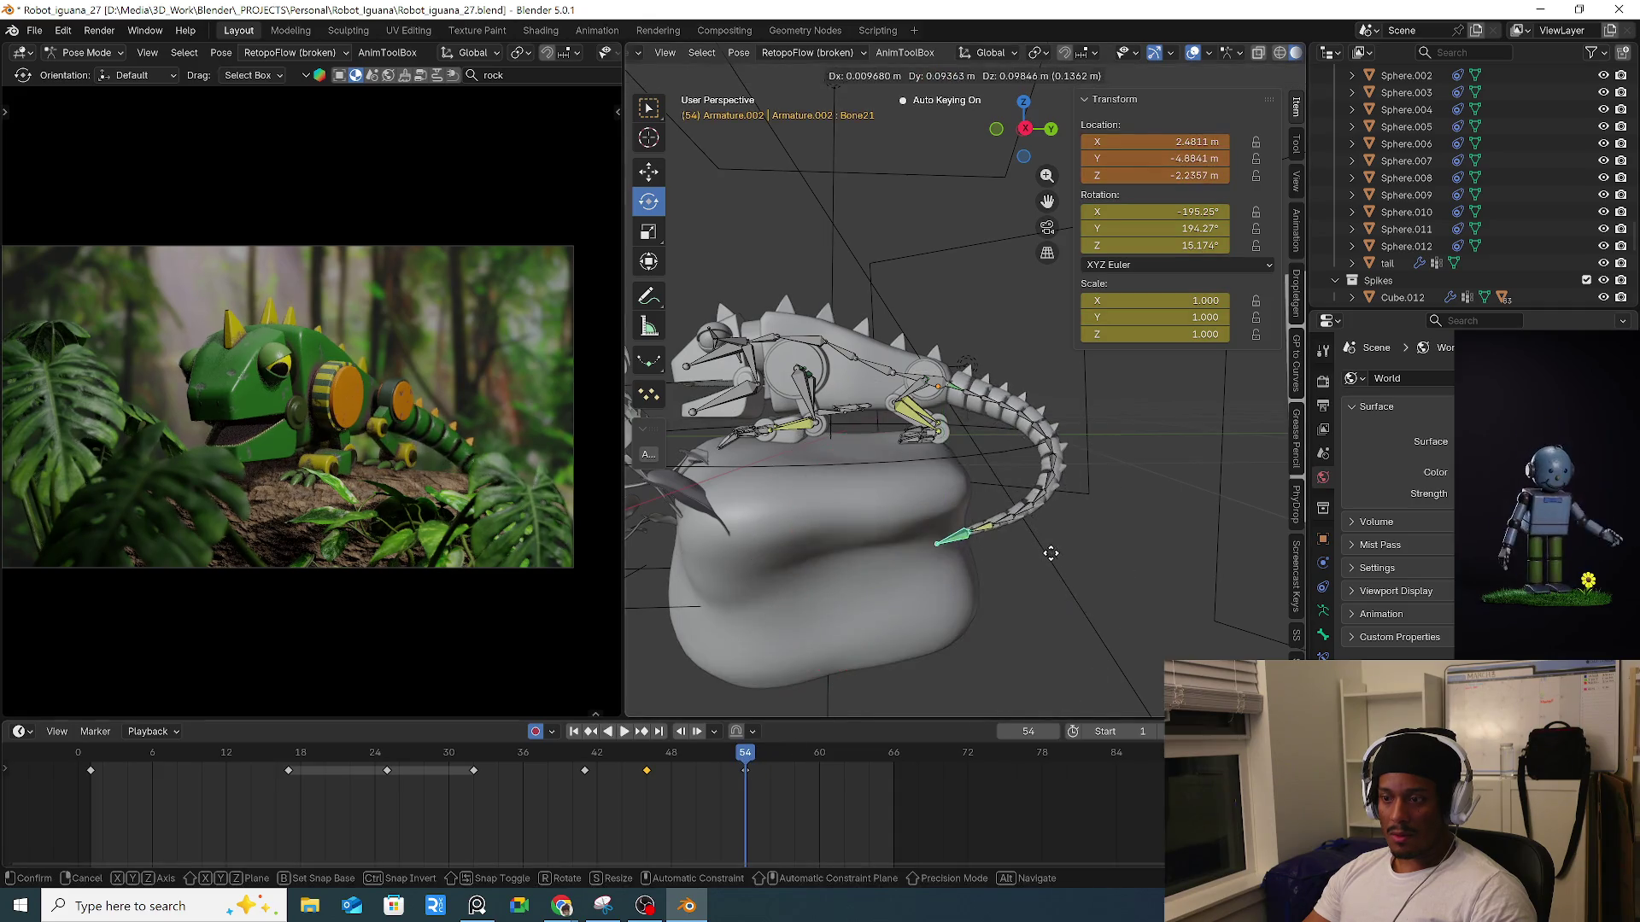
pyautogui.click(1061, 550)
pyautogui.press('space')
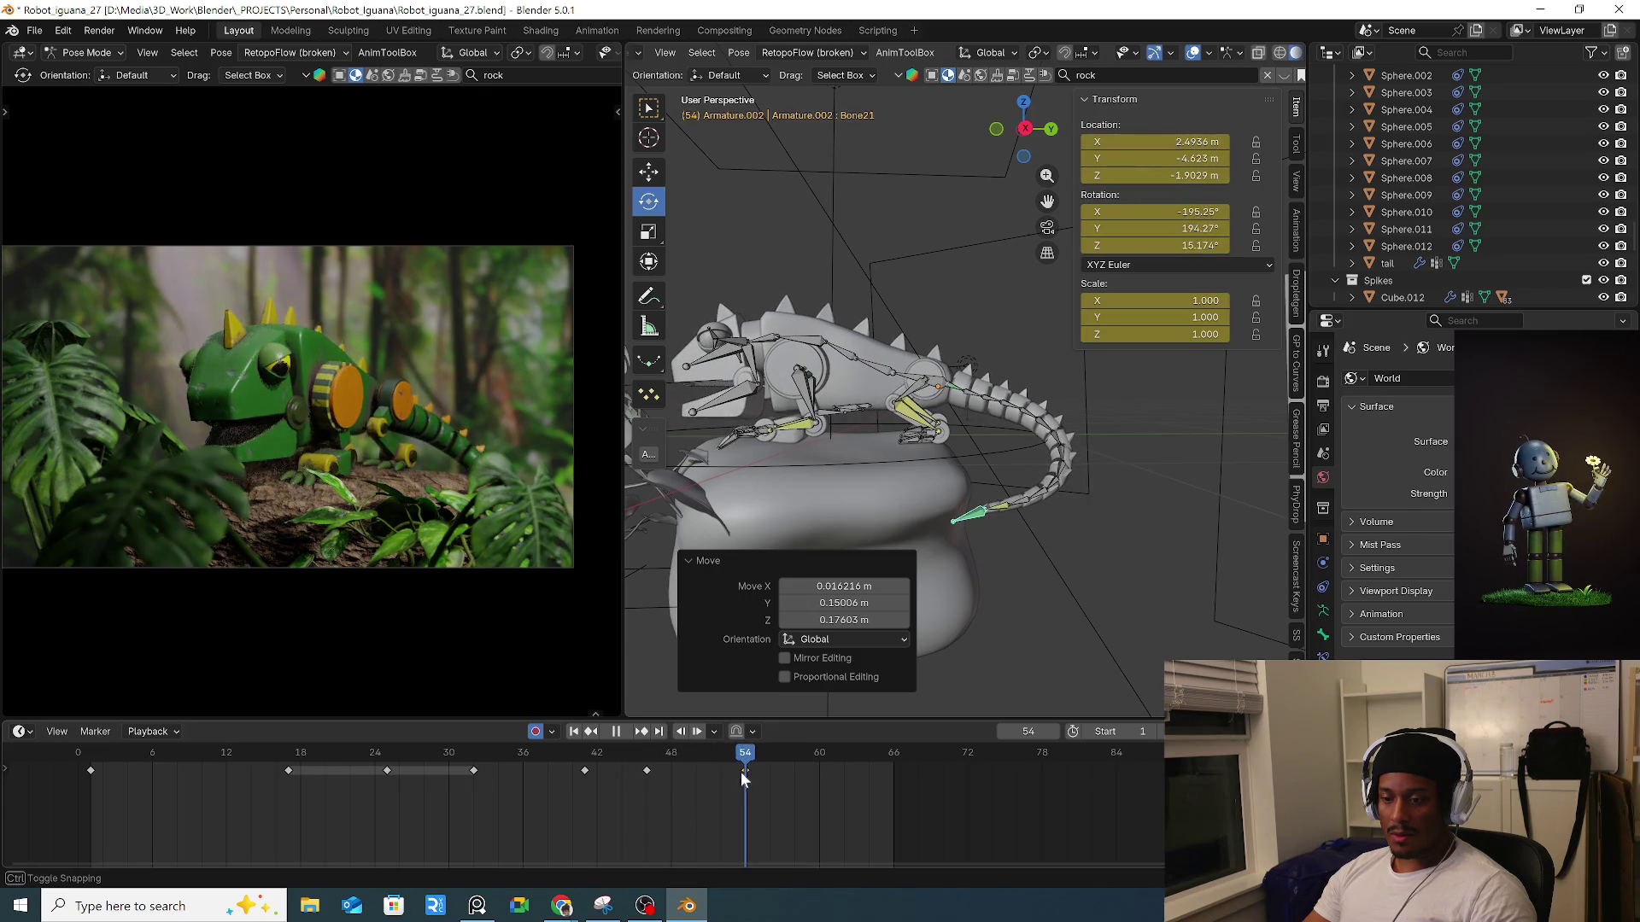
pyautogui.press('space')
# Move the tail tip and rotate it about -43.6° at frame 54, then play from frame 42.
pyautogui.moveTo(854, 683); pyautogui.dragTo(997, 606, button='middle')
pyautogui.press('g')
pyautogui.click(1111, 628)
pyautogui.press('r')
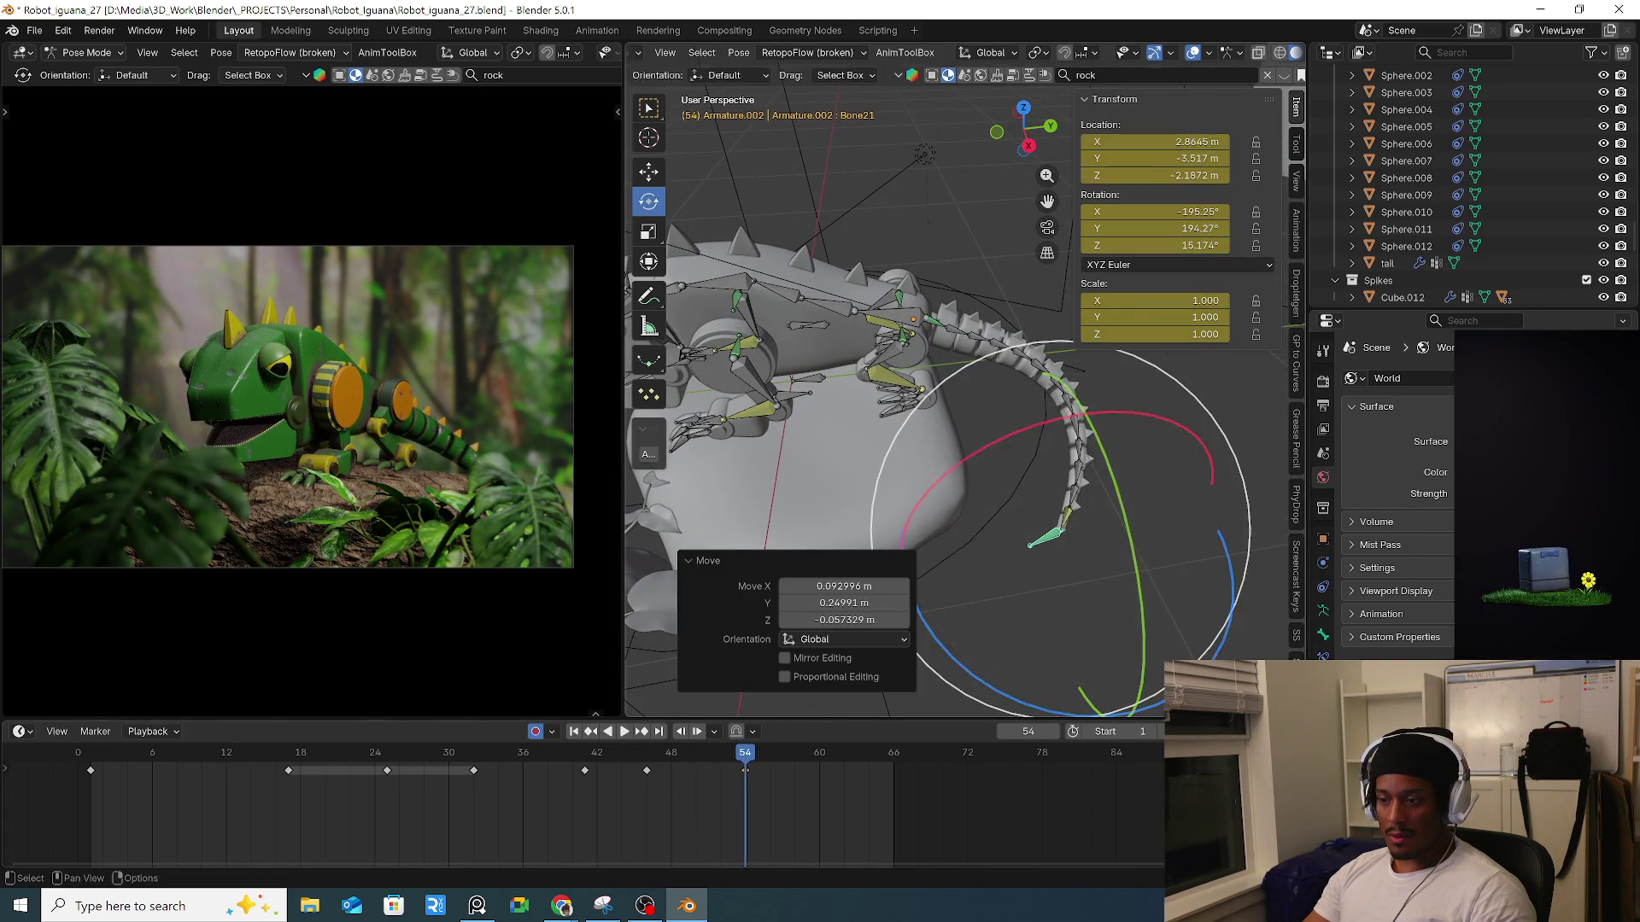
pyautogui.click(699, 459)
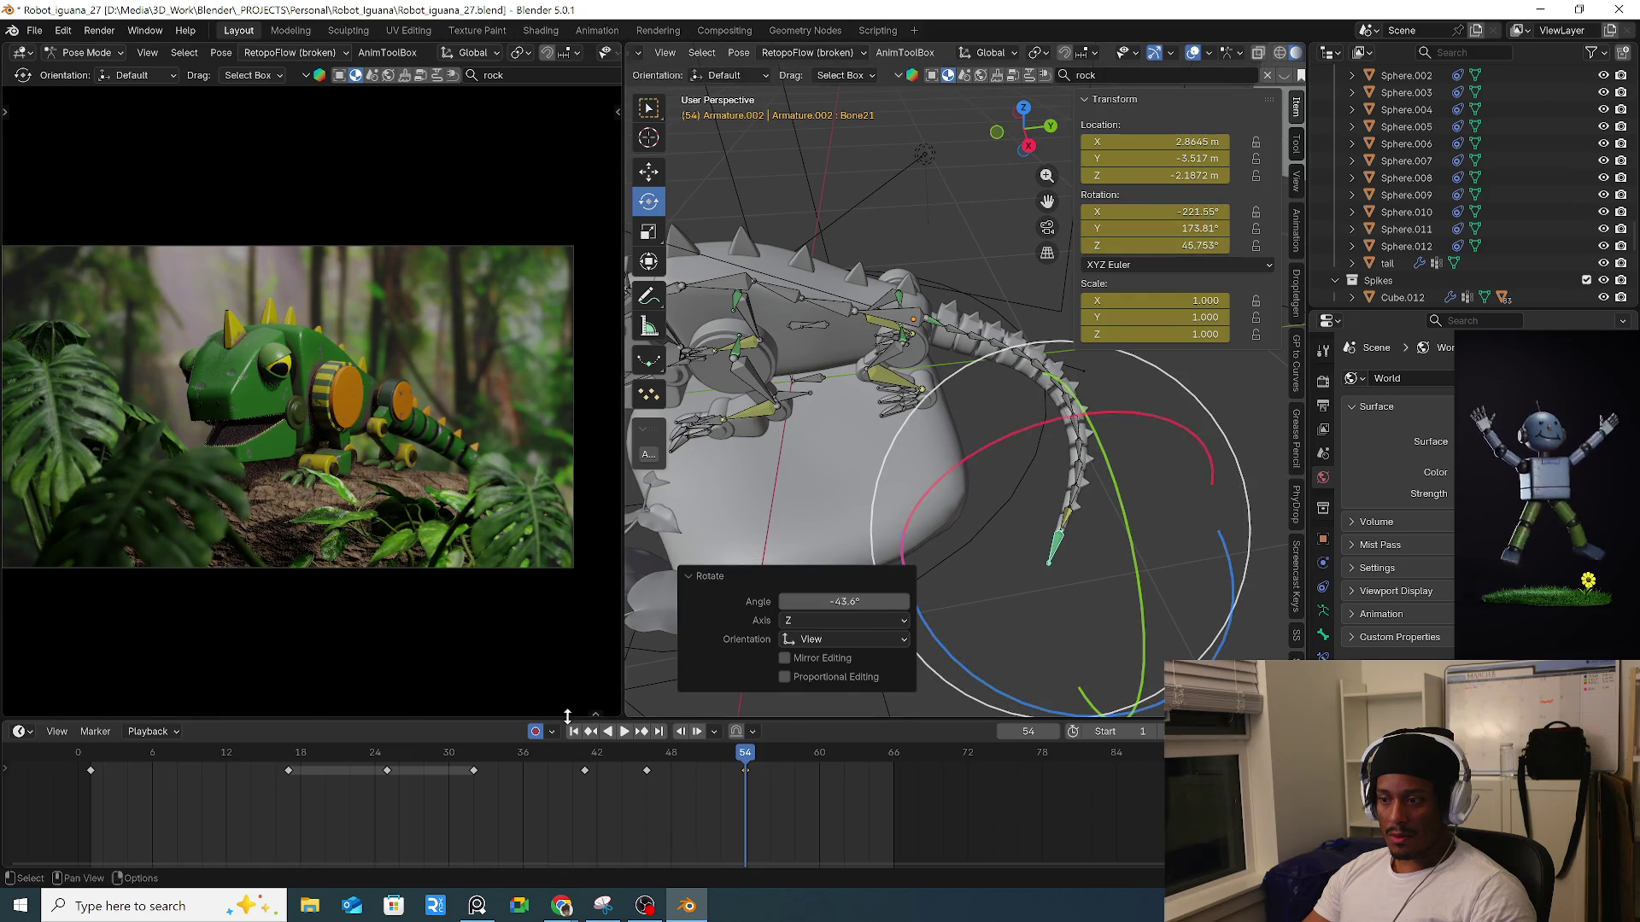
pyautogui.click(595, 764)
pyautogui.press('space')
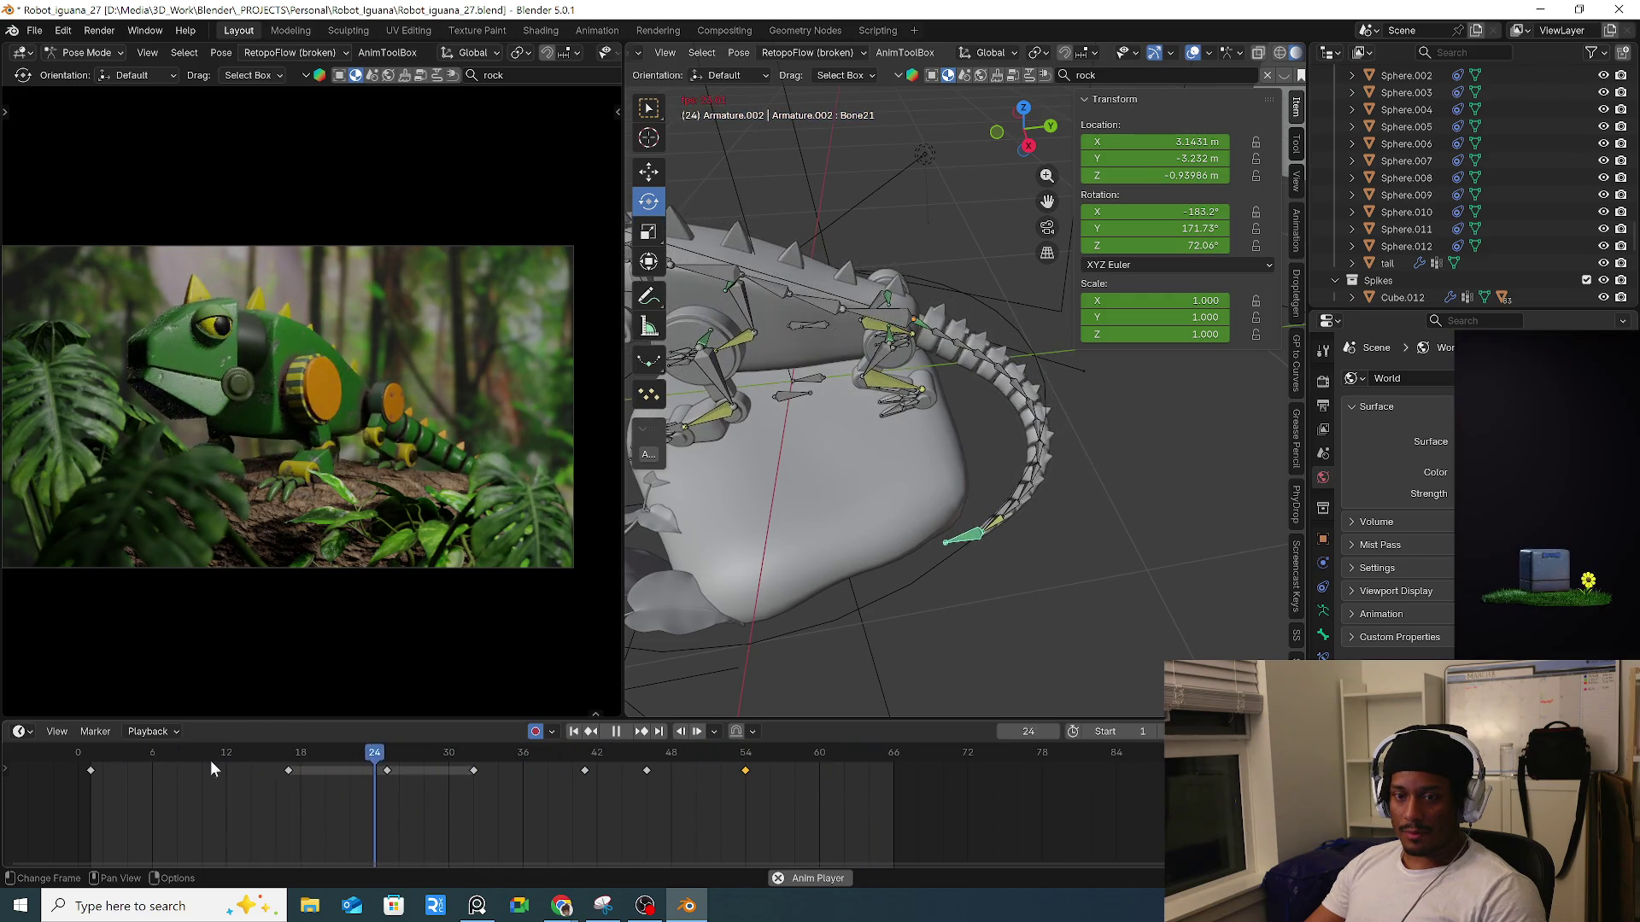
# Stop playback at frame 40 and orbit the view toward the monstera plant.
pyautogui.press('space')
pyautogui.moveTo(945, 542)
pyautogui.mouseDown(button='middle')
pyautogui.moveTo(1028, 521)
pyautogui.moveTo(1004, 427)
pyautogui.moveTo(985, 461)
pyautogui.mouseUp(button='middle')
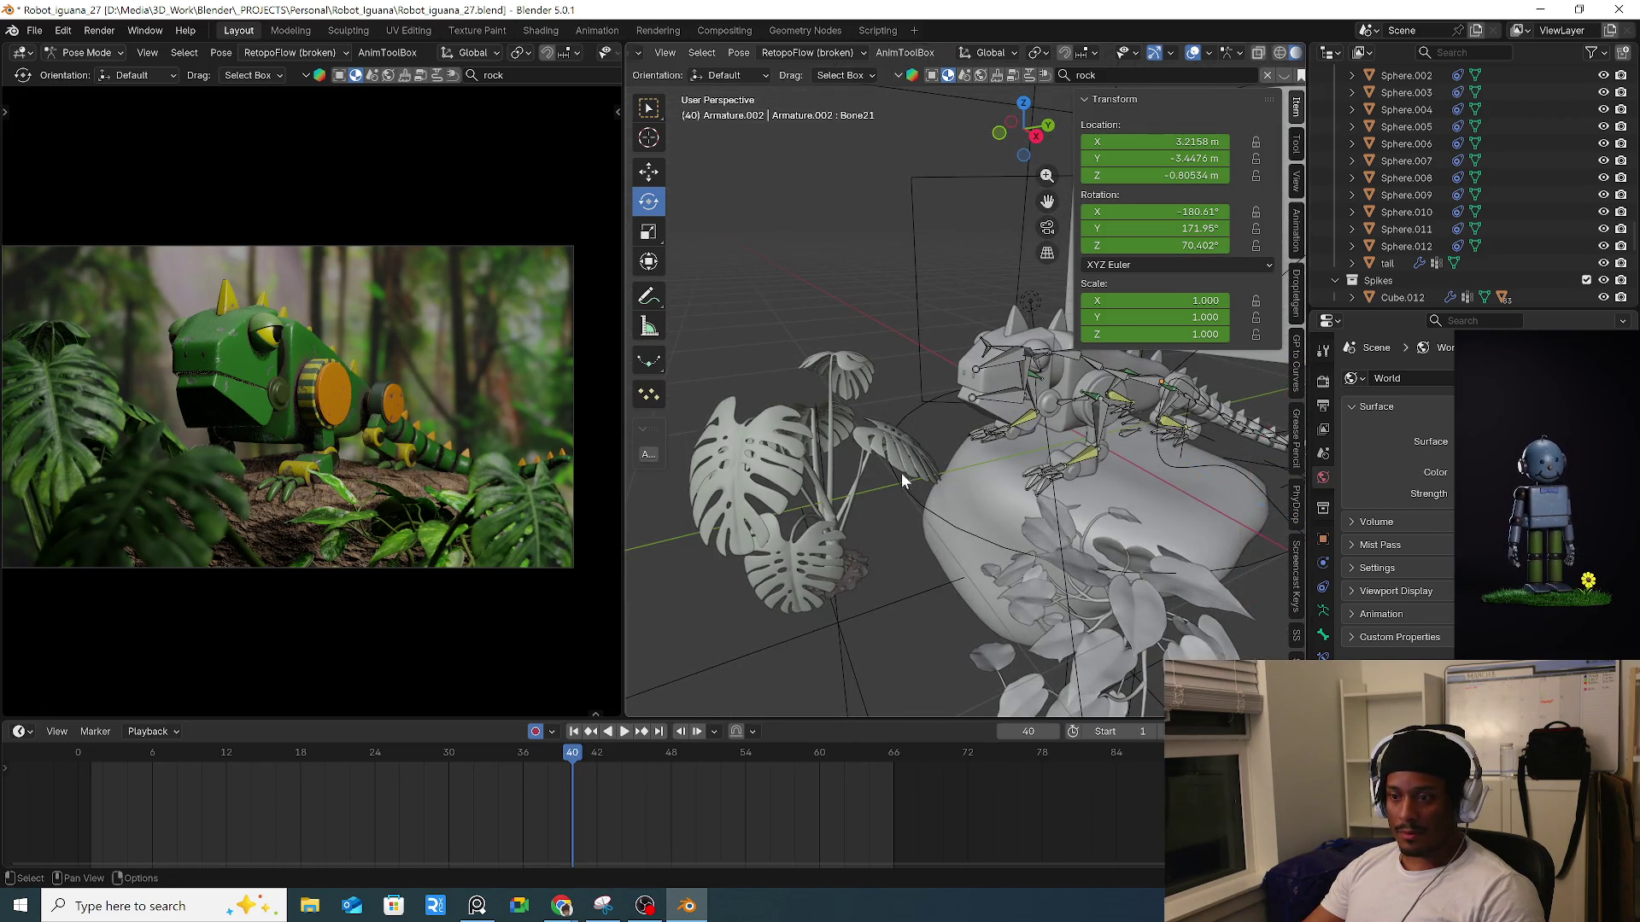
# Return the armature to Object Mode, select the monstera plant, and enter its Edit Mode.
pyautogui.press('Tab')
pyautogui.press('Tab')
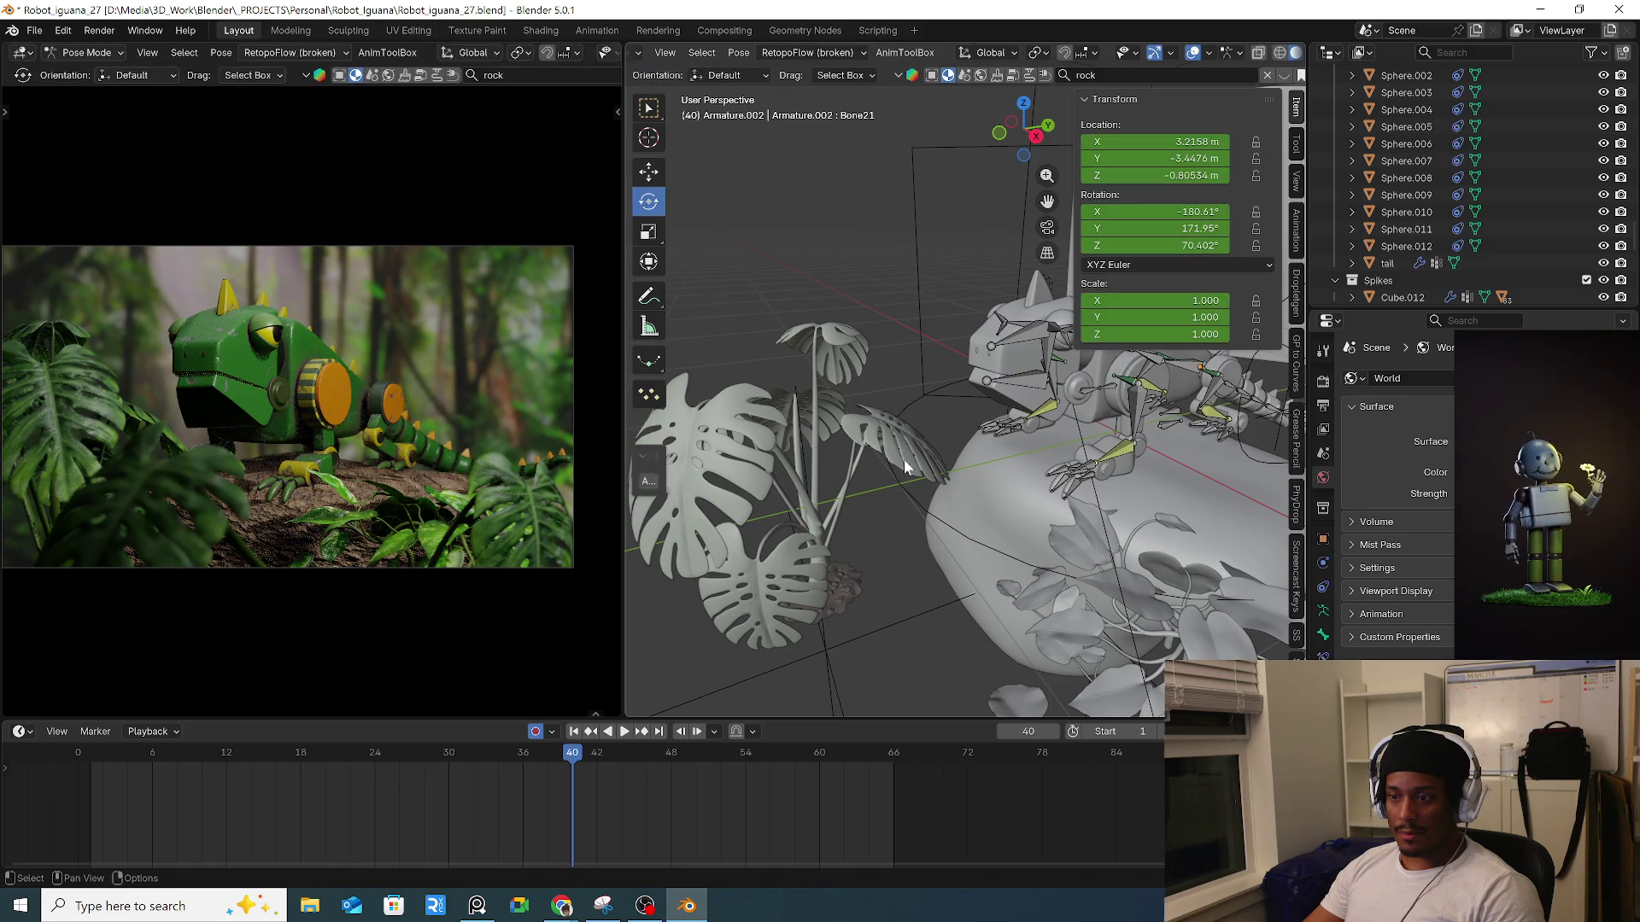
pyautogui.hotkey('ctrl', 'Tab')
pyautogui.click(854, 461)
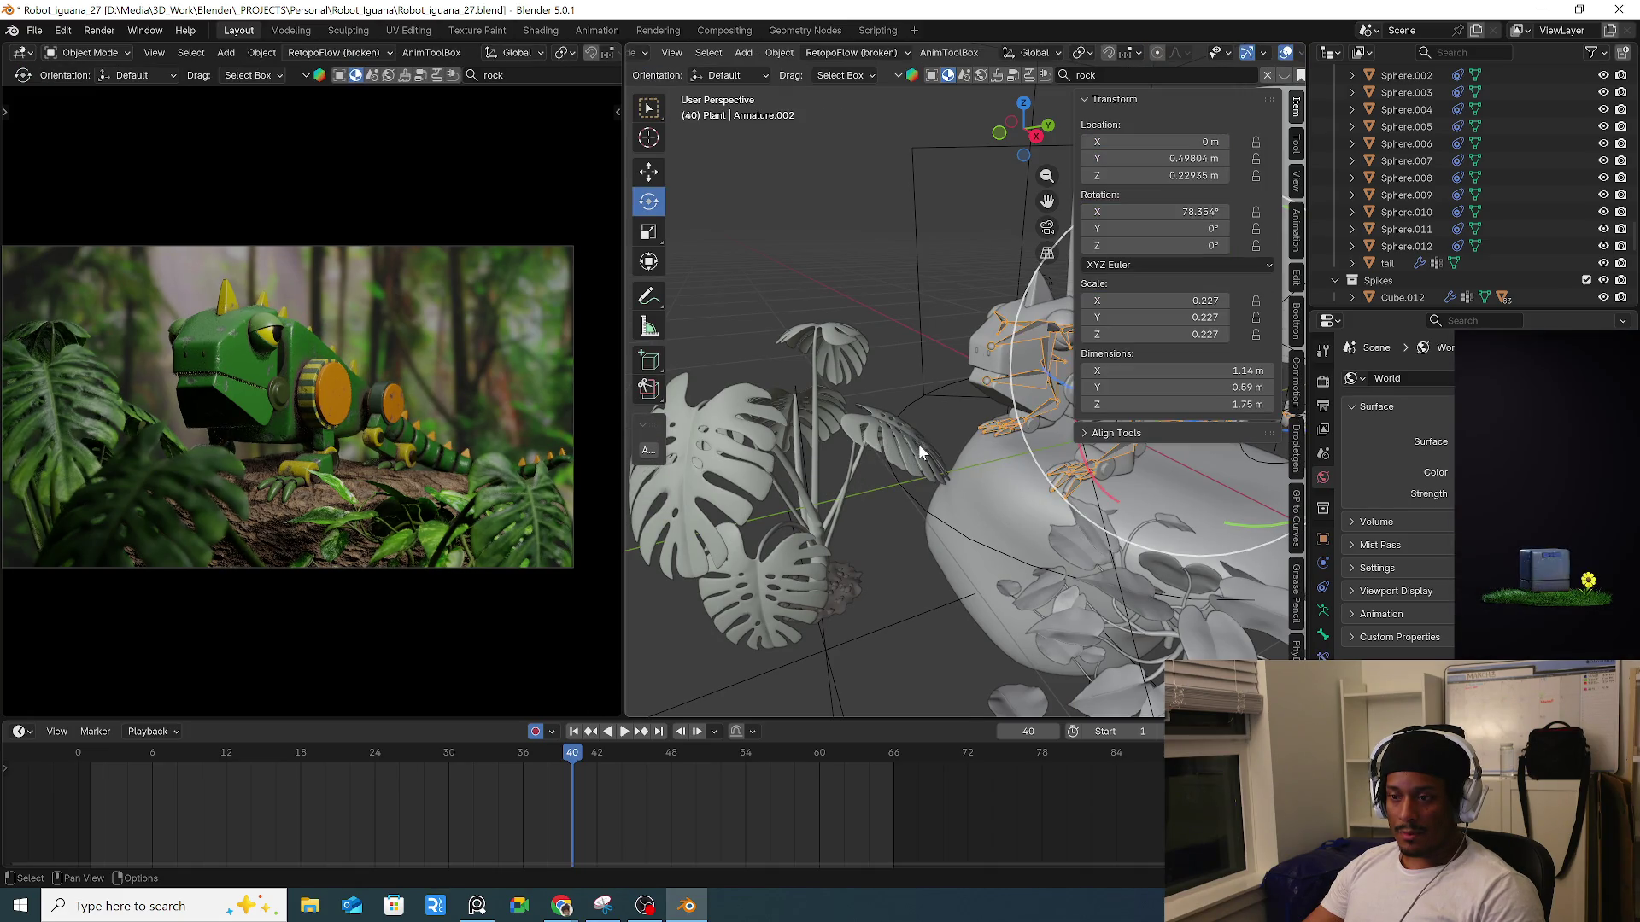
pyautogui.click(919, 443)
pyautogui.hotkey('ctrl', 'Tab')
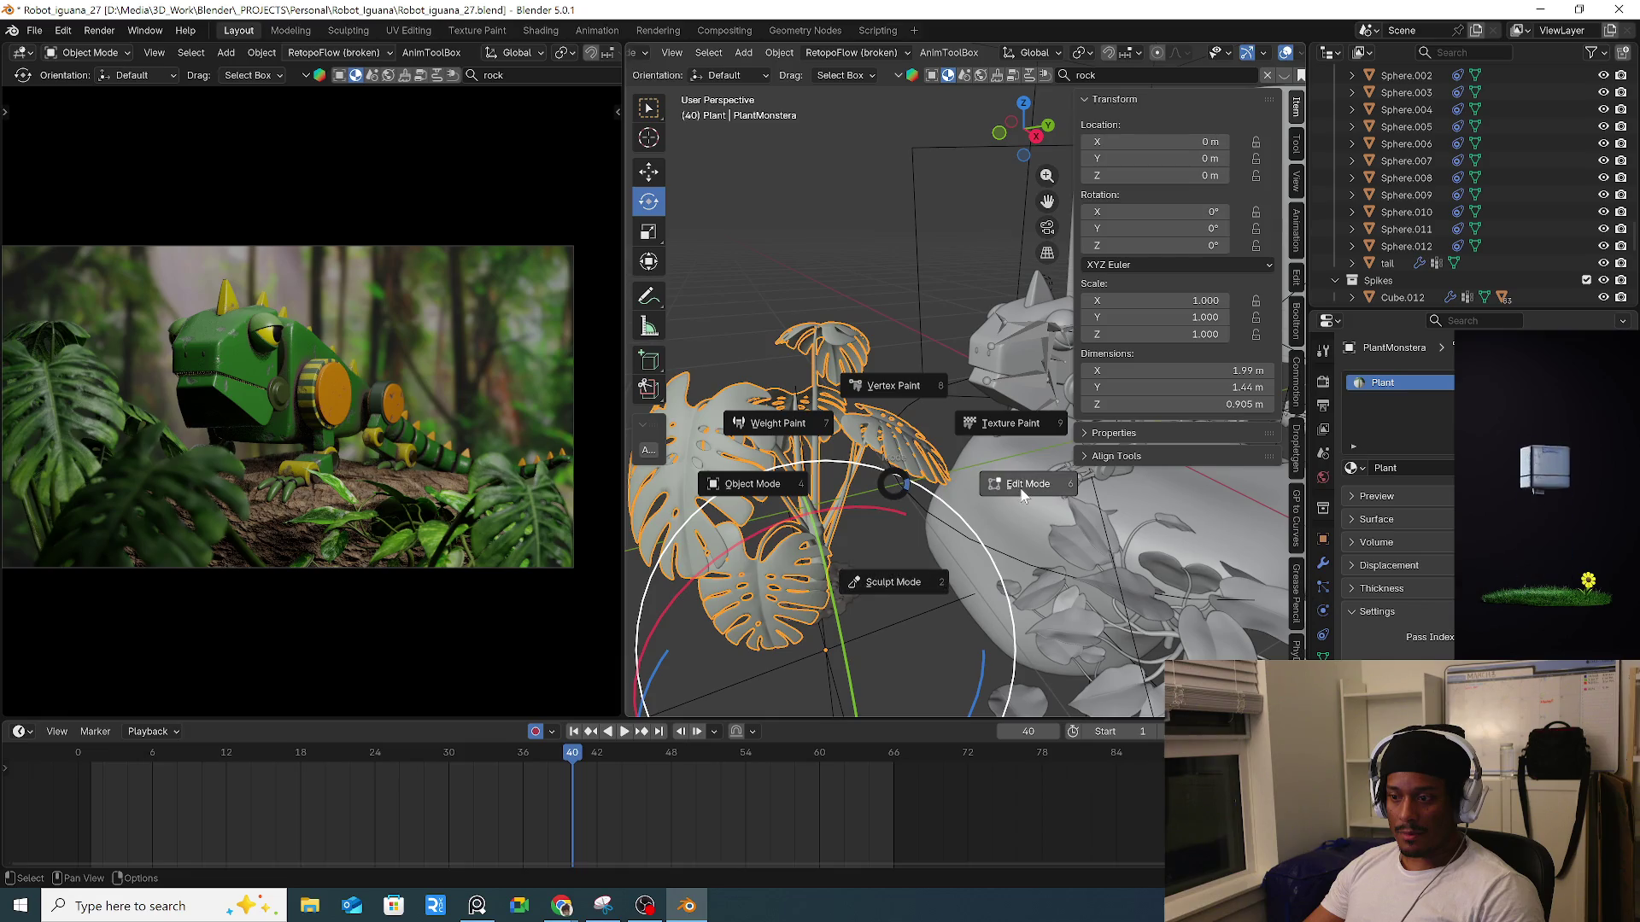
pyautogui.click(1022, 496)
# Select one monstera leaf with L and move it by -0.0196, -0.081, -0.044 m.
pyautogui.press('l')
pyautogui.moveTo(913, 465)
pyautogui.mouseDown(button='middle')
pyautogui.moveTo(896, 492)
pyautogui.moveTo(940, 487)
pyautogui.moveTo(901, 504)
pyautogui.moveTo(959, 474)
pyautogui.moveTo(912, 462)
pyautogui.moveTo(933, 429)
pyautogui.mouseUp(button='middle')
pyautogui.press('g')
pyautogui.click(974, 471)
pyautogui.press('g')
pyautogui.click(963, 475)
pyautogui.scroll(3, 940, 469)
pyautogui.scroll(3, 913, 462)
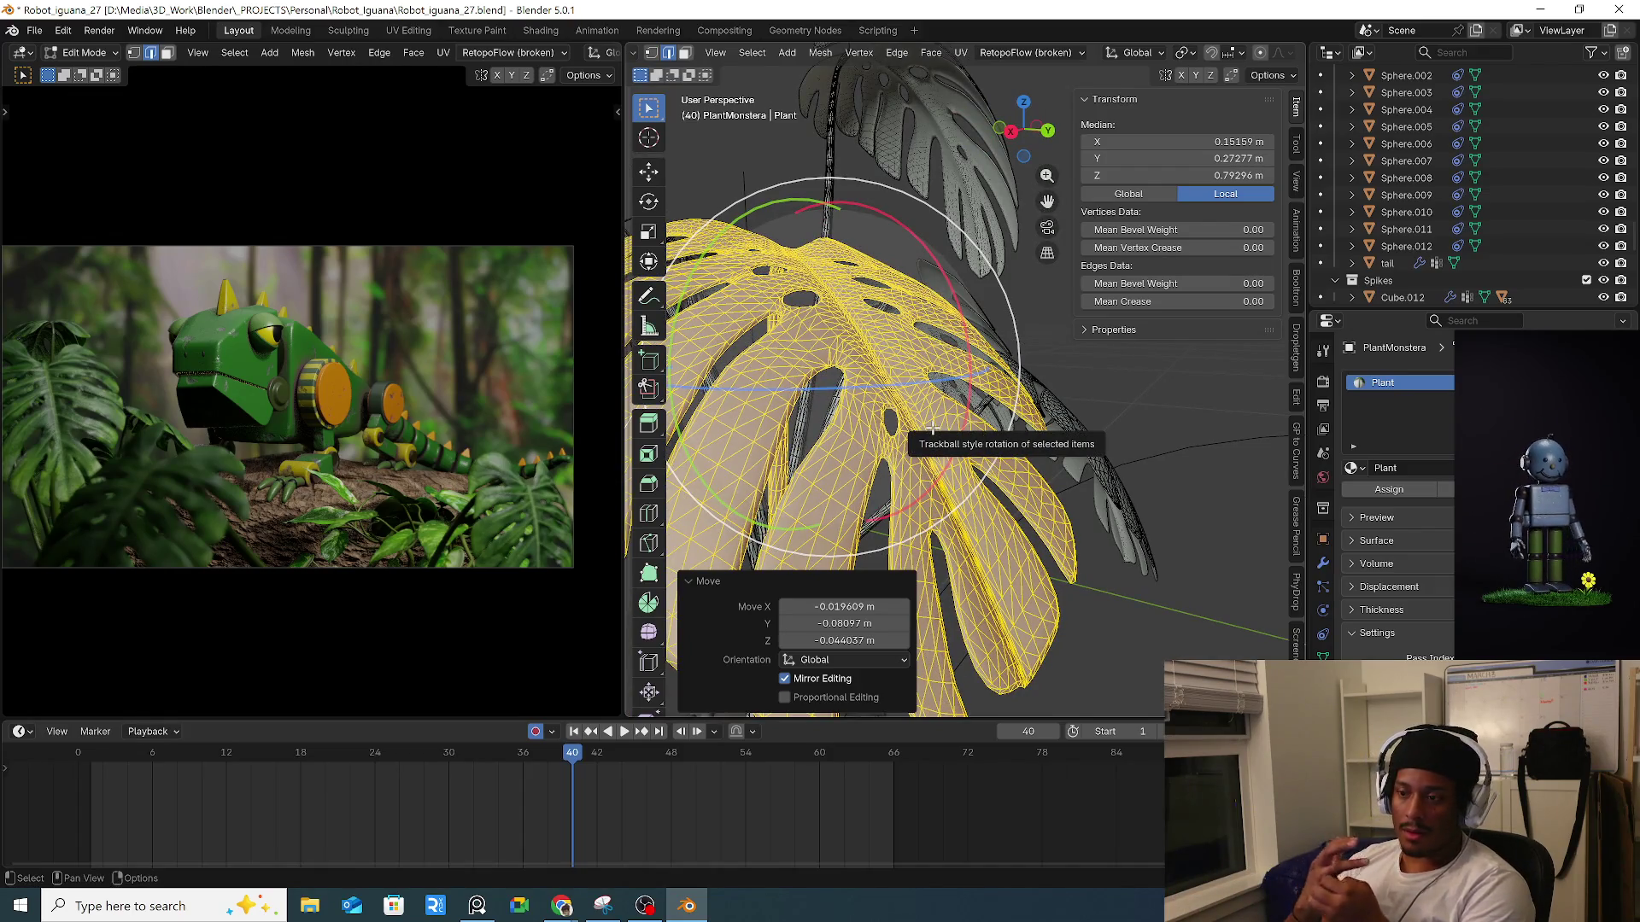
pyautogui.scroll(1, 932, 428)
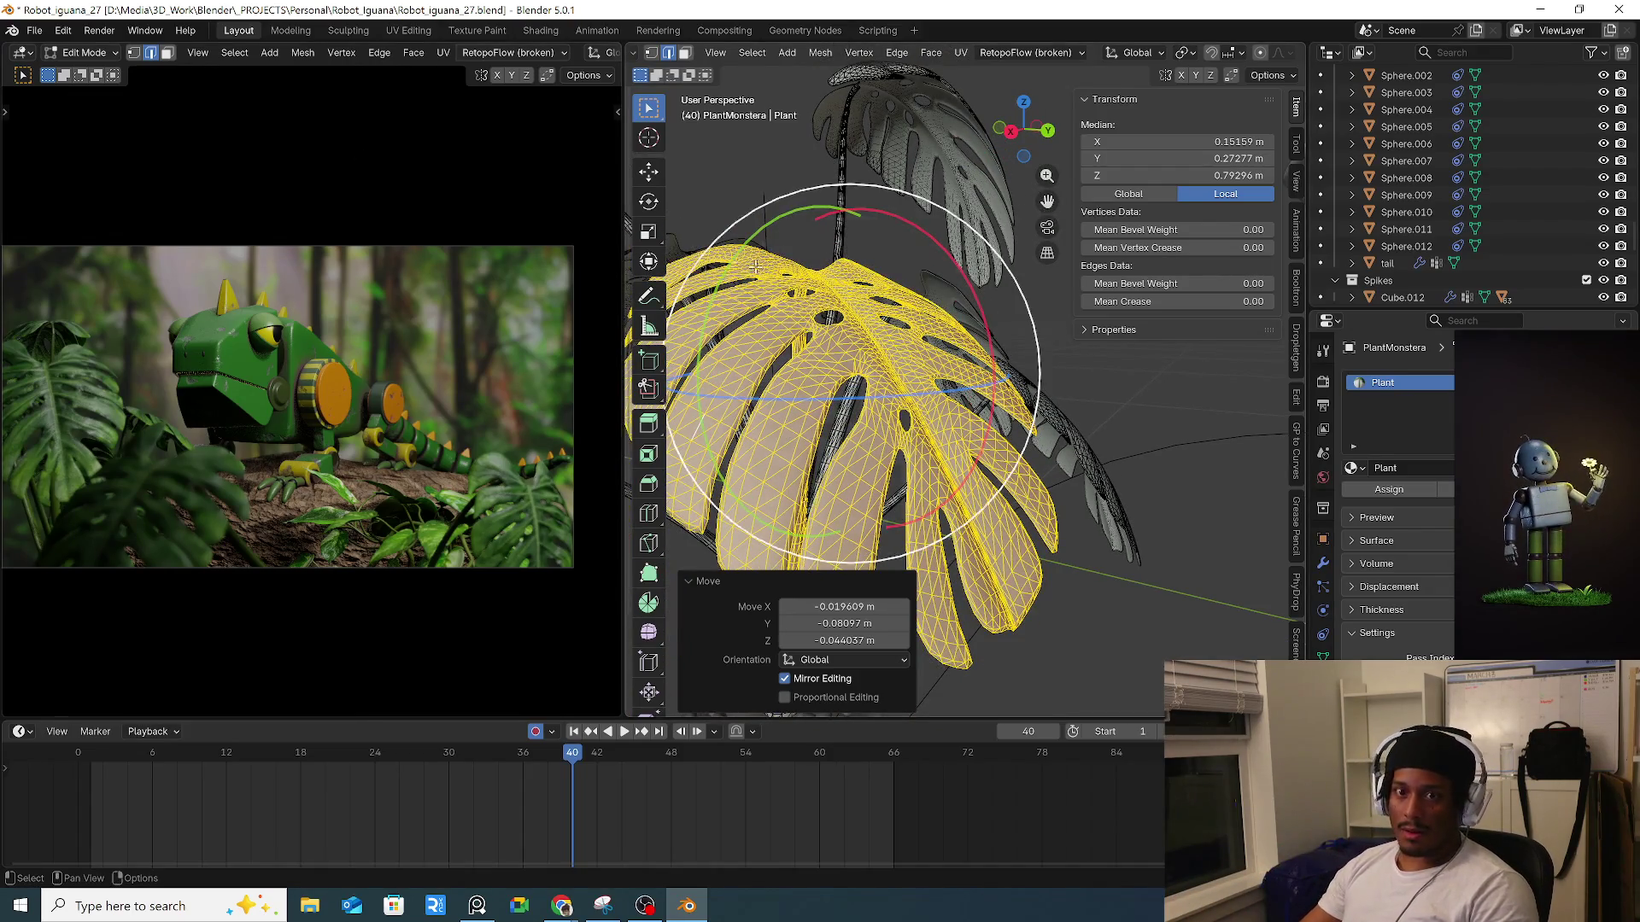
pyautogui.scroll(-3, 854, 384)
pyautogui.moveTo(854, 385); pyautogui.dragTo(906, 372, button='middle')
pyautogui.click(45, 29)
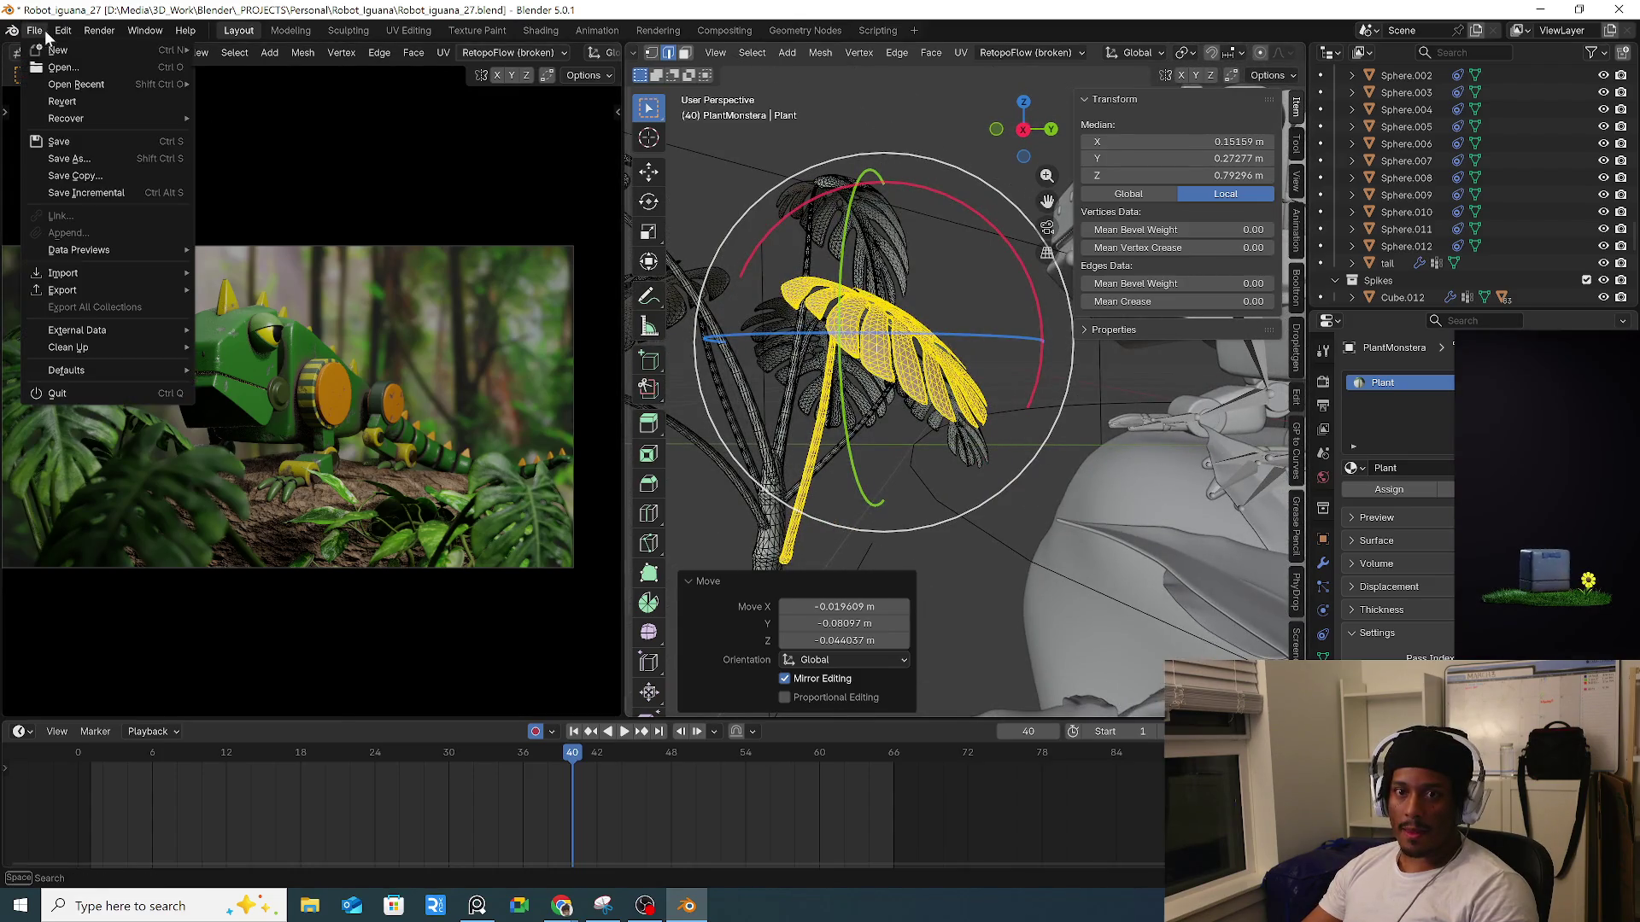
# Save a new version of the scene by changing the file name to Robot_iguana_28_anim.blend.
pyautogui.click(115, 159)
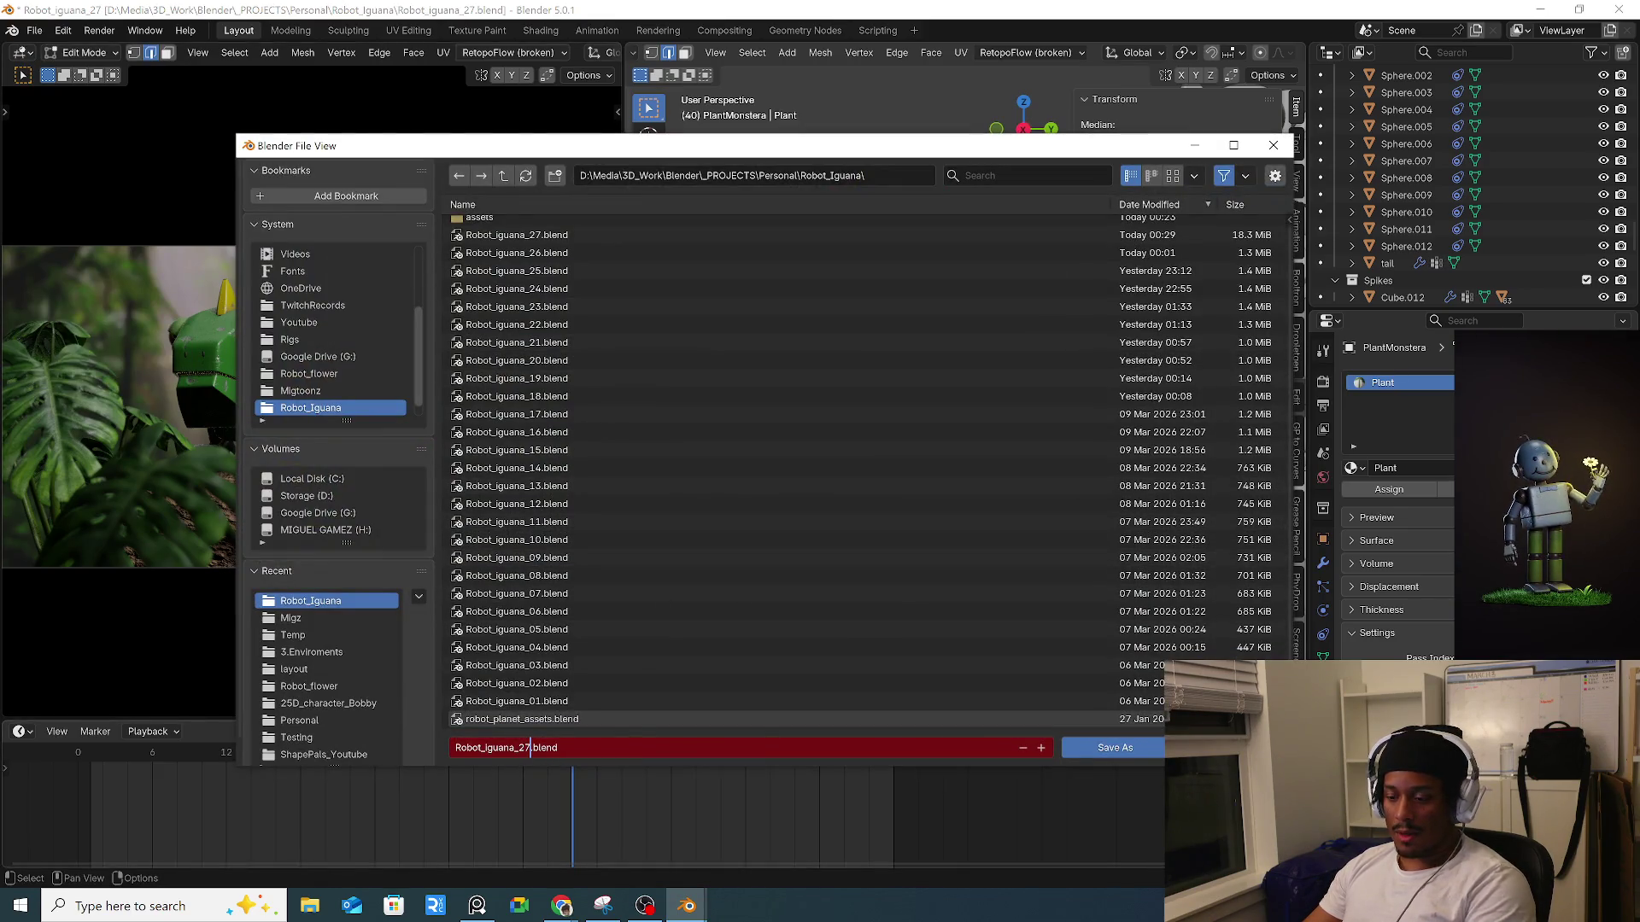
pyautogui.click(530, 748)
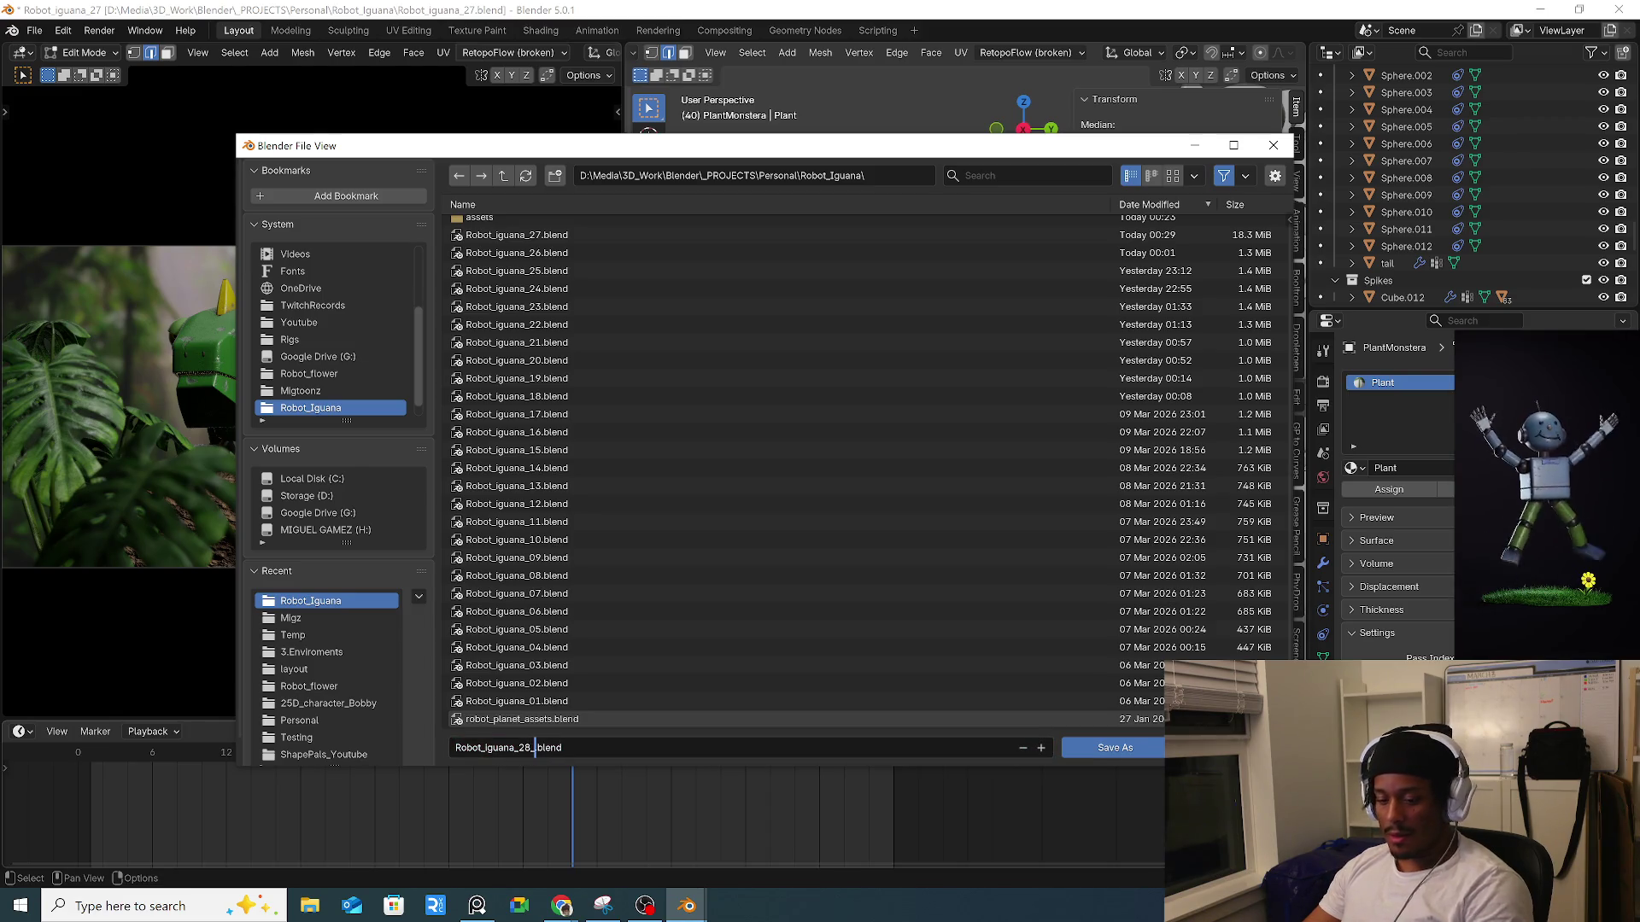
pyautogui.click(1124, 756)
pyautogui.moveTo(953, 449)
pyautogui.mouseDown(button='middle')
pyautogui.moveTo(939, 444)
pyautogui.moveTo(955, 439)
pyautogui.mouseUp(button='middle')
# Separate the selected leaf into PlantMonstera.001 and isolate it in local view.
pyautogui.press('p')
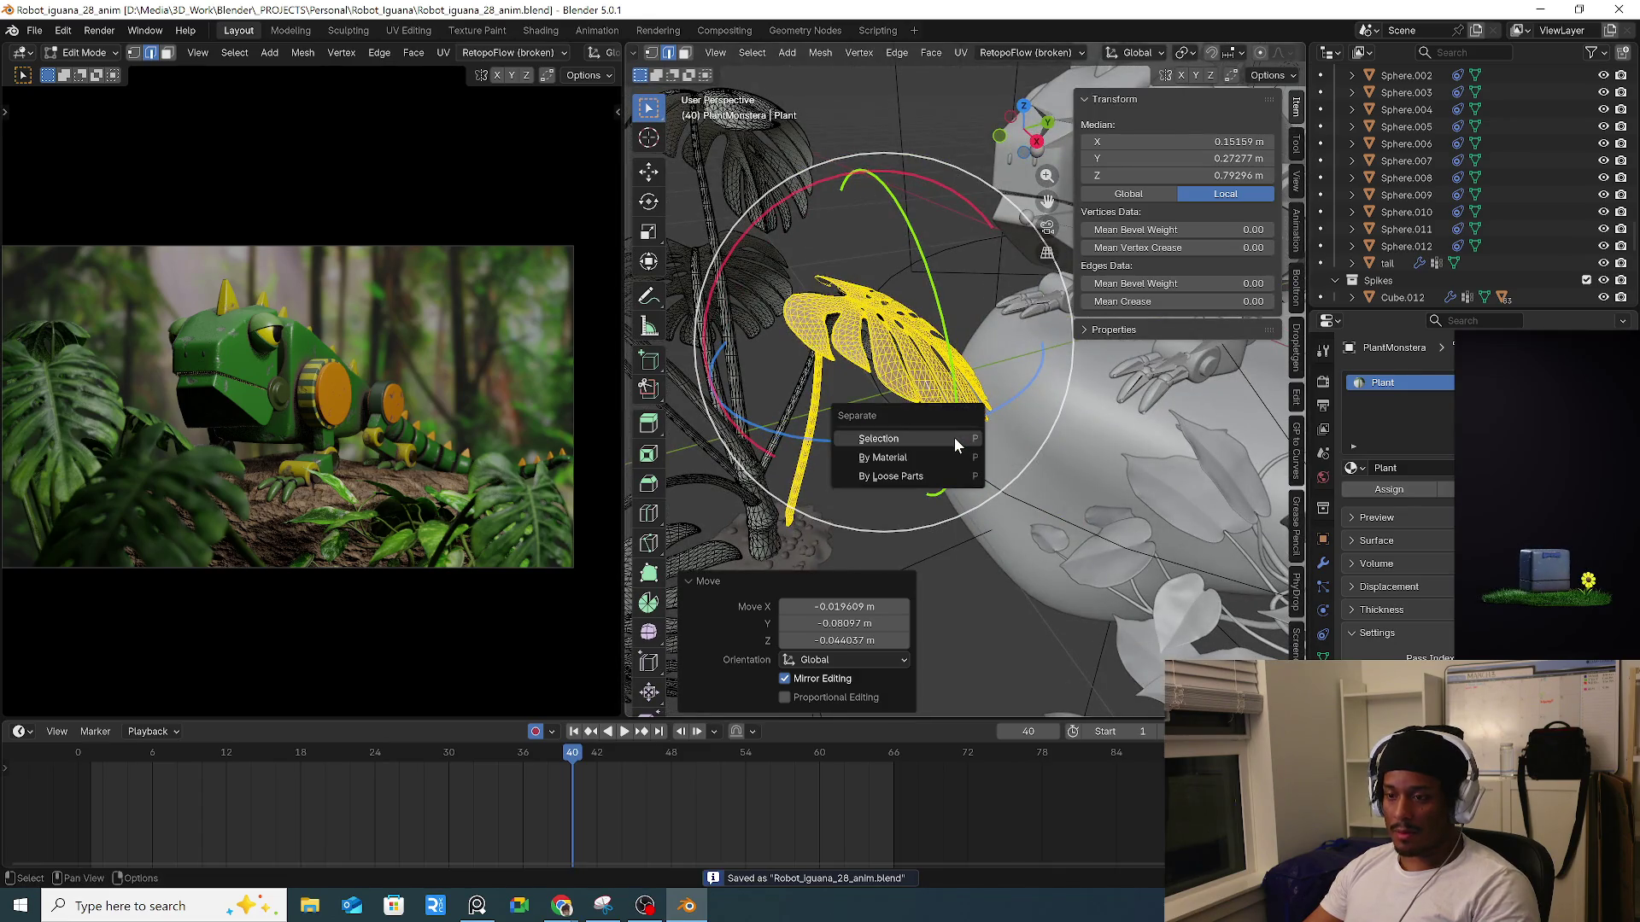
pyautogui.click(953, 436)
pyautogui.press('Tab')
pyautogui.click(929, 393)
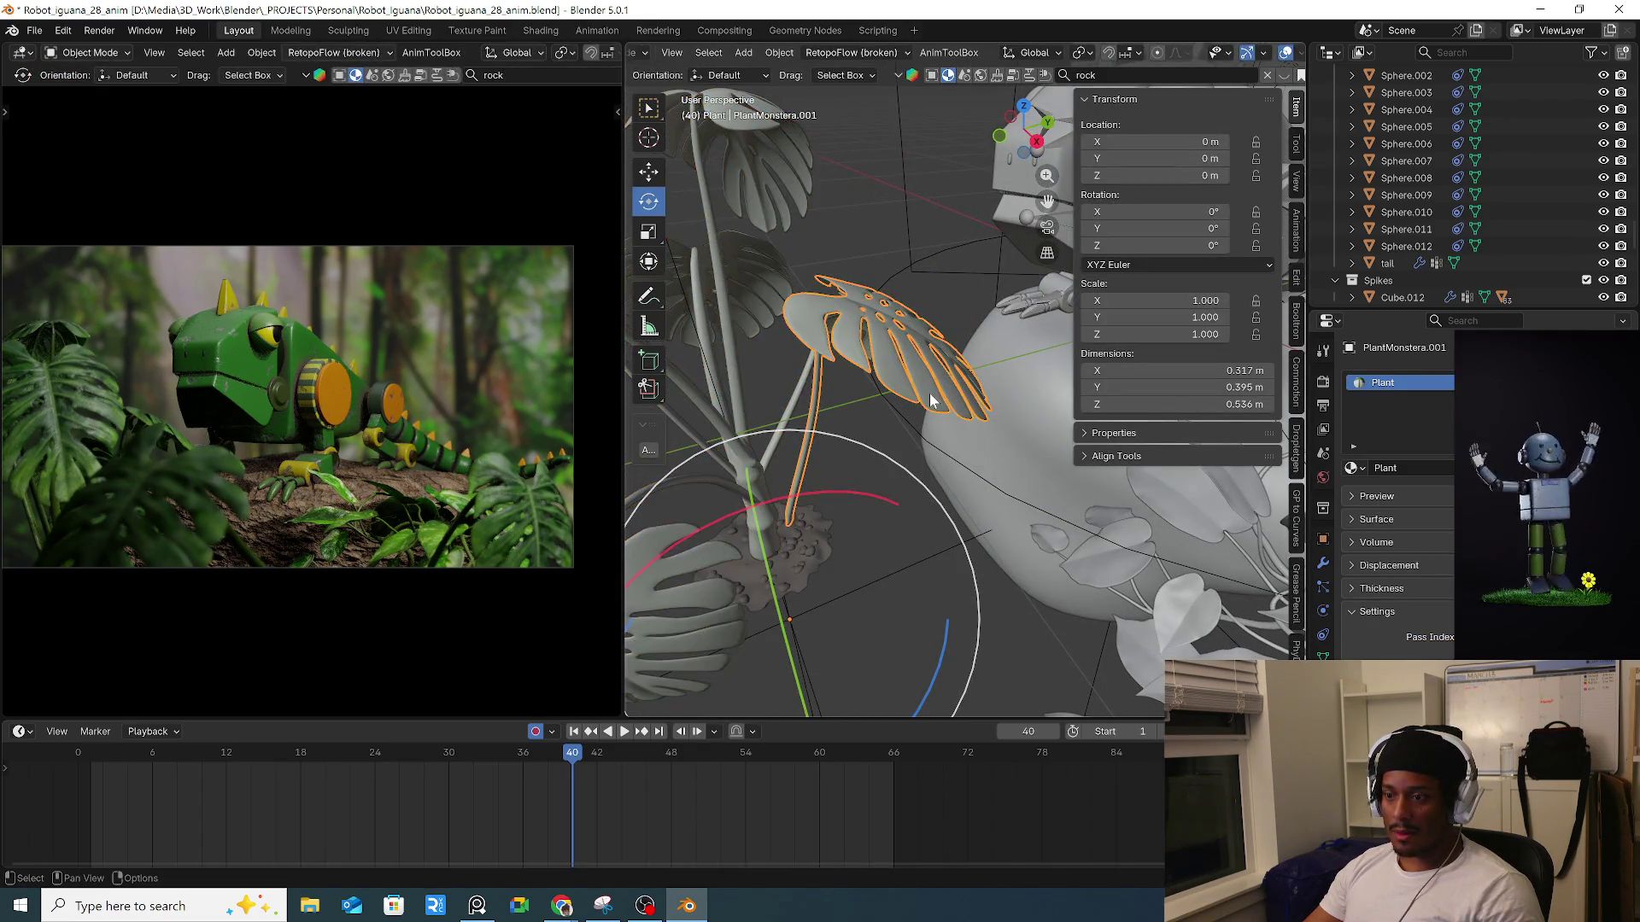
pyautogui.press('KP_Divide')
pyautogui.scroll(-3, 874, 386)
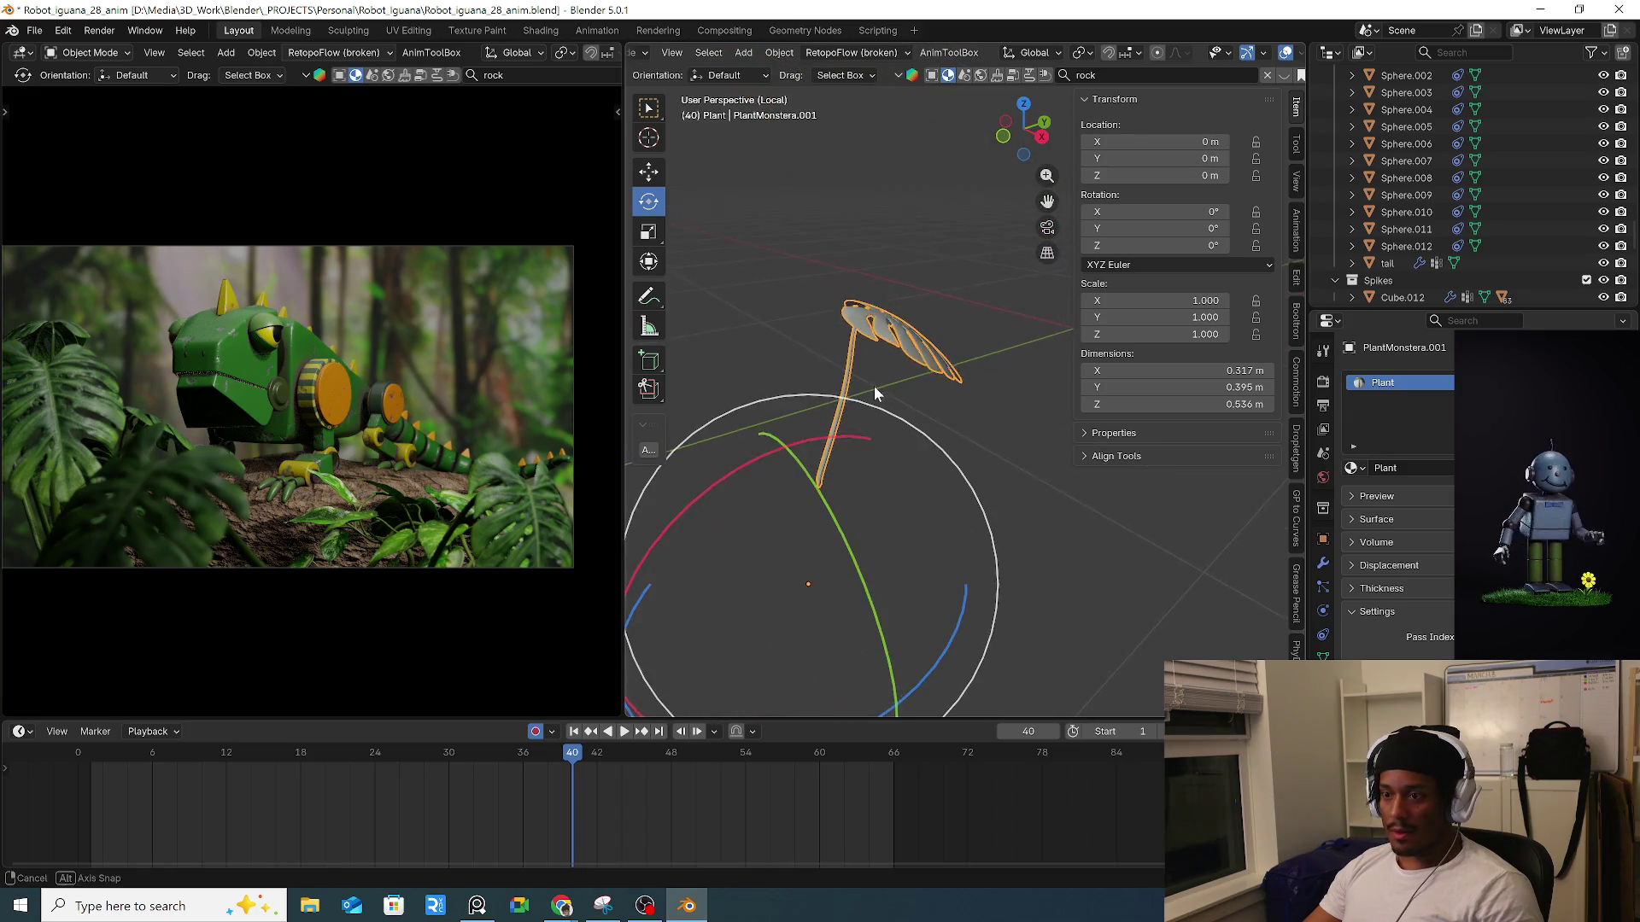
# Set the leaf's origin to its geometry.
pyautogui.rightClick(854, 413)
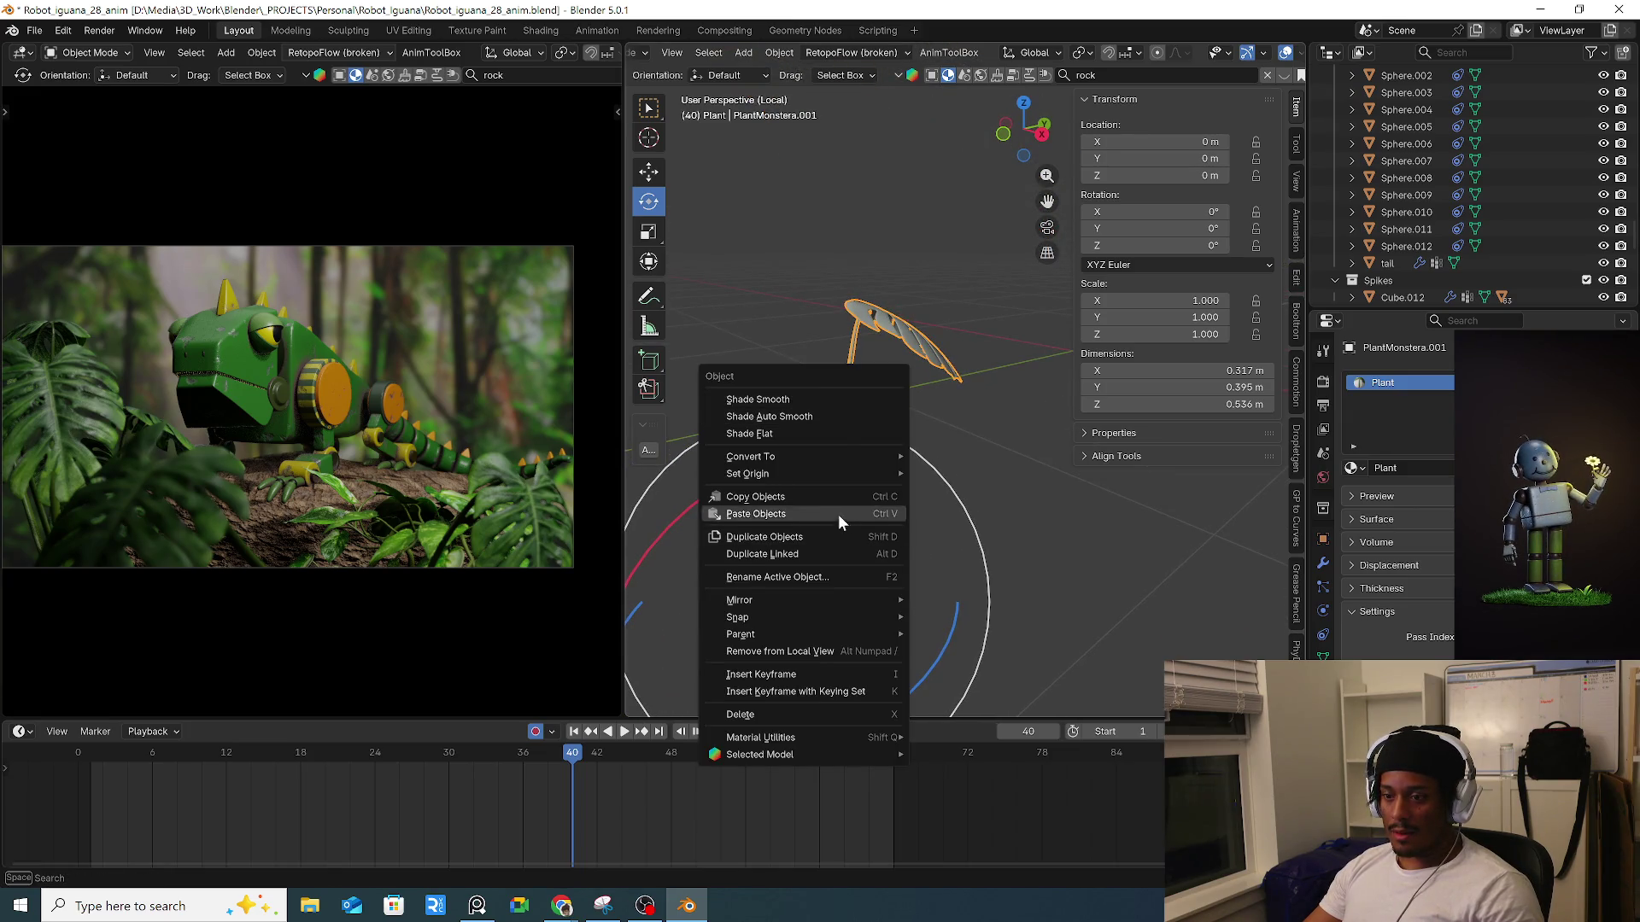
pyautogui.moveTo(864, 475)
pyautogui.click(981, 496)
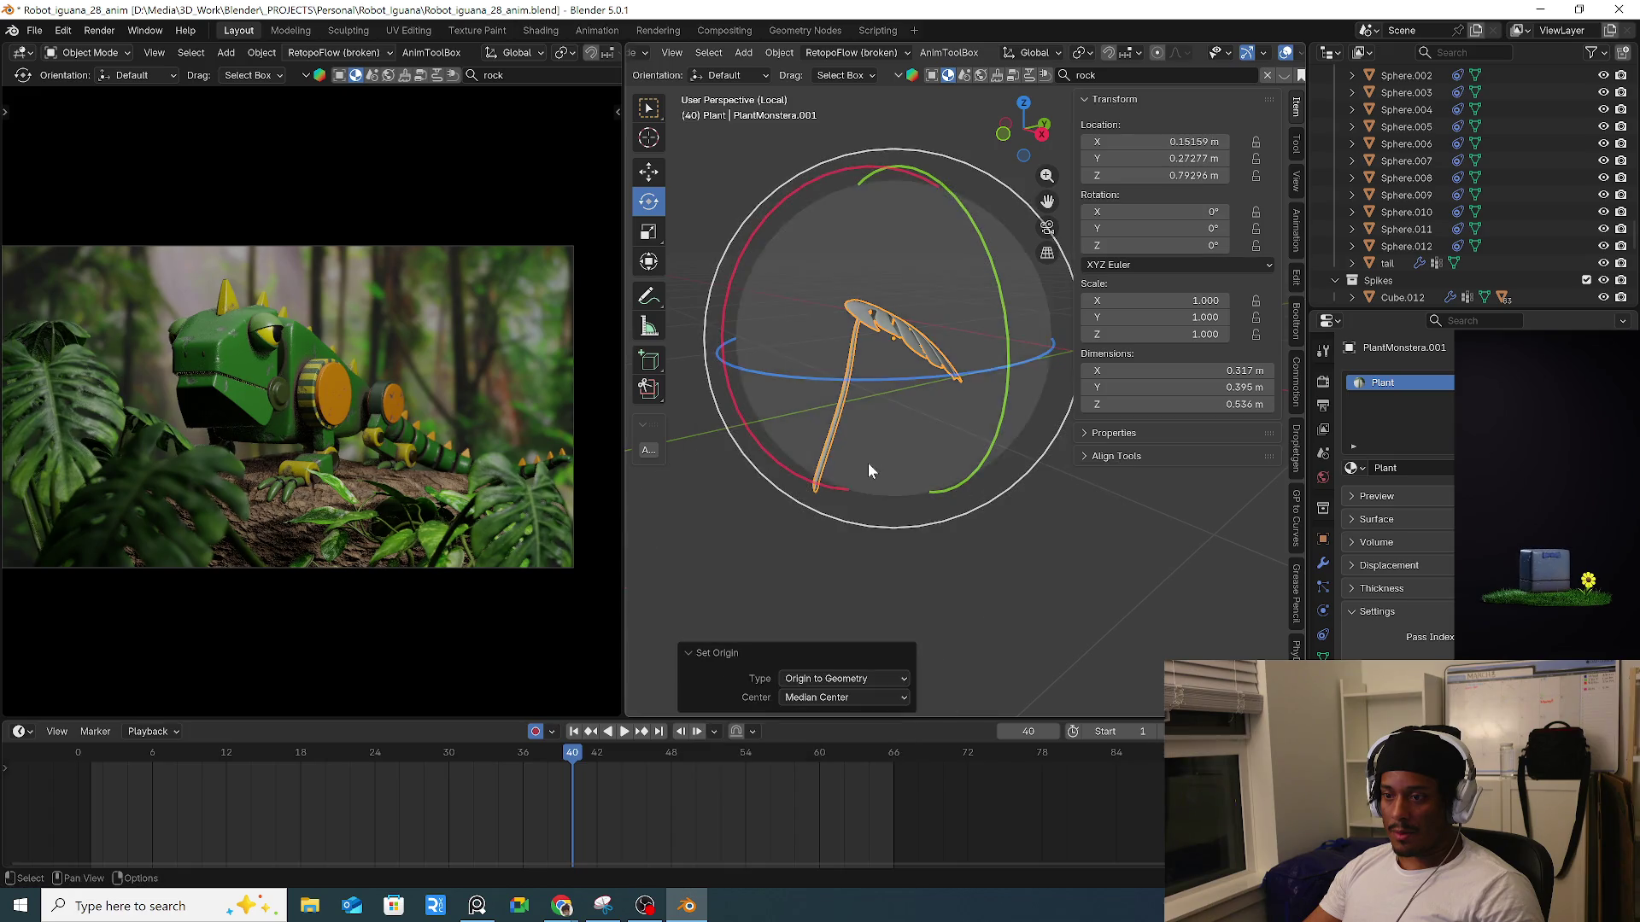
pyautogui.moveTo(866, 458)
pyautogui.mouseDown(button='middle')
pyautogui.moveTo(878, 439)
pyautogui.moveTo(839, 456)
pyautogui.moveTo(812, 516)
pyautogui.mouseUp(button='middle')
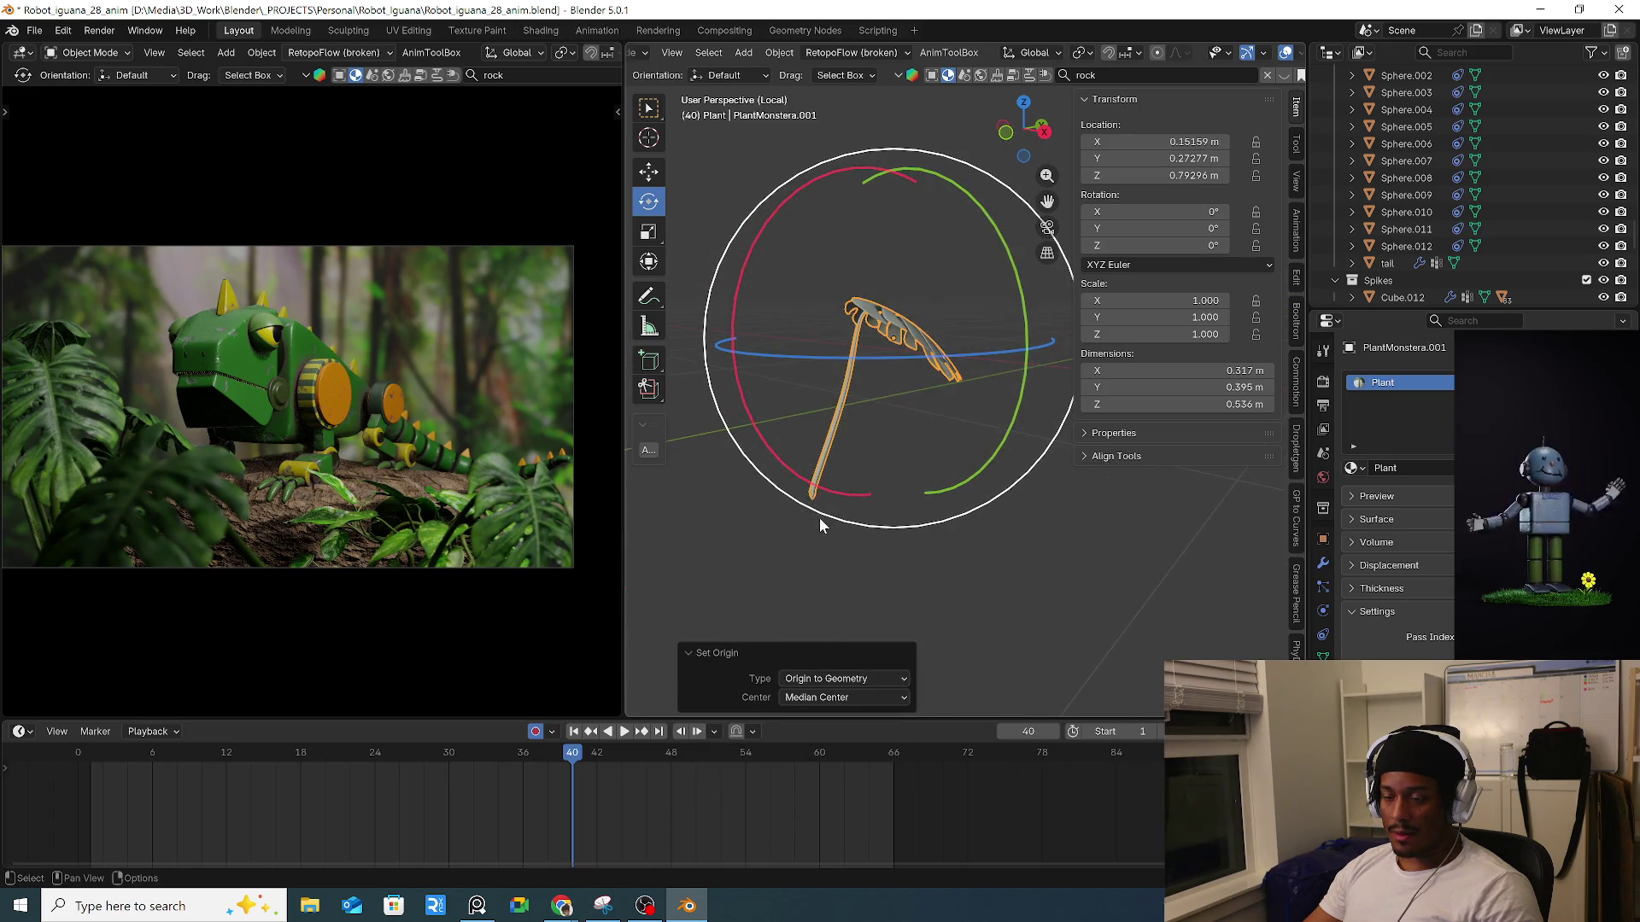
pyautogui.scroll(3, 842, 513)
# Snap the 3D cursor to the vertex at the leaf's stem base, then return to Object Mode.
pyautogui.press('Tab')
pyautogui.click(769, 486)
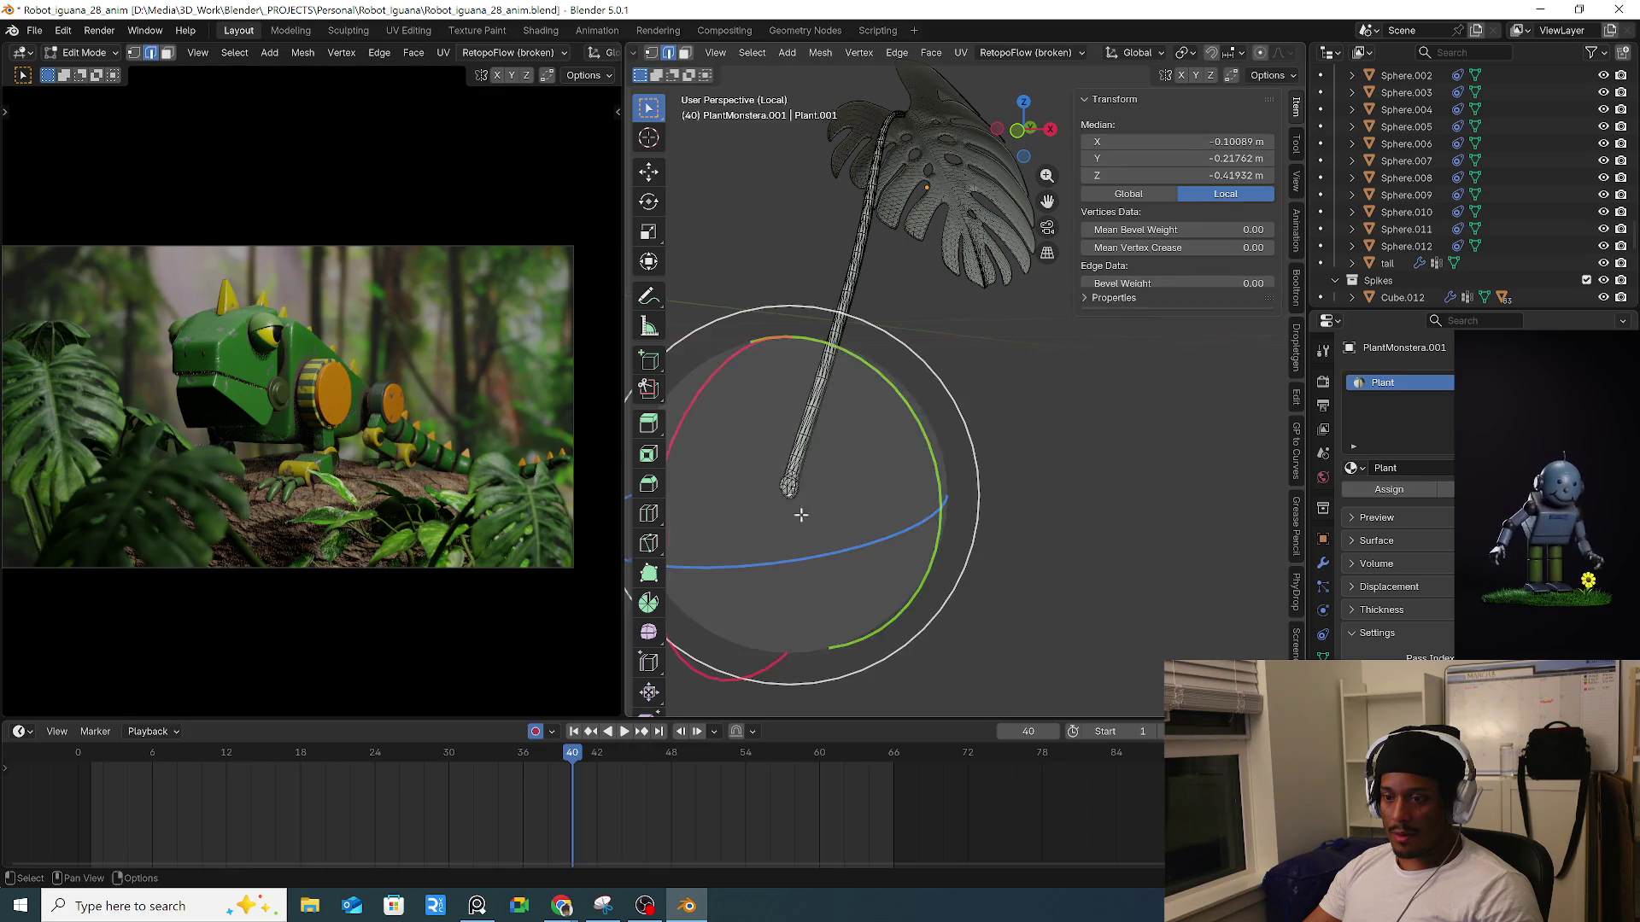
pyautogui.press('1')
pyautogui.click(771, 484)
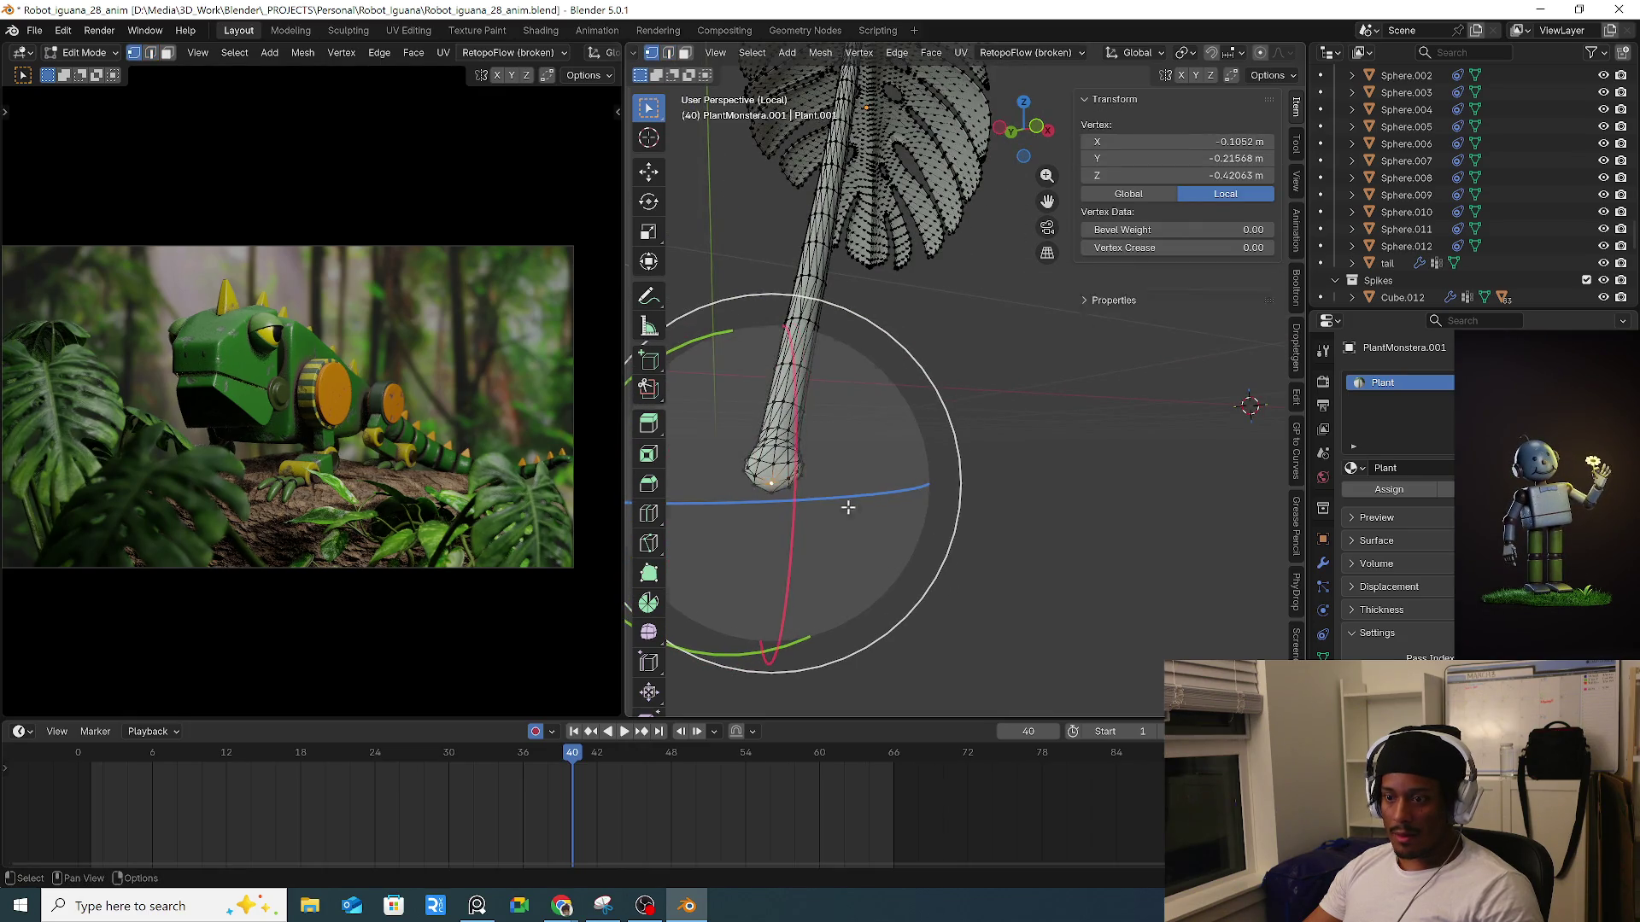
pyautogui.hotkey('shift', 's')
pyautogui.click(798, 622)
pyautogui.moveTo(798, 621)
pyautogui.mouseDown(button='middle')
pyautogui.moveTo(818, 583)
pyautogui.moveTo(780, 512)
pyautogui.moveTo(863, 494)
pyautogui.mouseUp(button='middle')
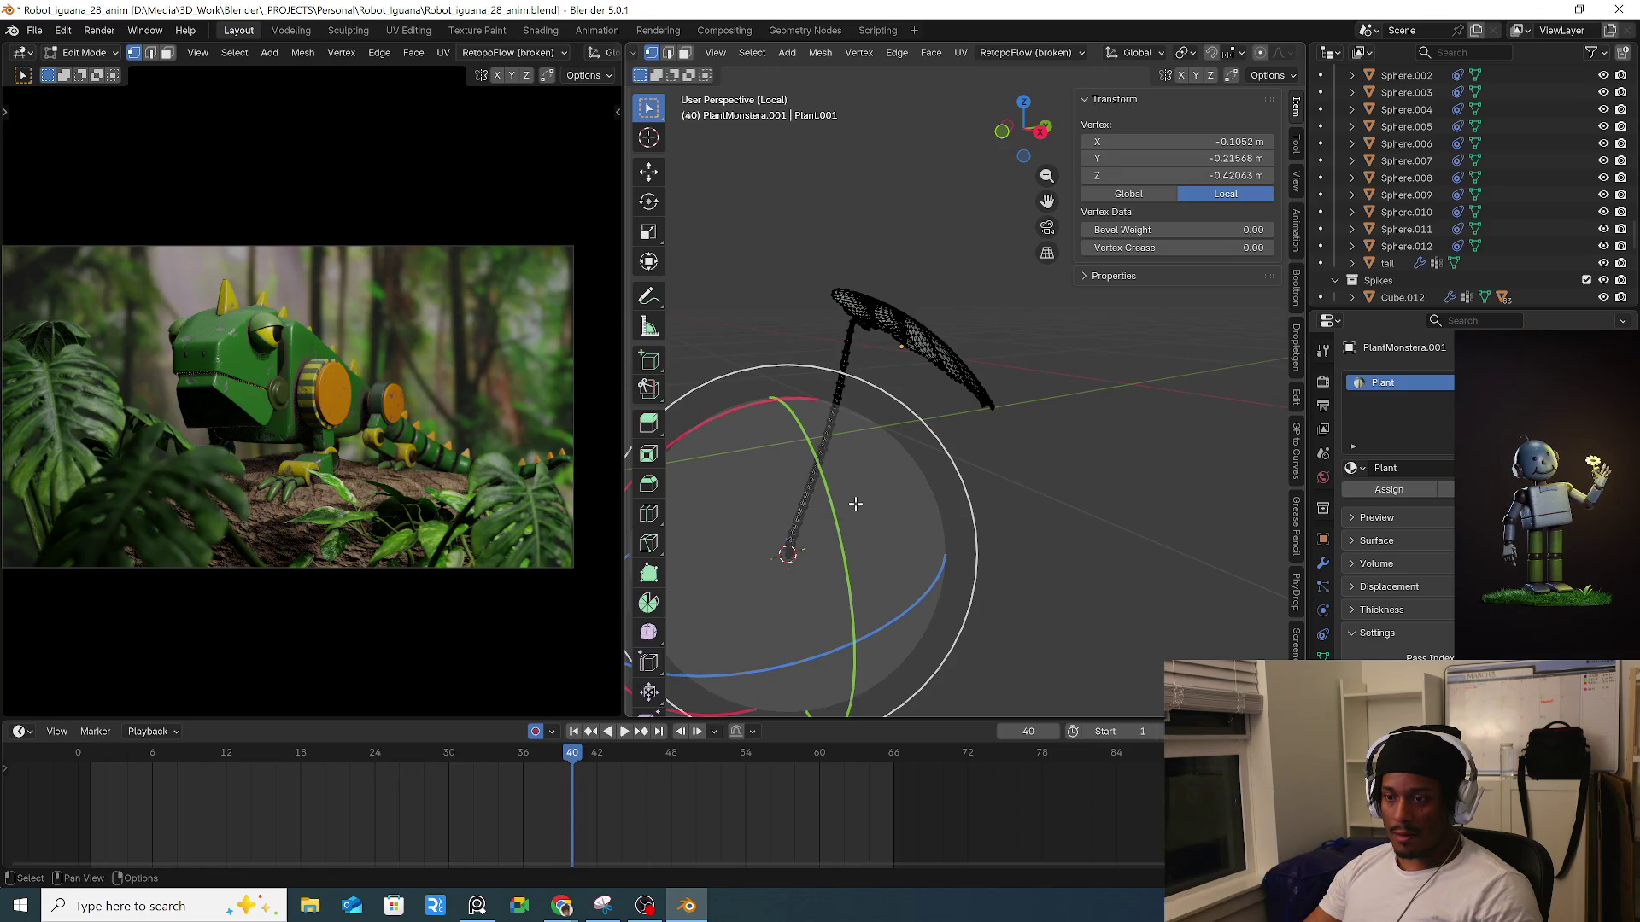
pyautogui.press('Tab')
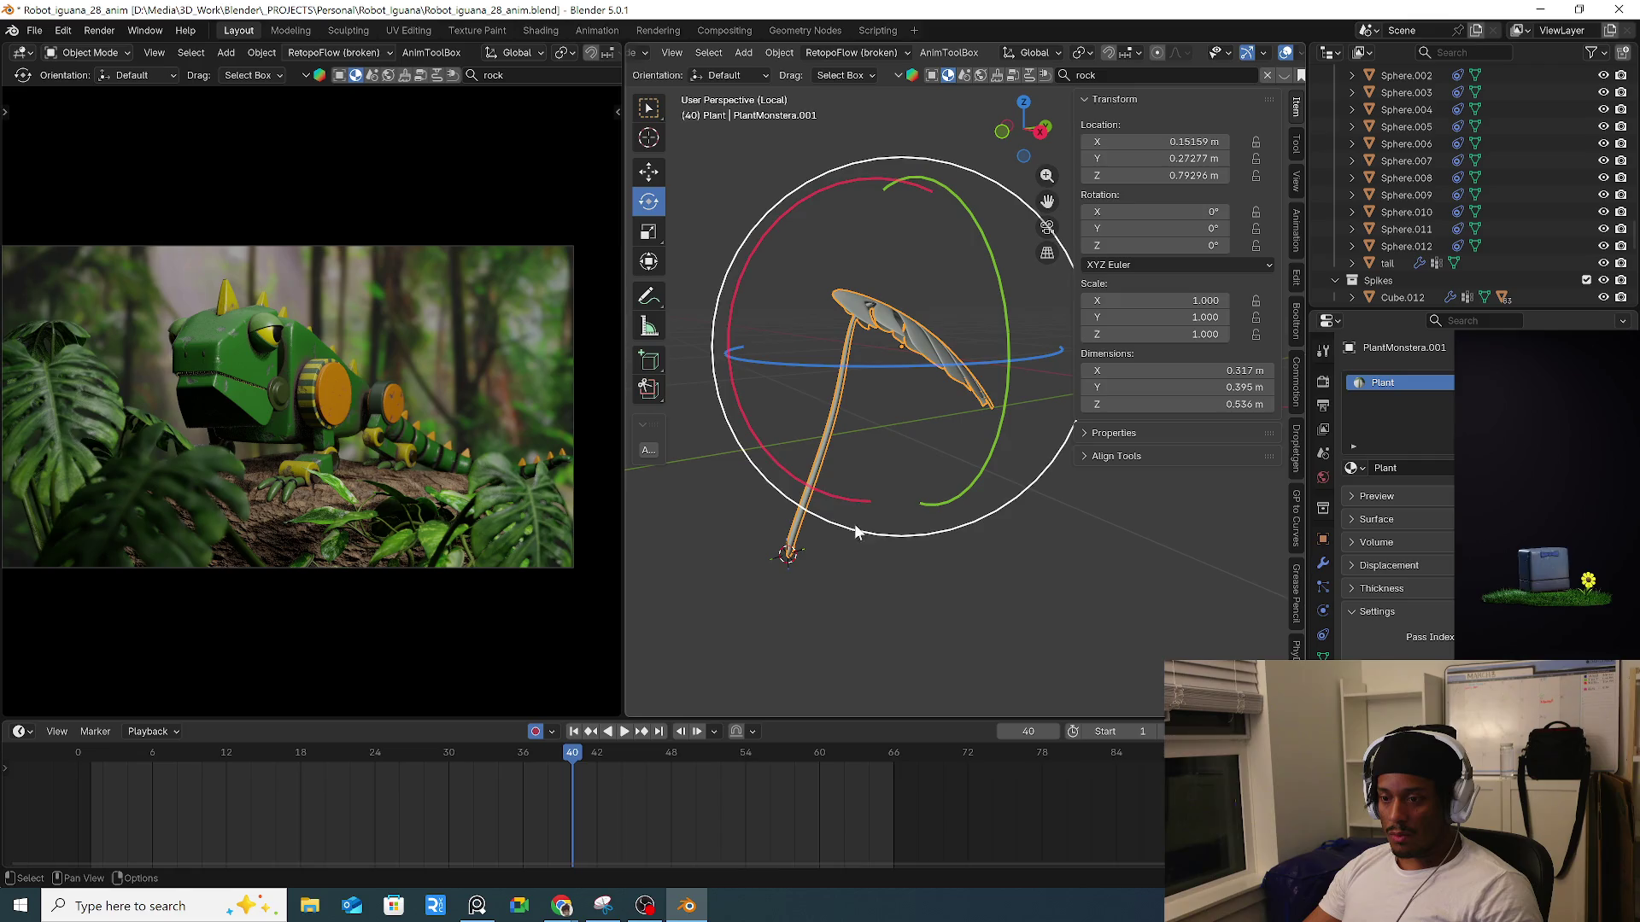
pyautogui.hotkey('shift', 'a')
# Add a single-bone armature at the stem base and scale it down to about 0.141.
pyautogui.moveTo(835, 647)
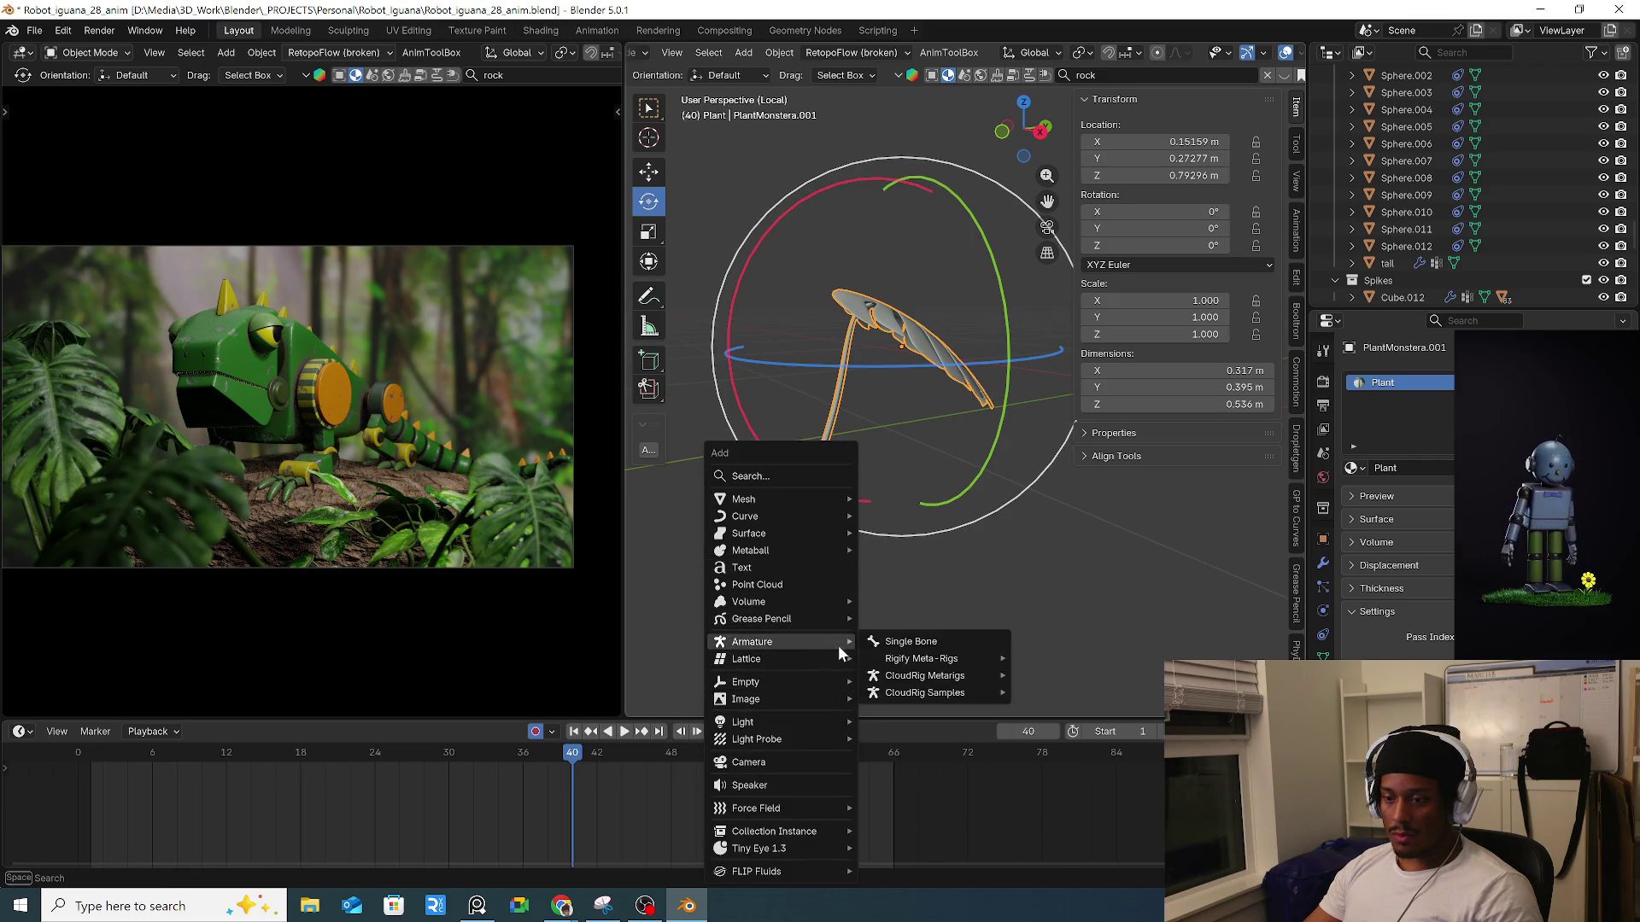
pyautogui.click(905, 642)
pyautogui.moveTo(1053, 571)
pyautogui.mouseDown(button='middle')
pyautogui.moveTo(1020, 532)
pyautogui.moveTo(1056, 500)
pyautogui.mouseUp(button='middle')
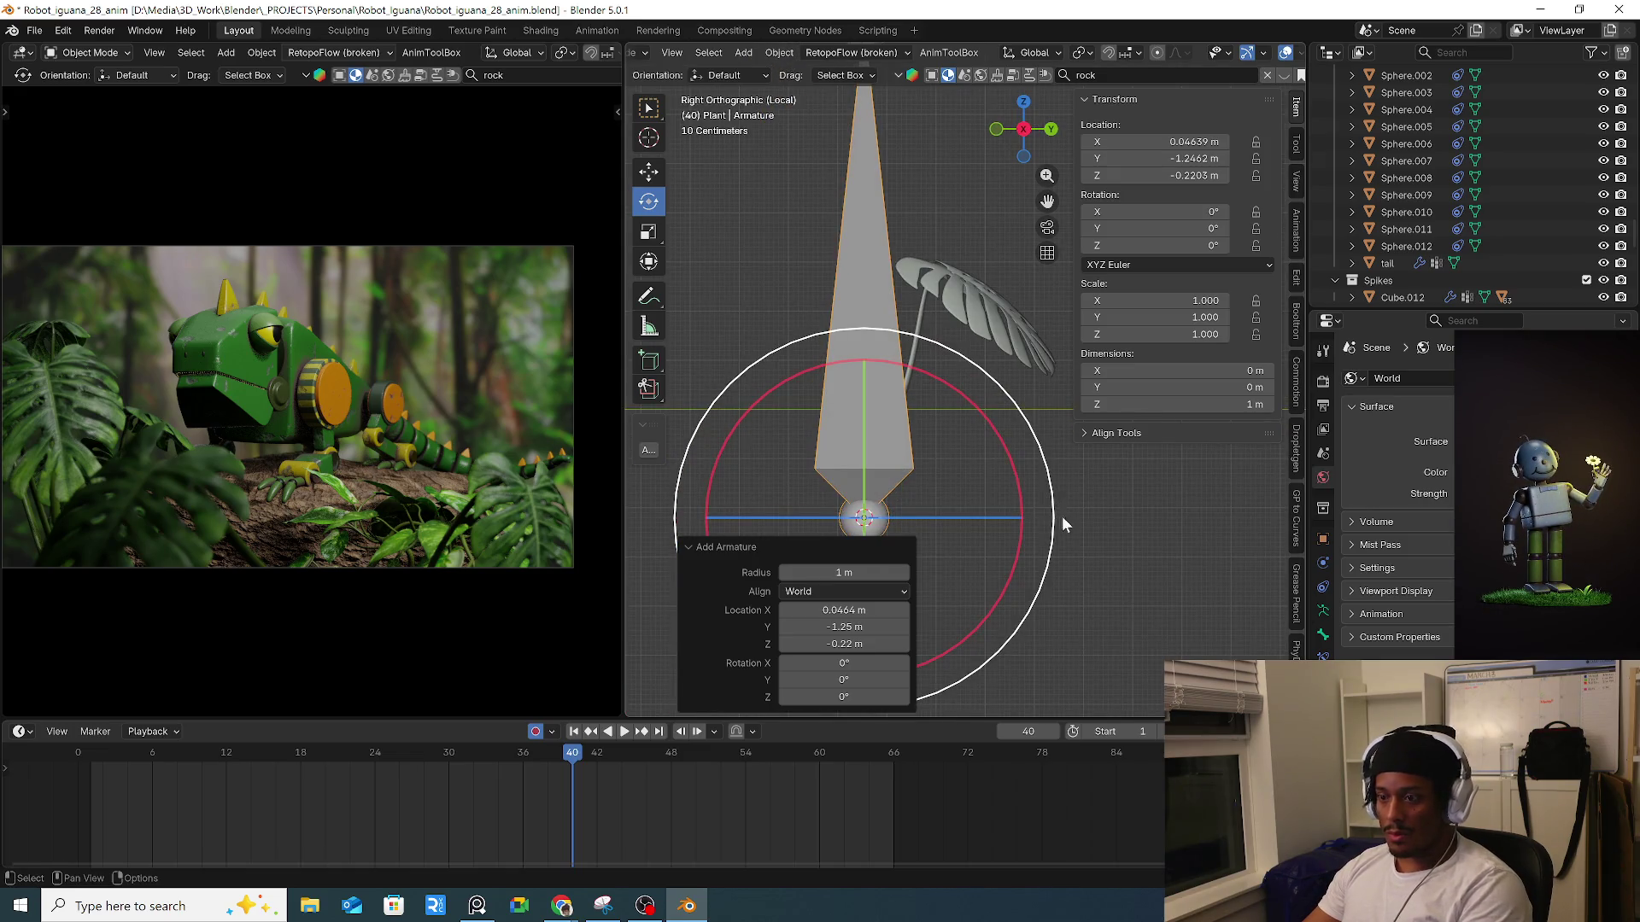
pyautogui.scroll(-1, 1099, 541)
pyautogui.press('s')
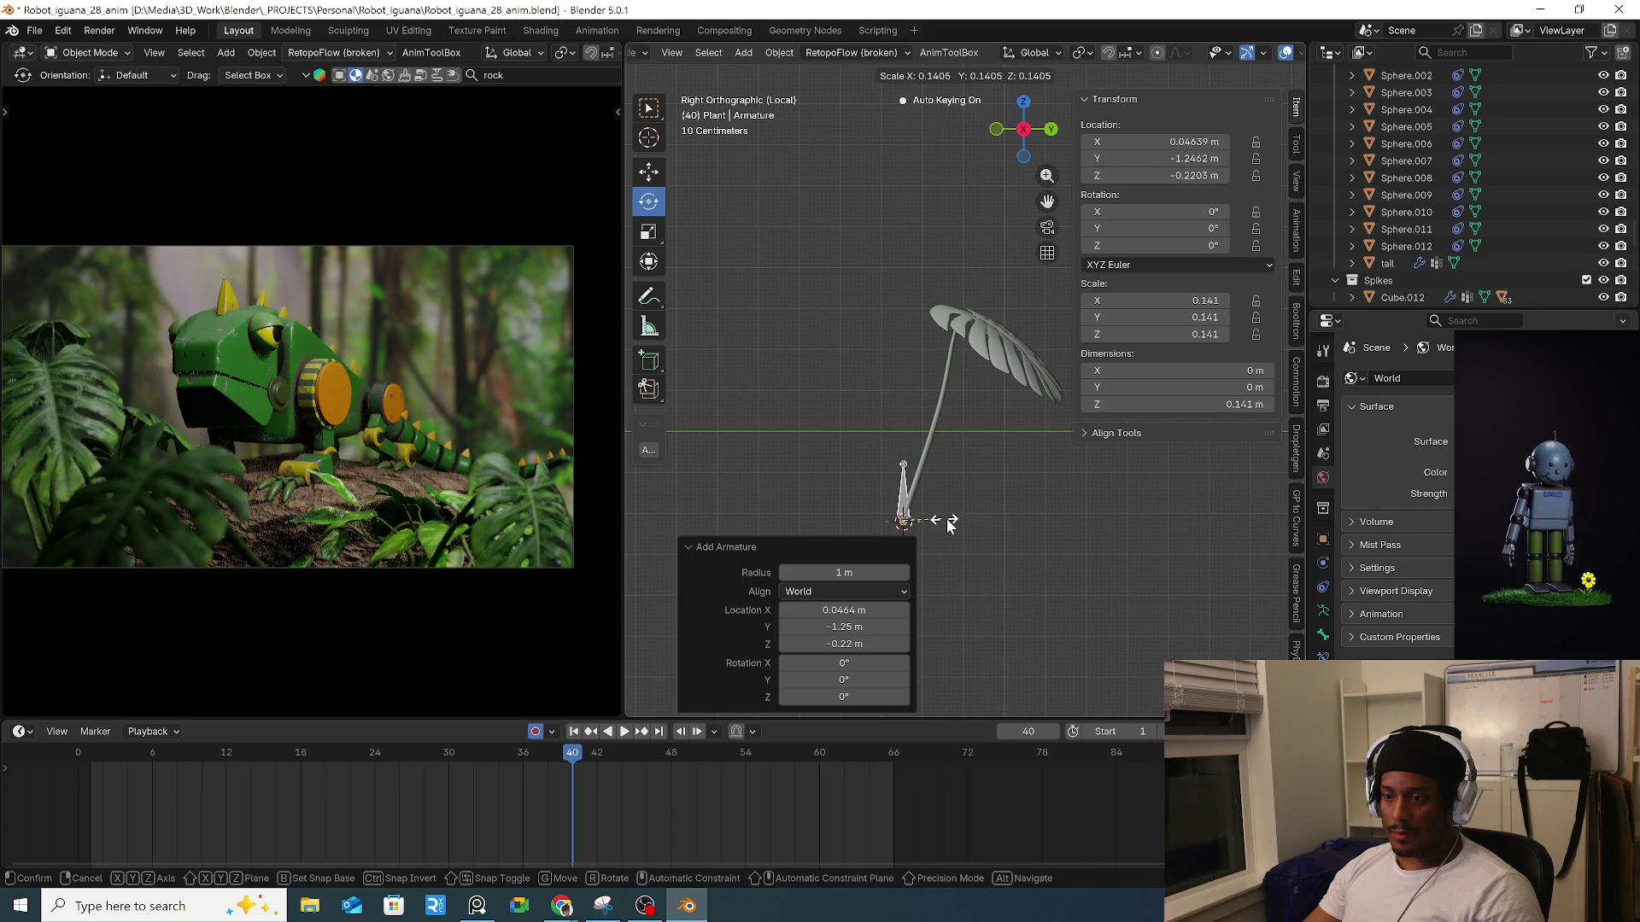
pyautogui.click(950, 525)
# Move the bone's tip up the stem and extrude two more bones along the stem.
pyautogui.press('Tab')
pyautogui.press('g')
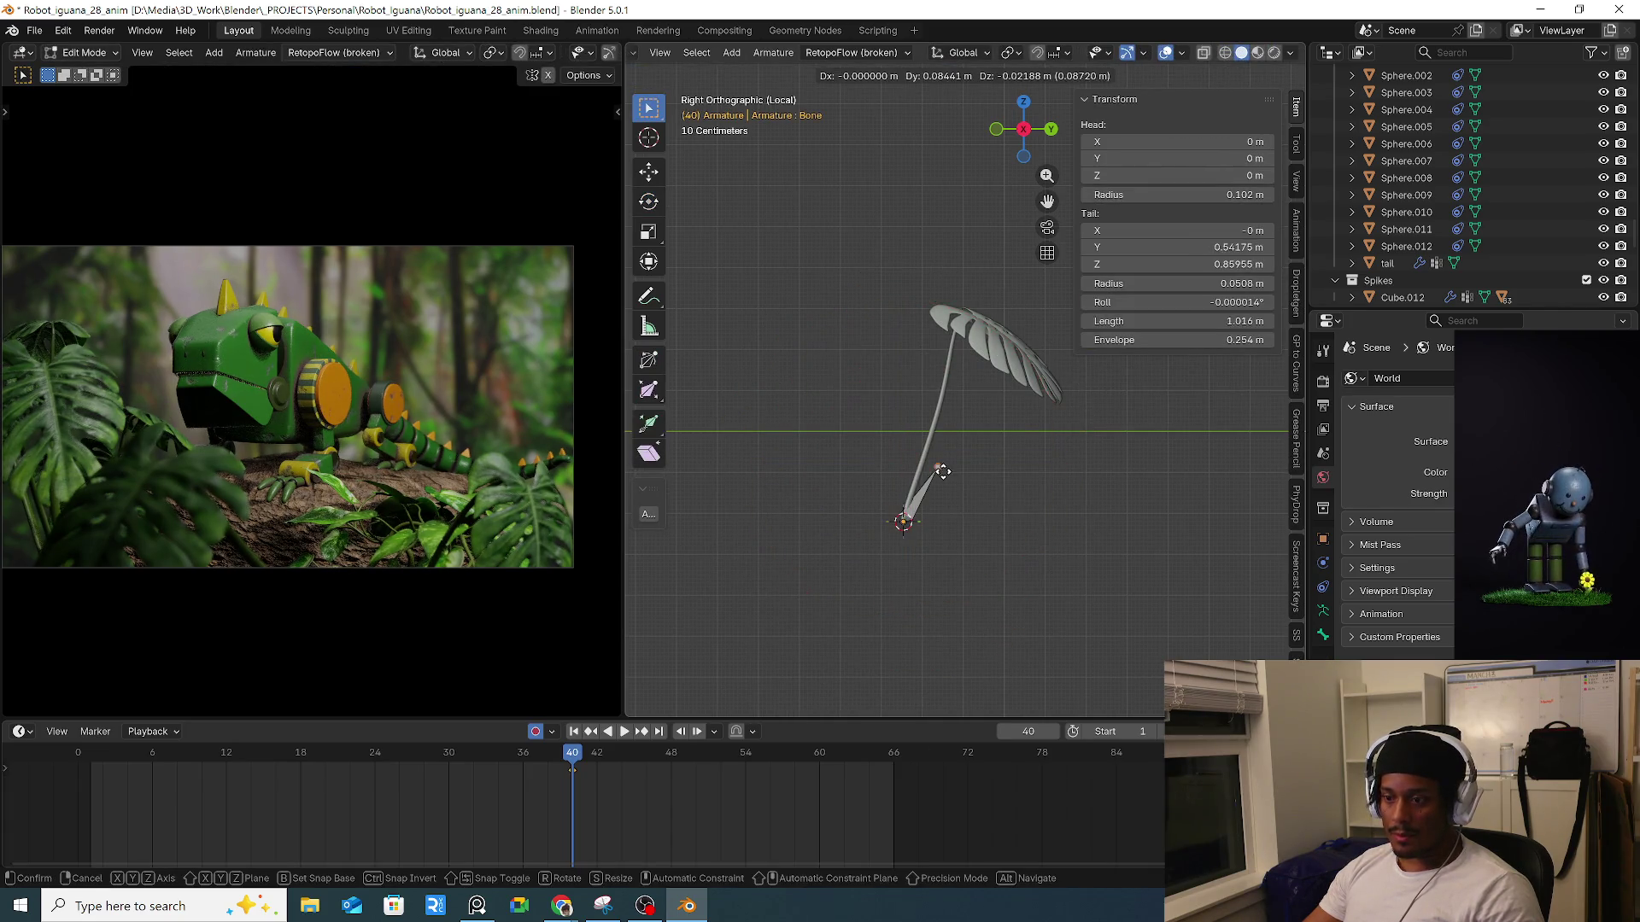
pyautogui.click(922, 462)
pyautogui.press('g')
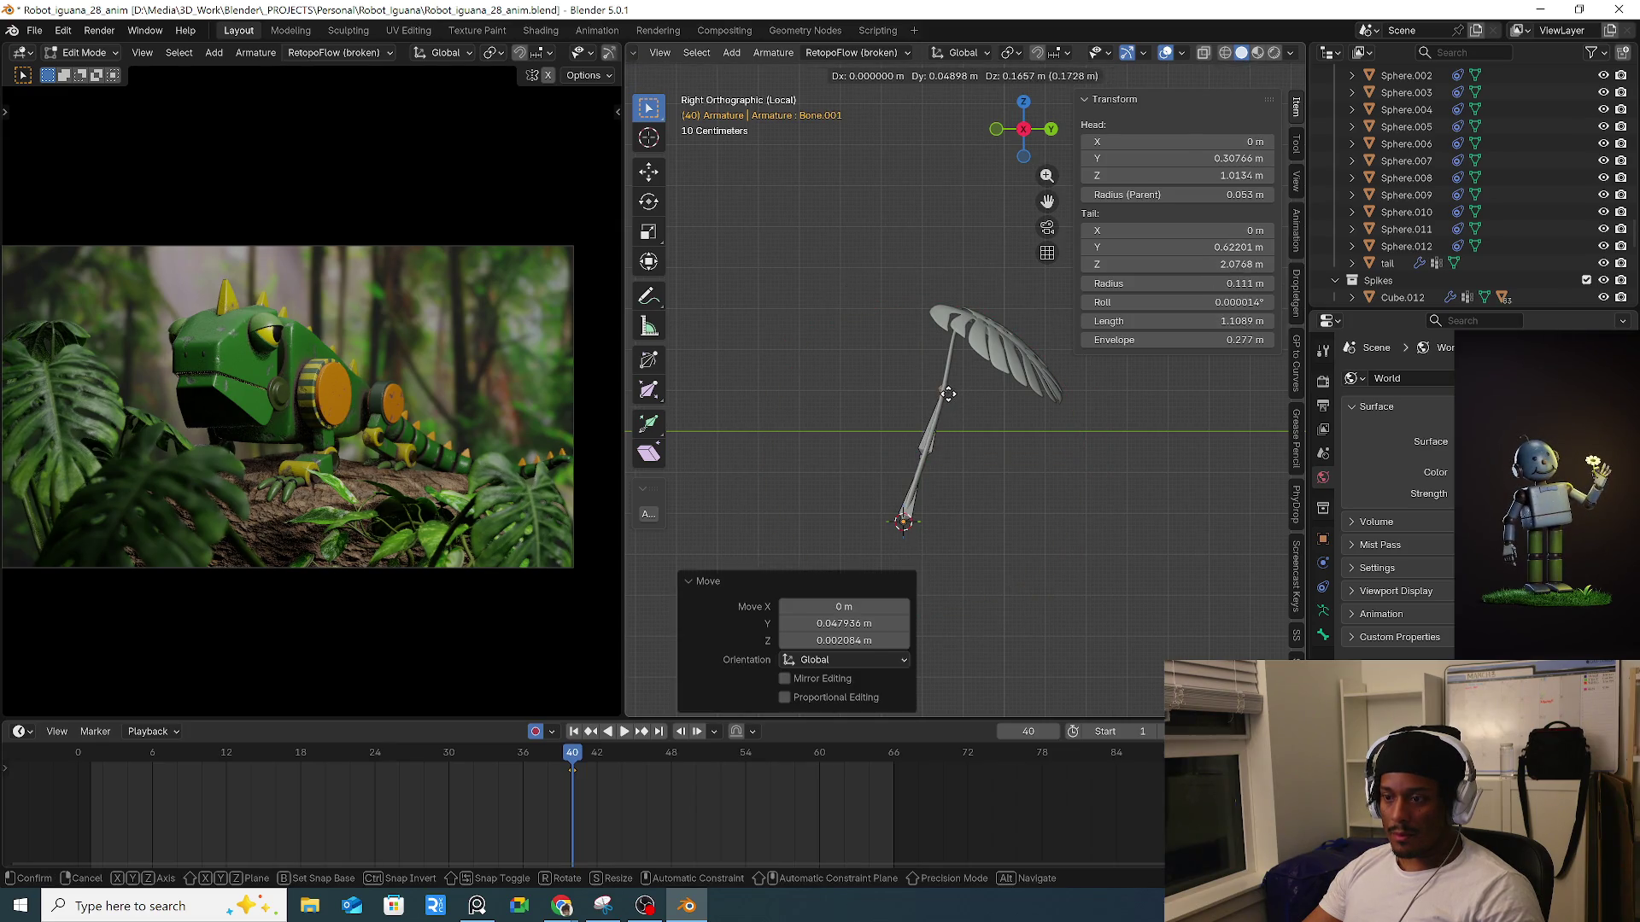
pyautogui.click(954, 359)
pyautogui.press('e')
pyautogui.click(954, 329)
pyautogui.press('e')
pyautogui.click(952, 310)
# Extrude four bones from the leaf base along the blade to its tip, then check from top view.
pyautogui.press('e')
pyautogui.click(995, 326)
pyautogui.press('e')
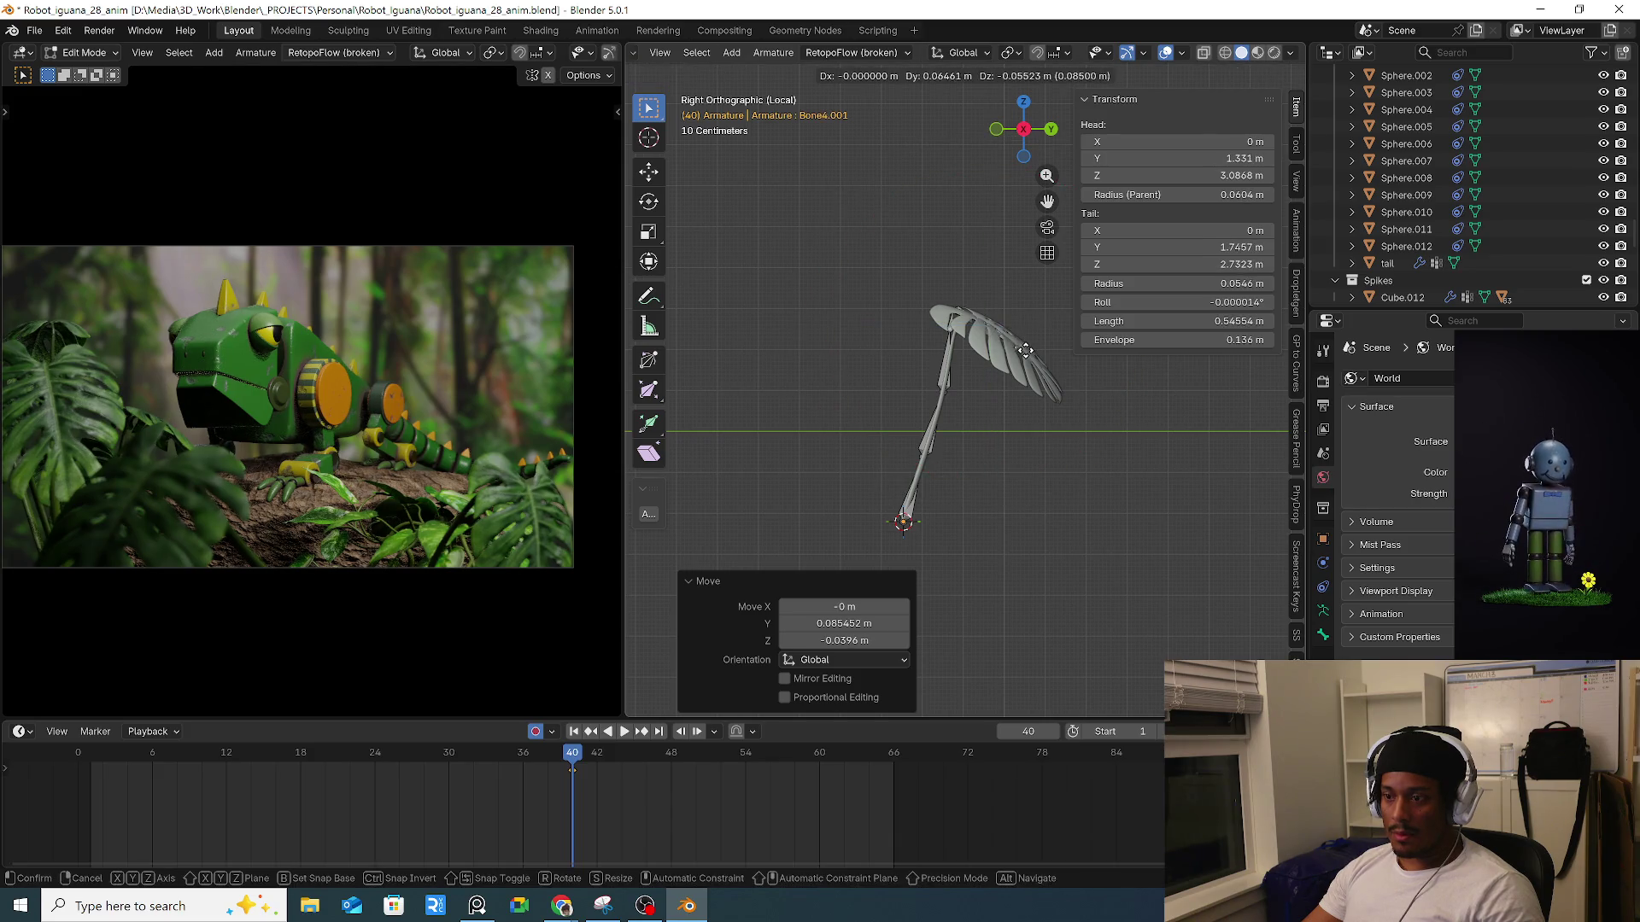
pyautogui.click(1028, 350)
pyautogui.press('e')
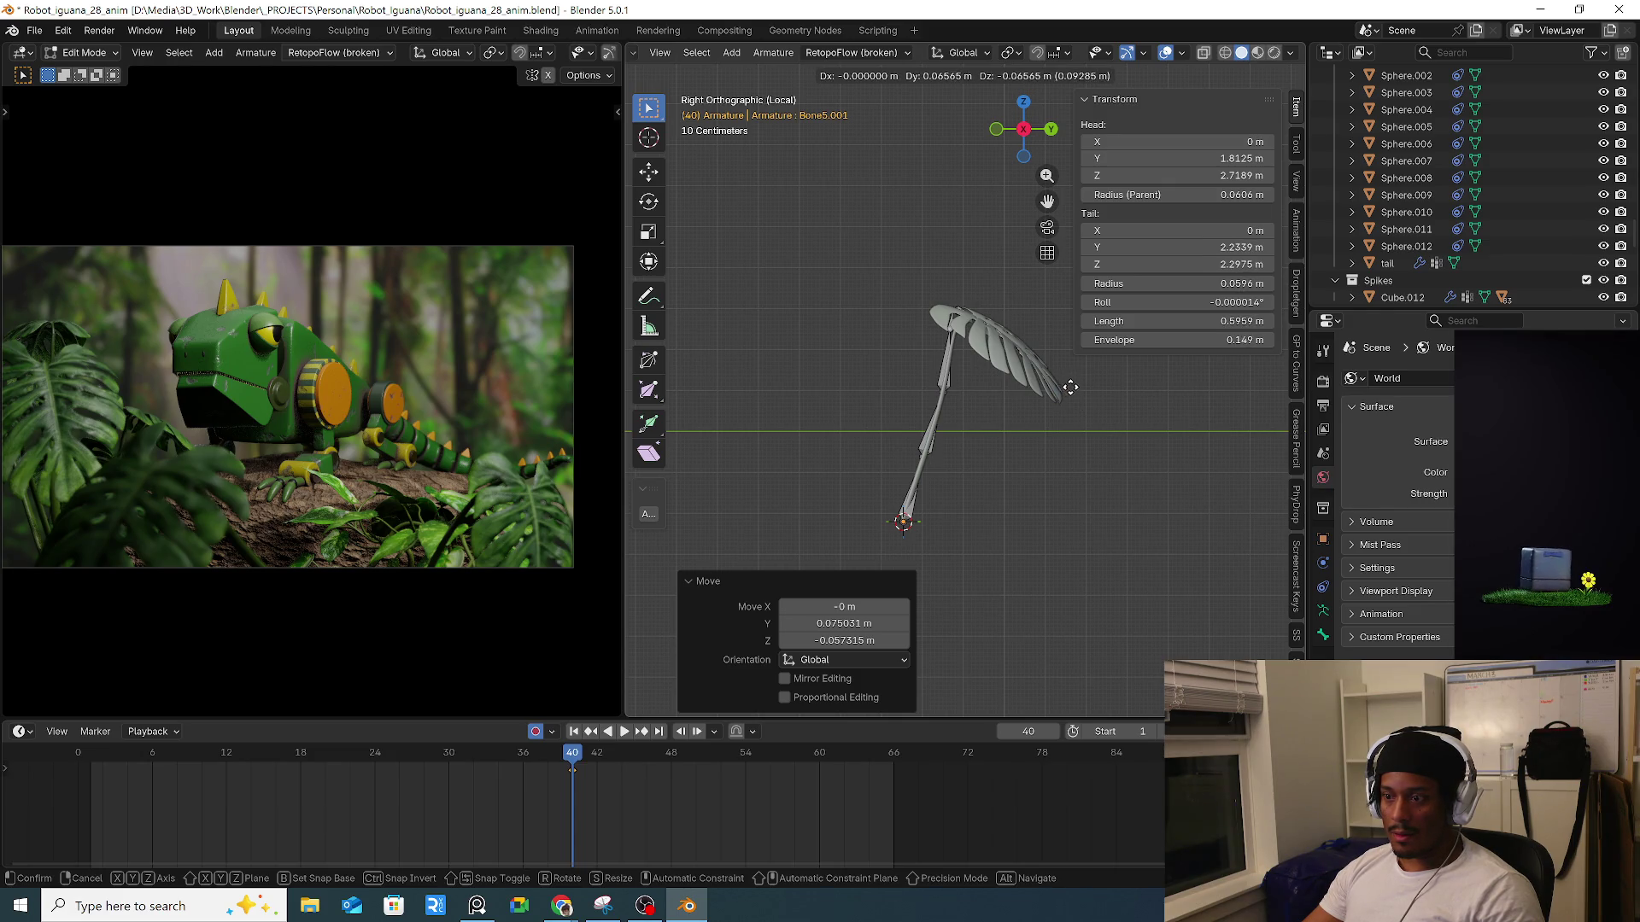
pyautogui.click(1071, 387)
pyautogui.press('e')
pyautogui.click(1088, 410)
pyautogui.moveTo(1087, 410)
pyautogui.mouseDown(button='middle')
pyautogui.moveTo(968, 475)
pyautogui.moveTo(992, 404)
pyautogui.moveTo(1015, 489)
pyautogui.moveTo(854, 517)
pyautogui.mouseUp(button='middle')
pyautogui.press('Tab')
pyautogui.press('KP_7')
pyautogui.click(1323, 635)
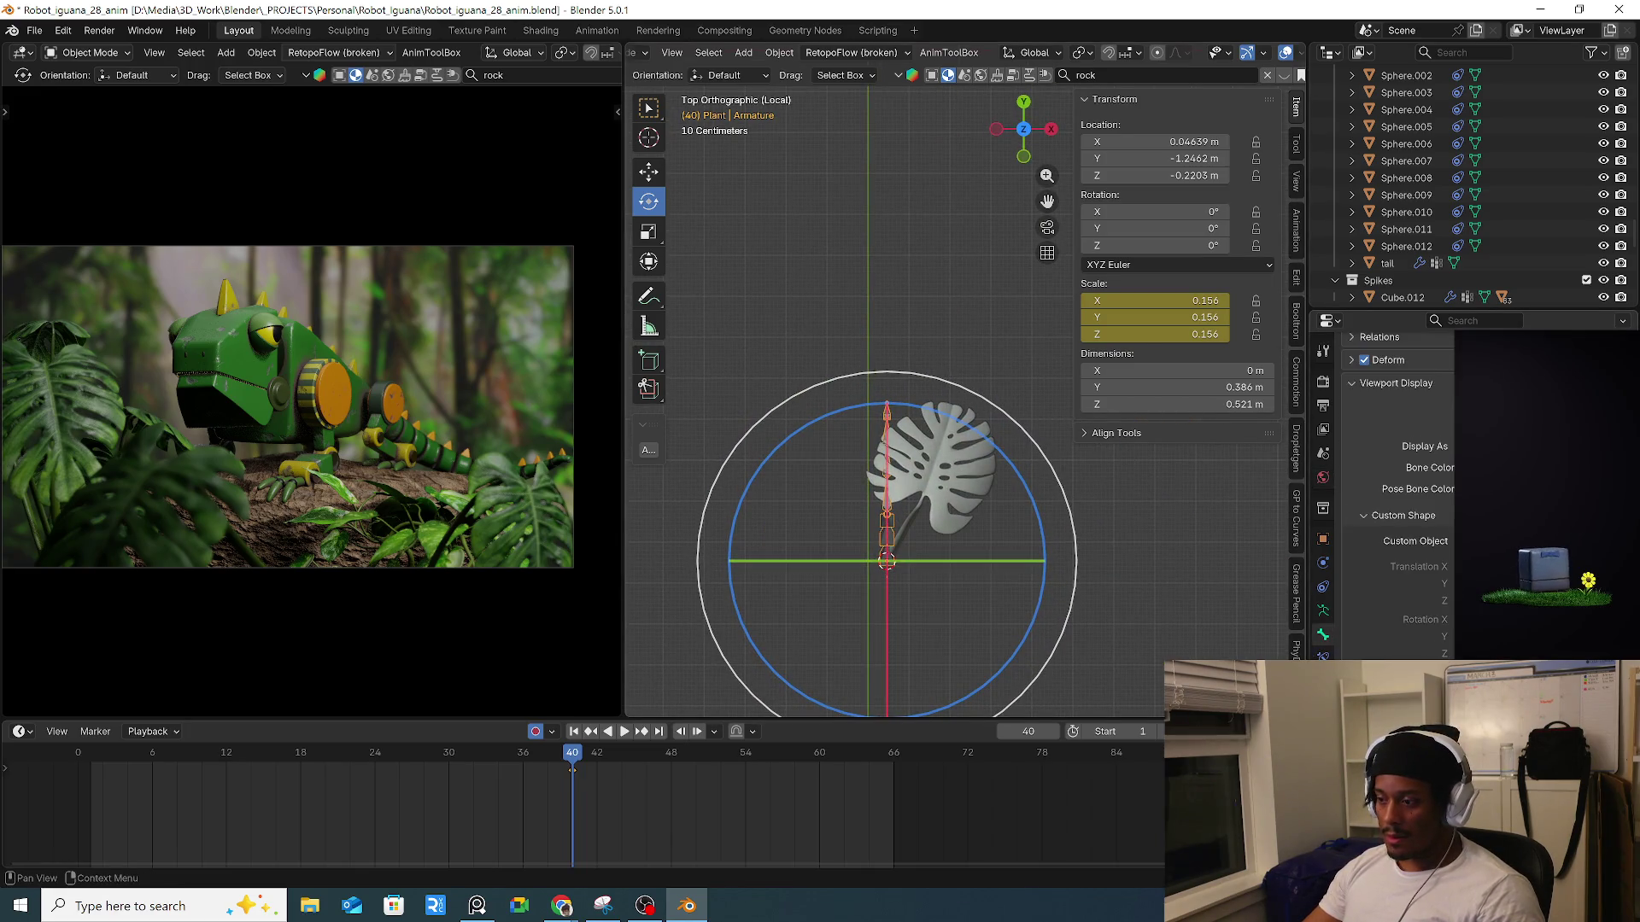
# Rotate the Plant armature to about -28° around Z.
pyautogui.click(1323, 540)
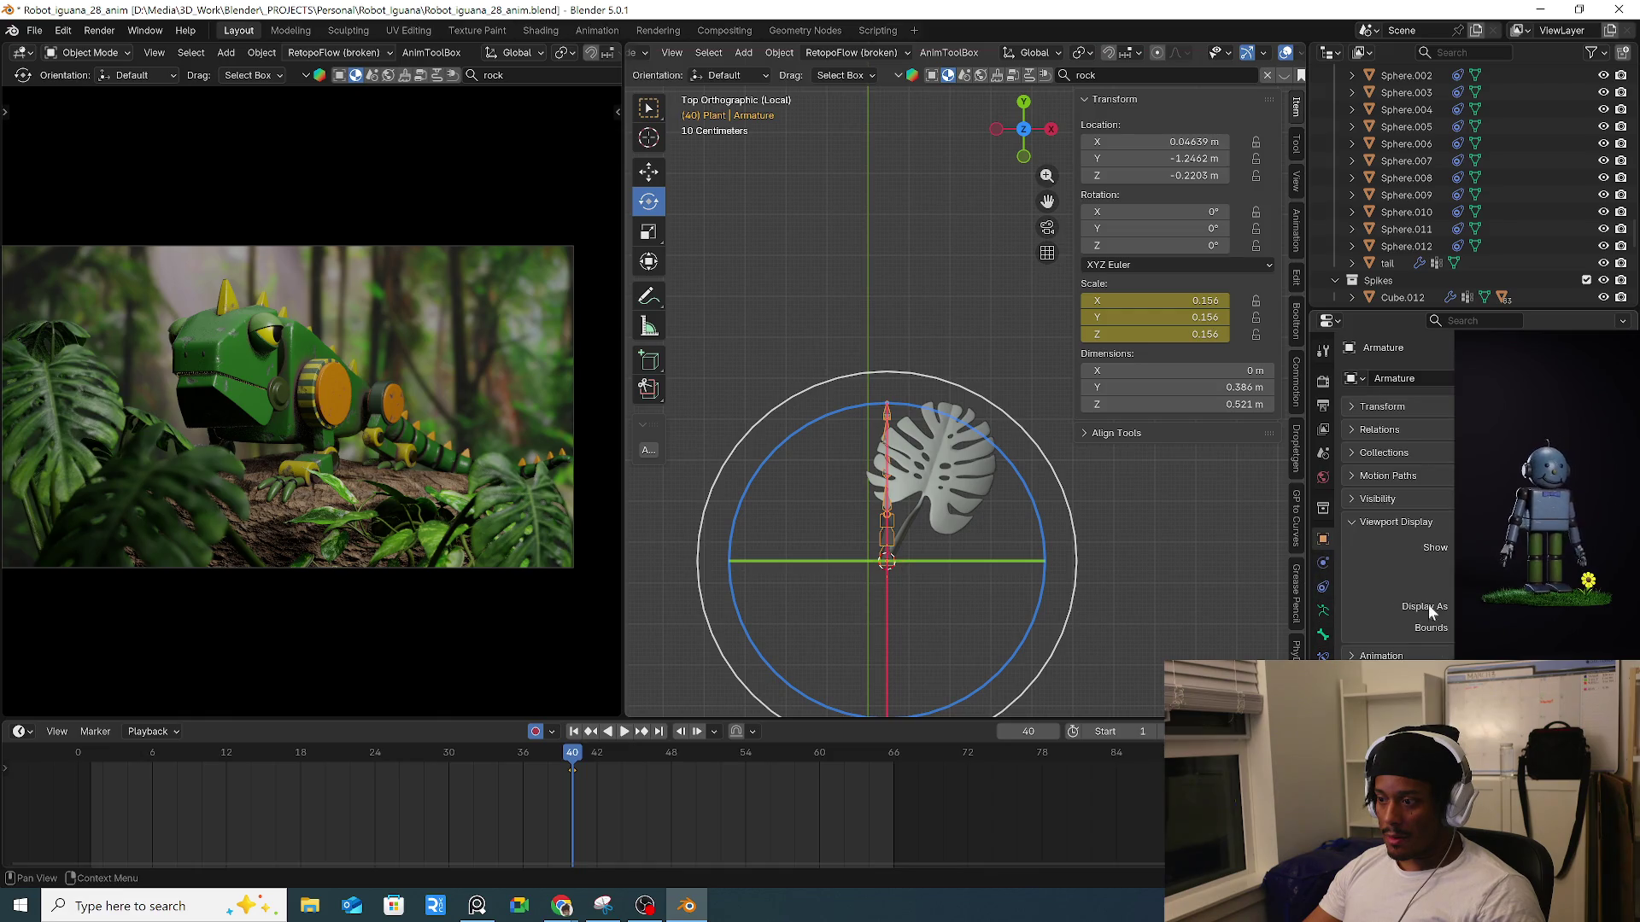
pyautogui.scroll(4, 1039, 575)
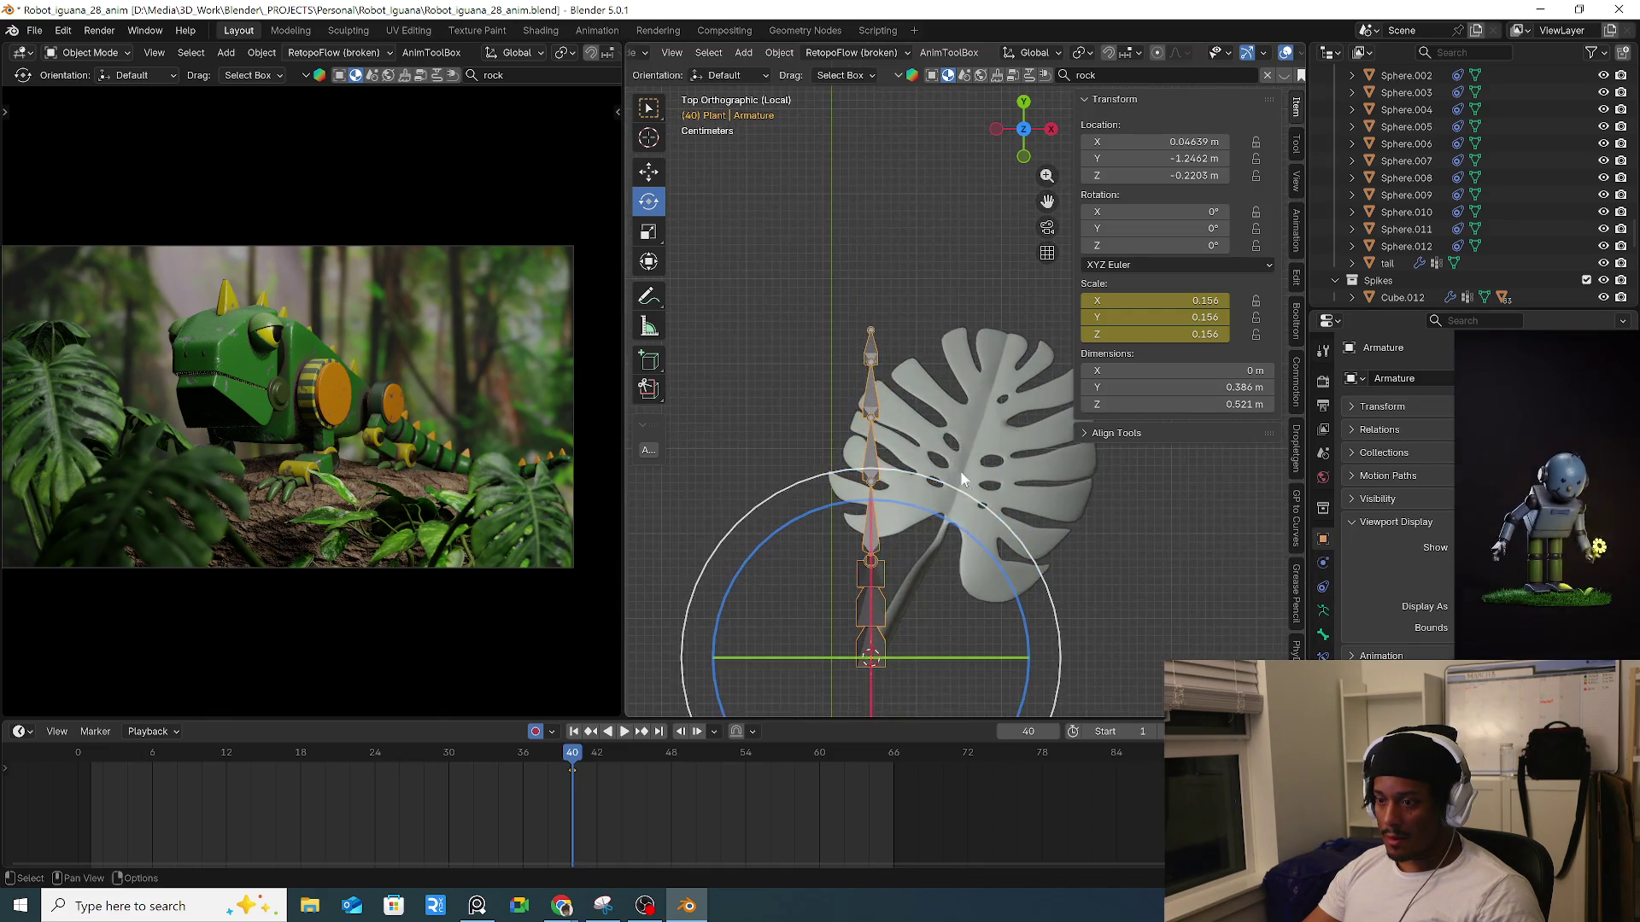
pyautogui.press('r')
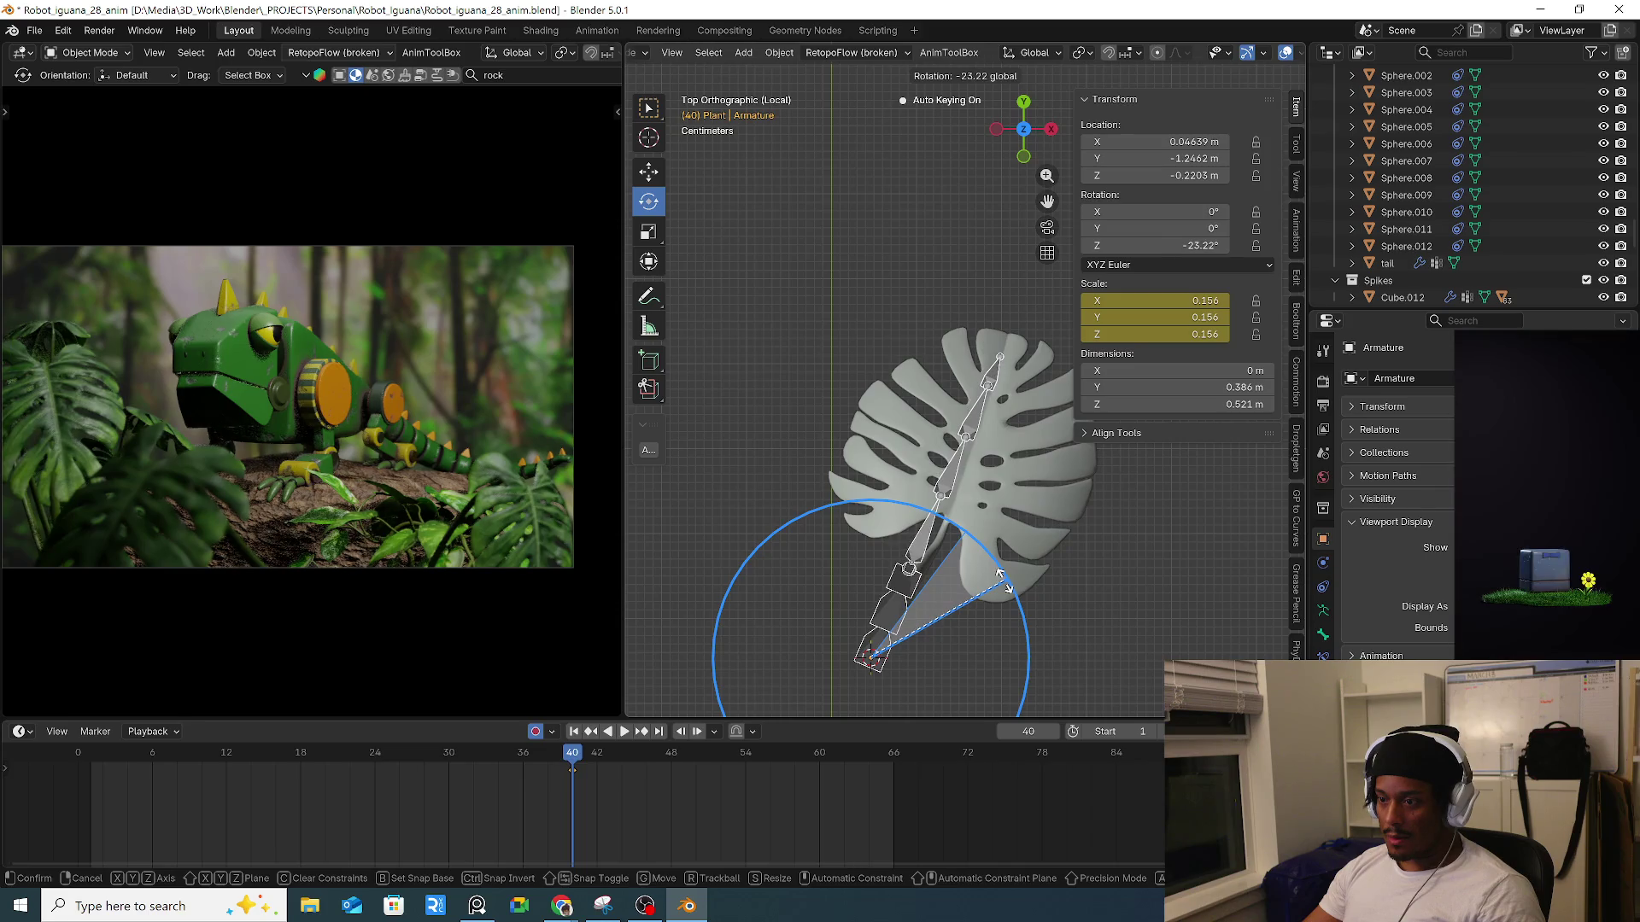
pyautogui.moveTo(1003, 581); pyautogui.dragTo(1004, 584)
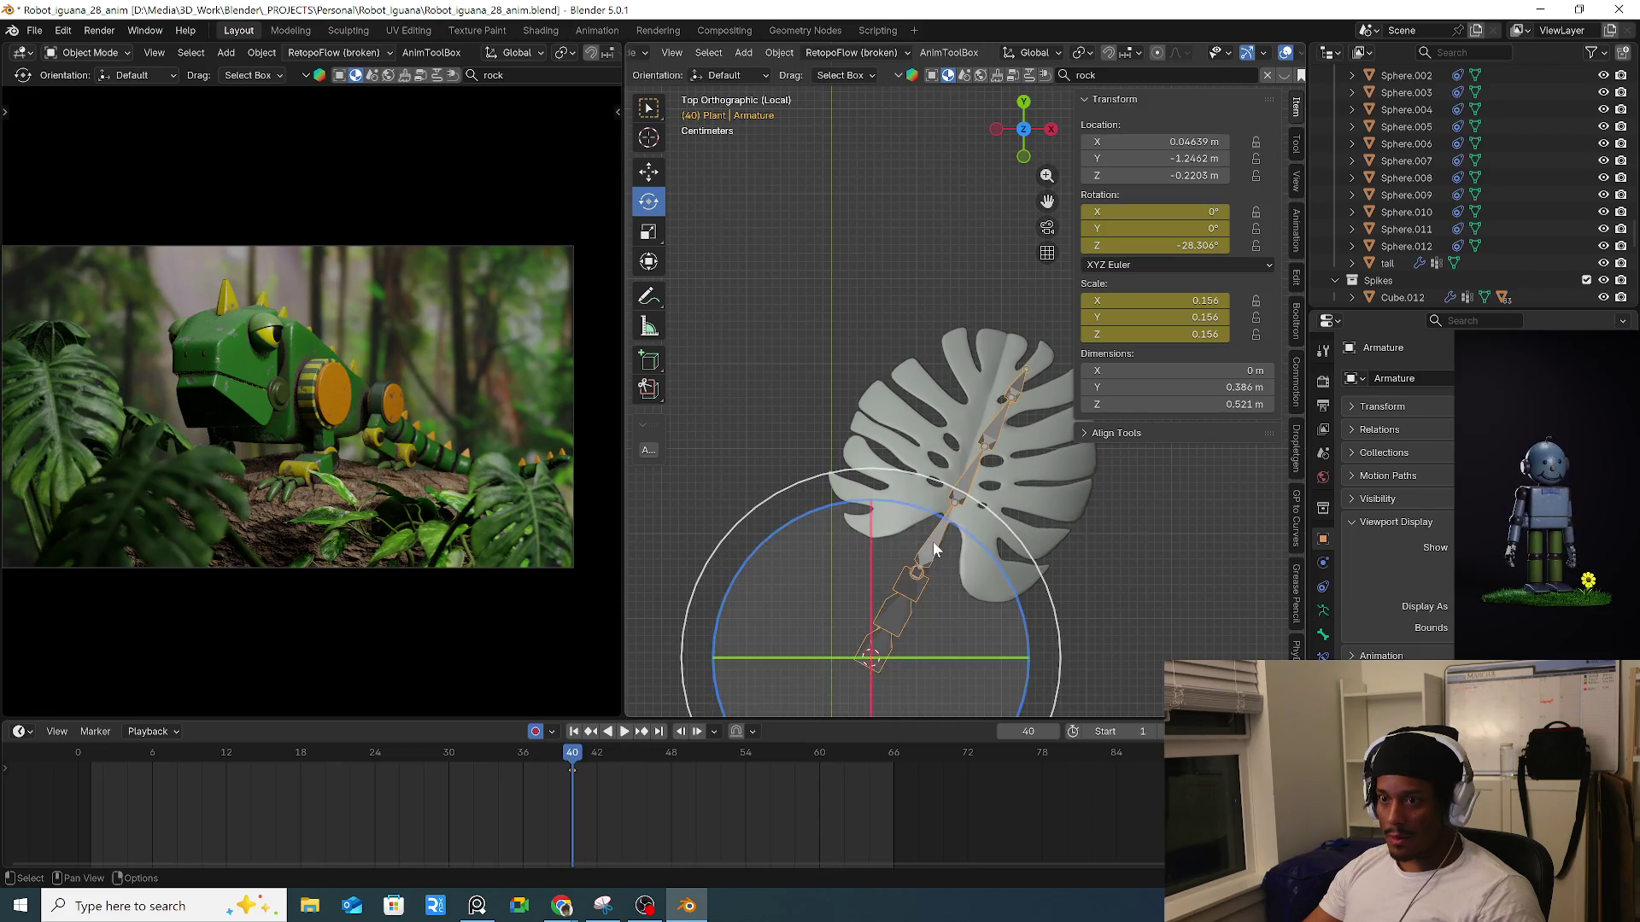
pyautogui.scroll(1, 721, 54)
# In Edit Mode, select the leaf bone chain and rotate and move it onto the midrib.
pyautogui.press('Tab')
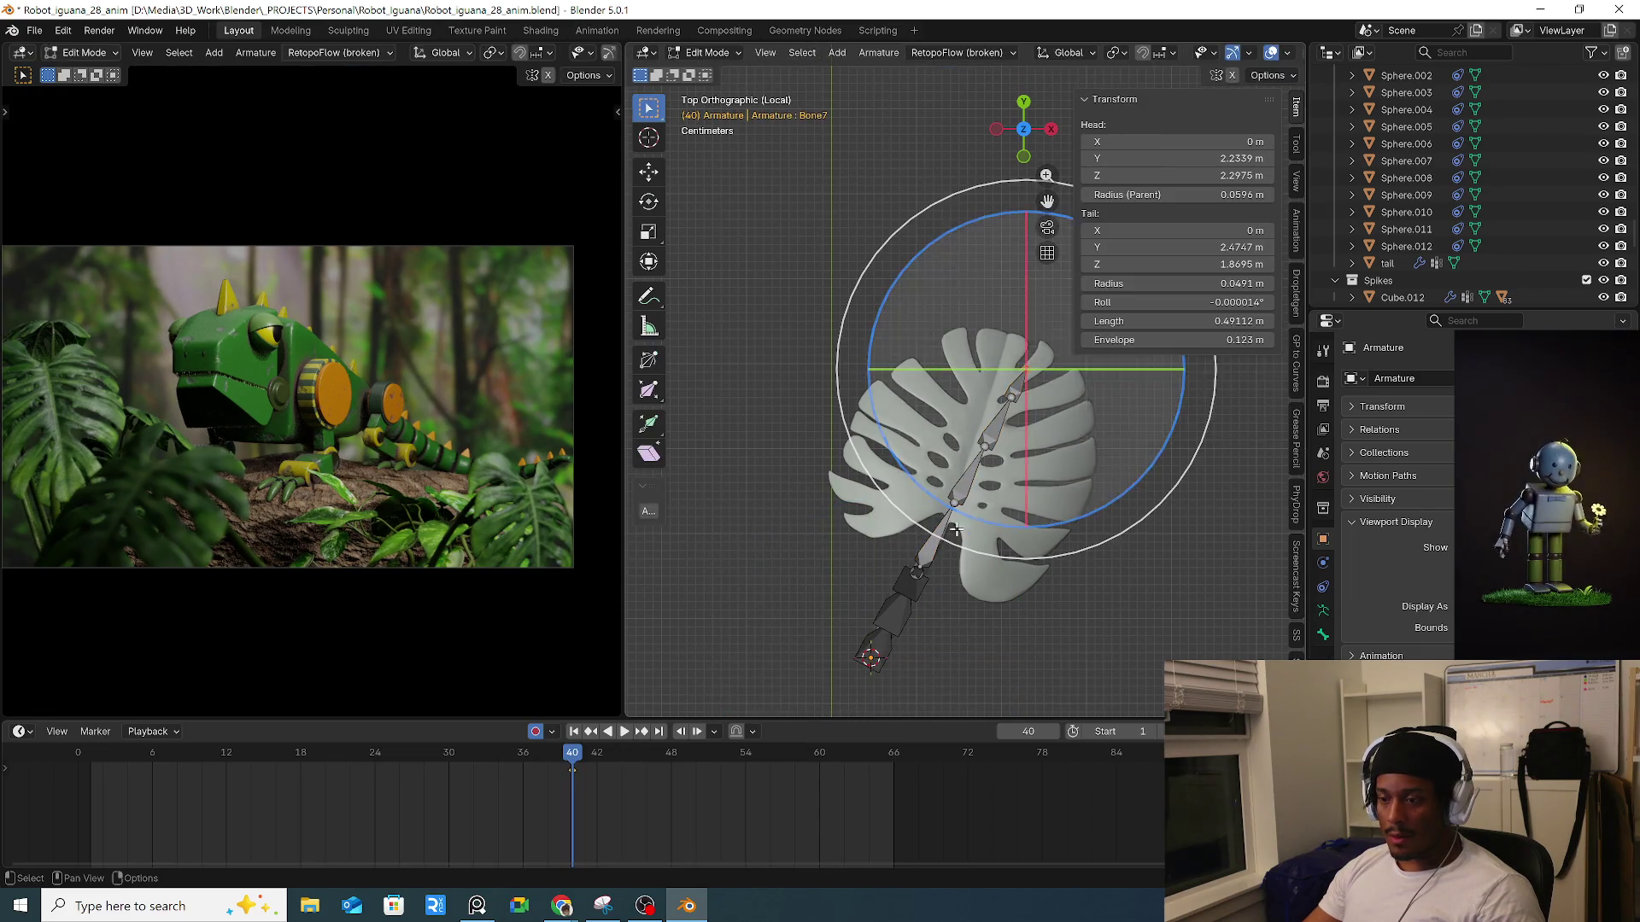
pyautogui.click(963, 498)
pyautogui.hotkey('shift', ']')
pyautogui.hotkey('shift', ']')
pyautogui.hotkey('shift', ']')
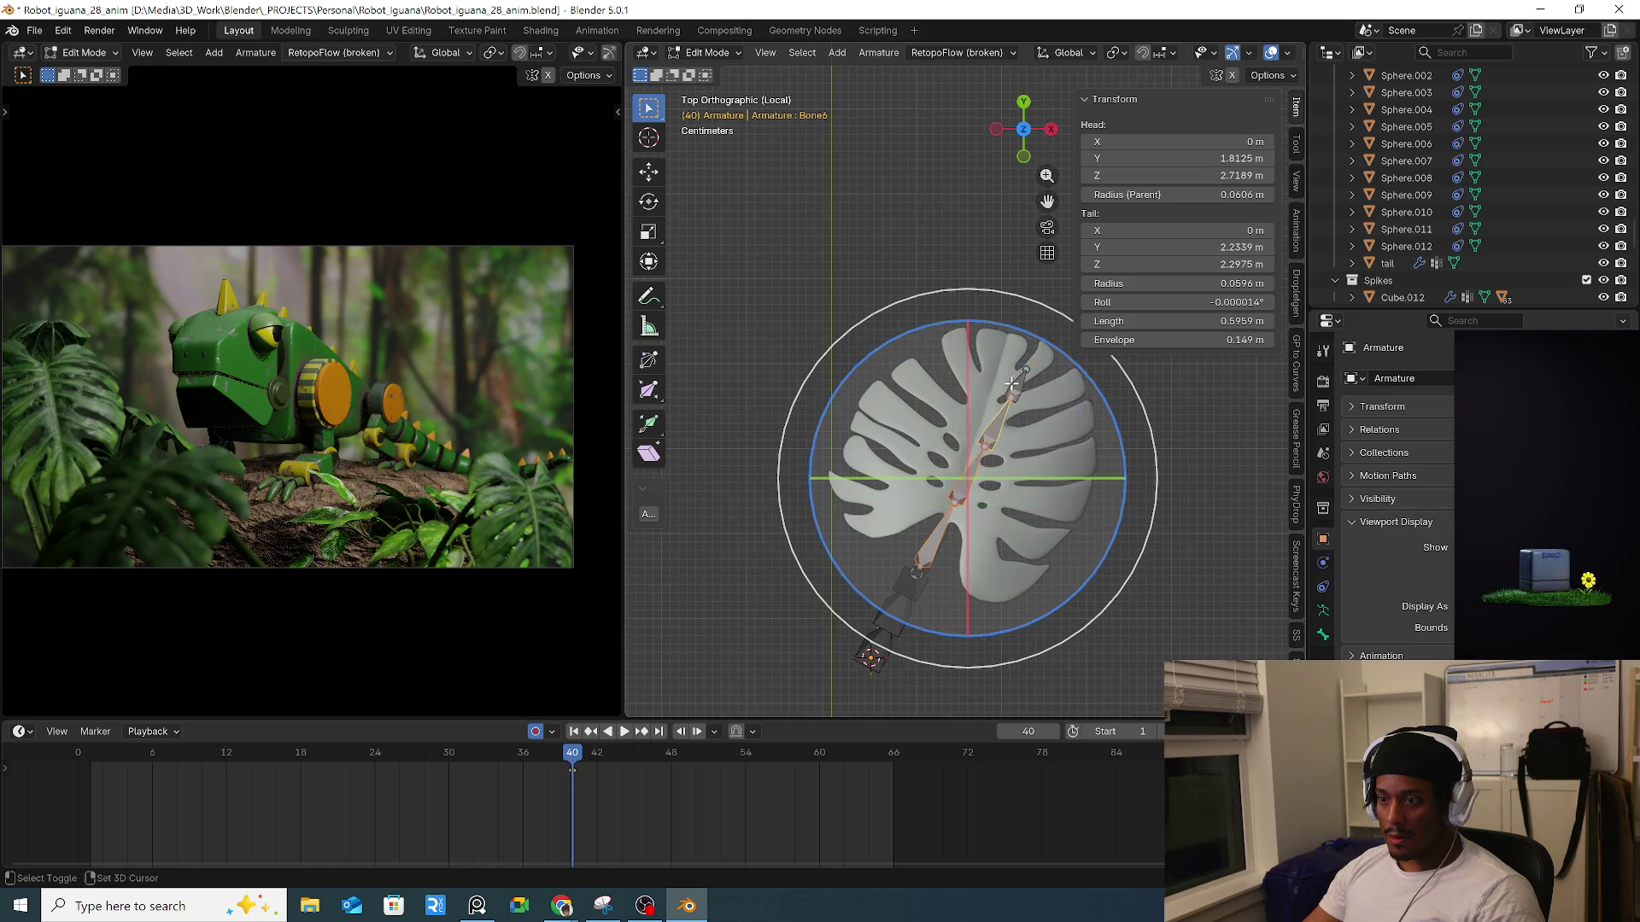
pyautogui.press('r')
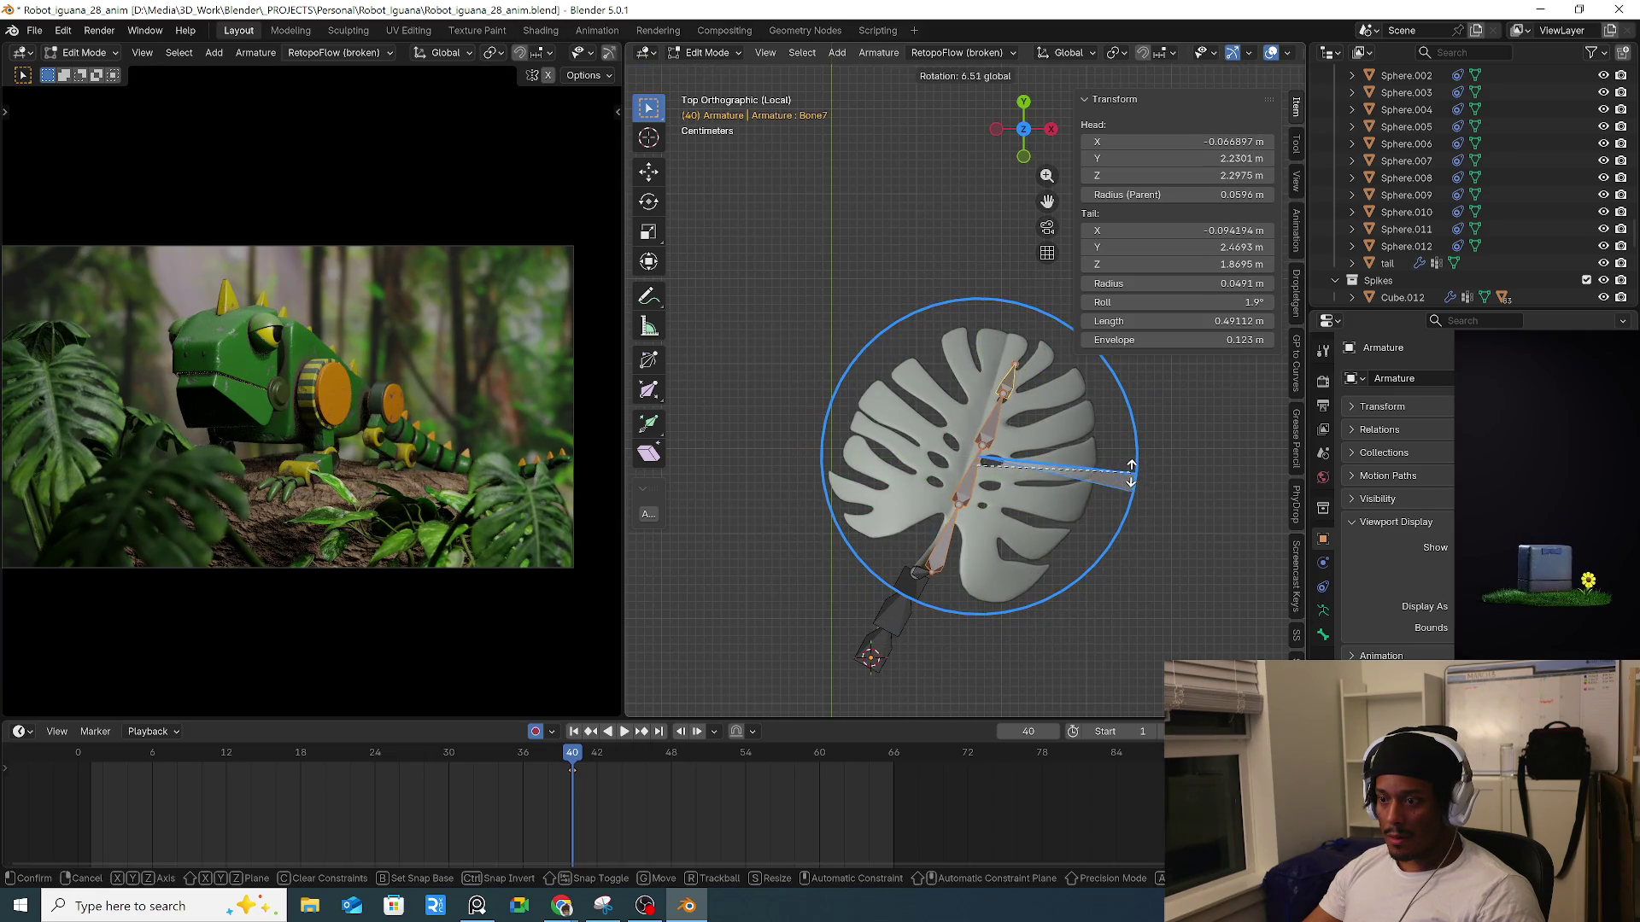
pyautogui.click(1131, 475)
pyautogui.press('g')
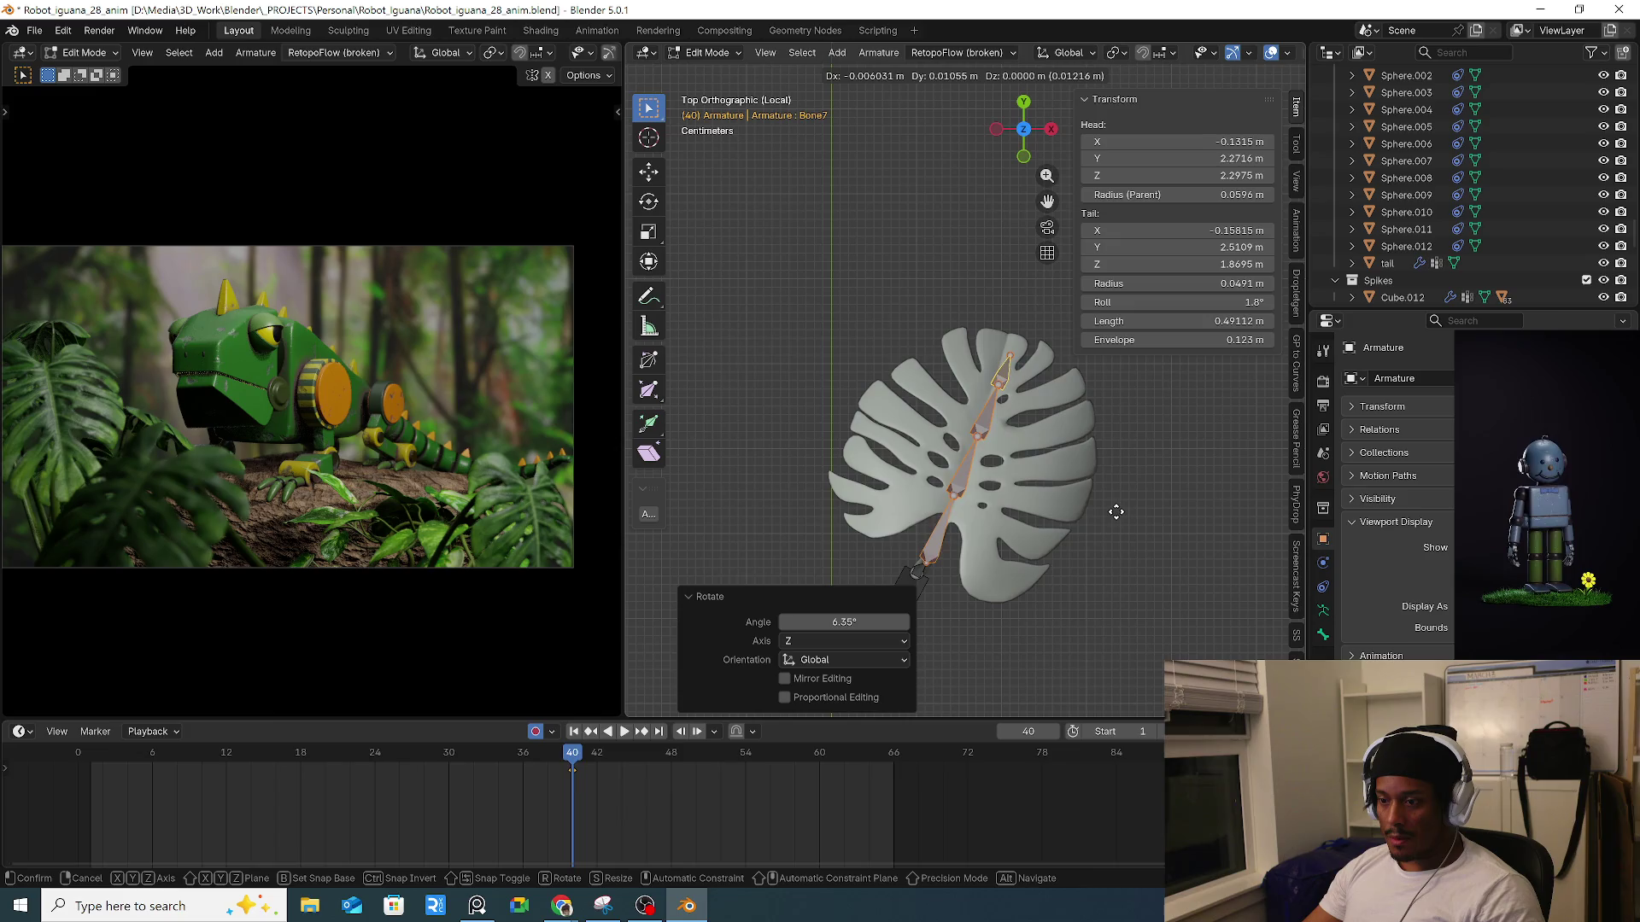
pyautogui.click(1116, 511)
pyautogui.press('g')
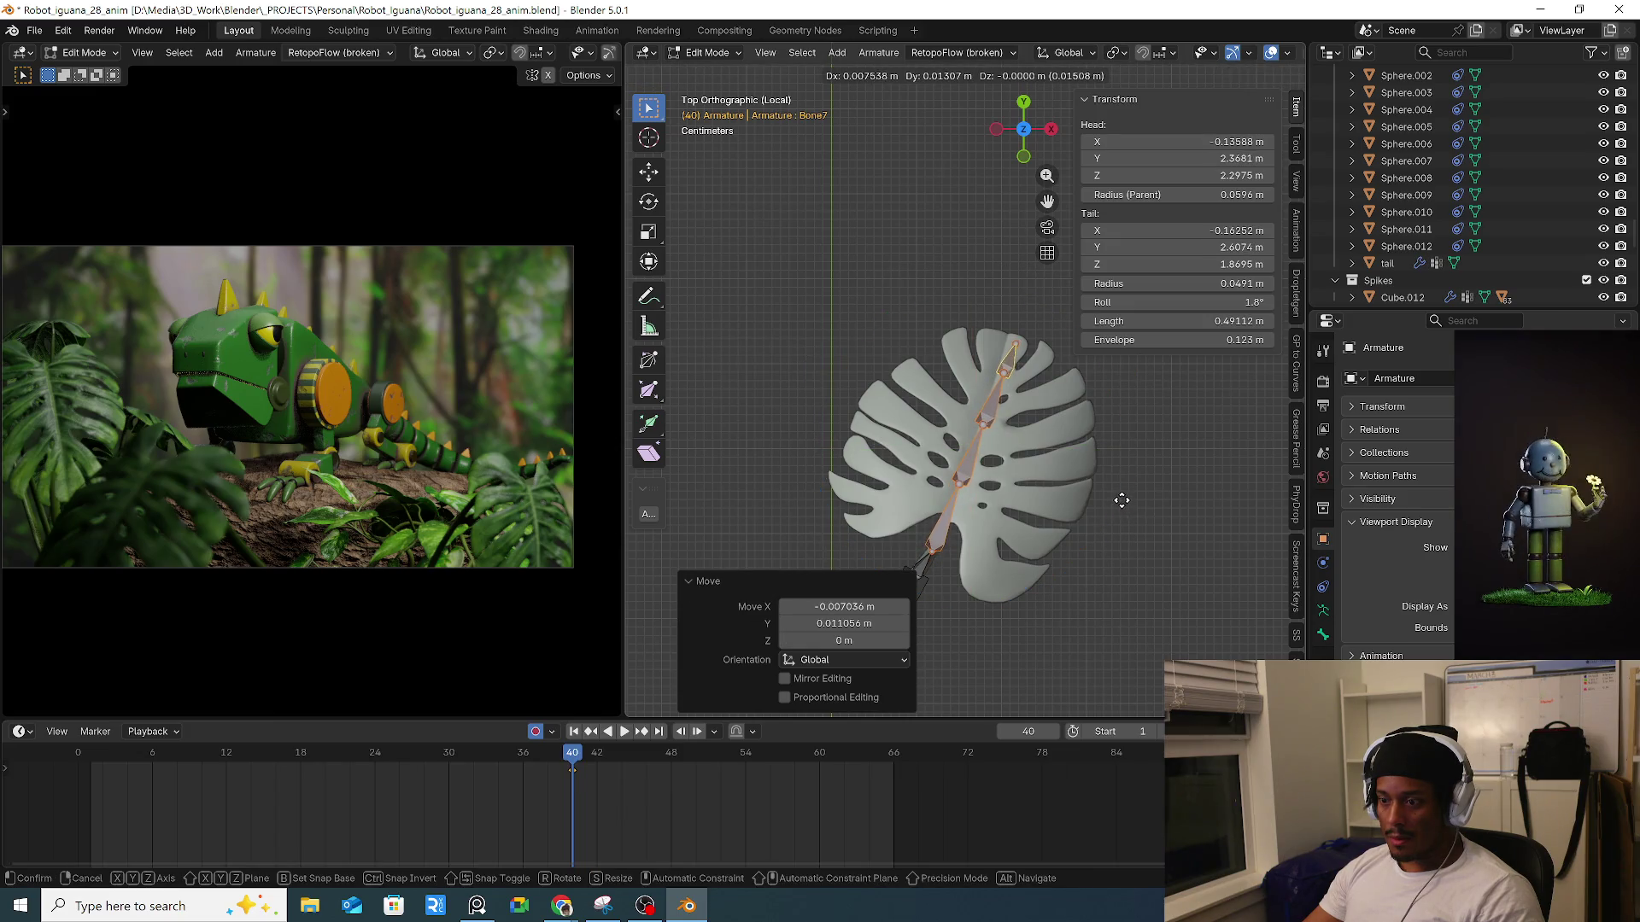
pyautogui.click(1119, 502)
pyautogui.moveTo(1115, 499); pyautogui.dragTo(942, 429, button='middle')
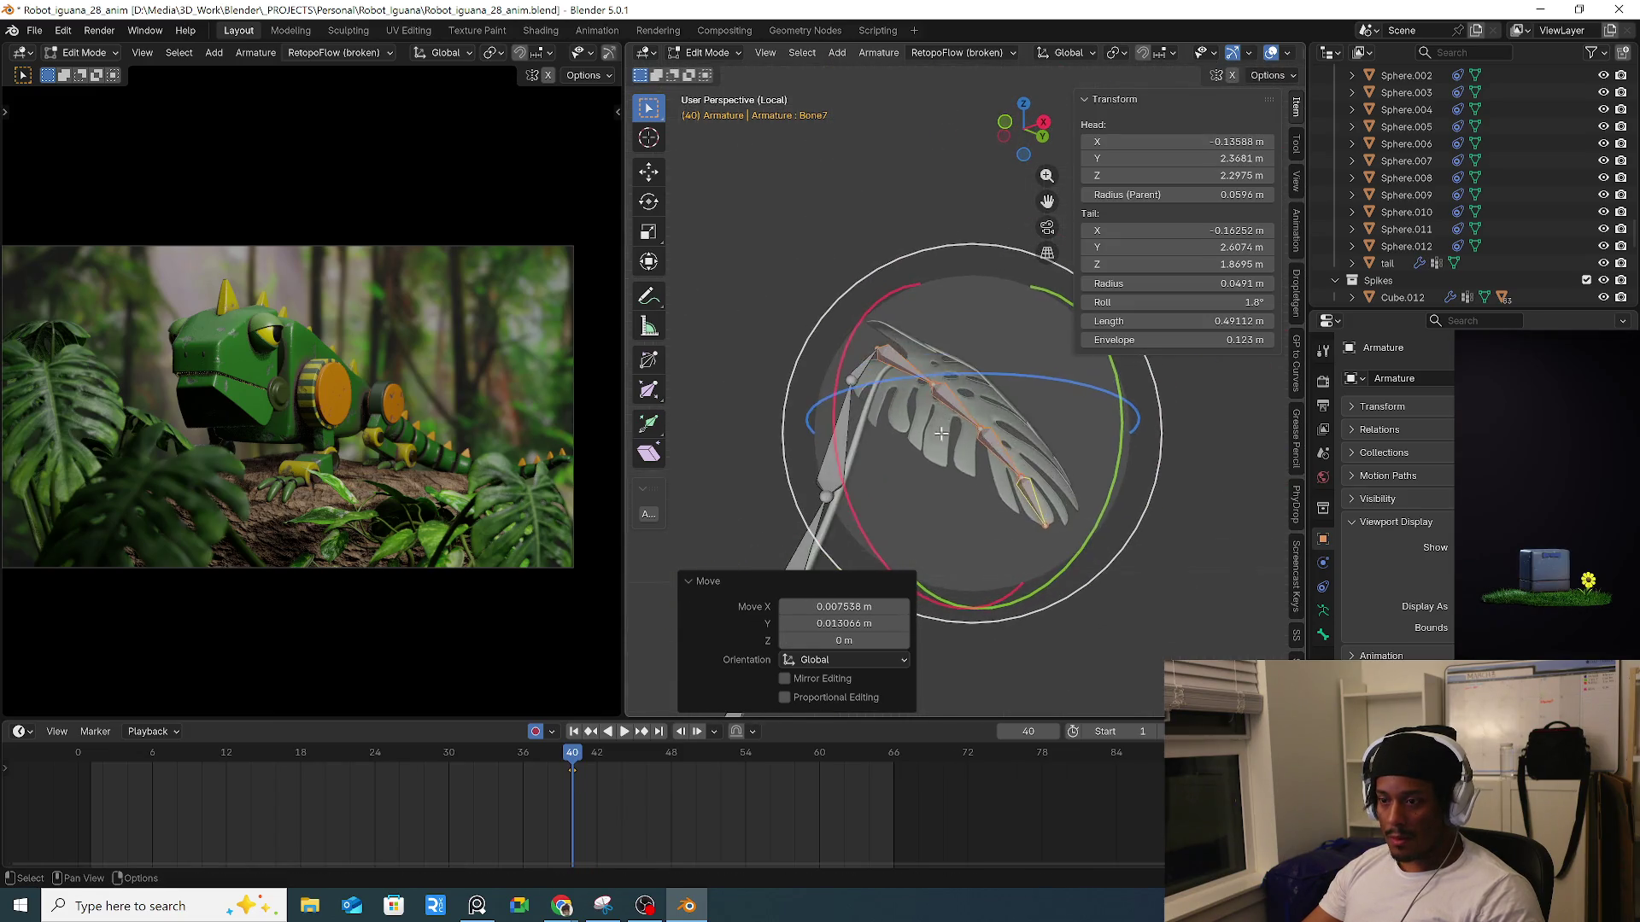
# In Right Ortho view, reposition Bone2, Bone1 and the base bone along the stem.
pyautogui.press('KP_3')
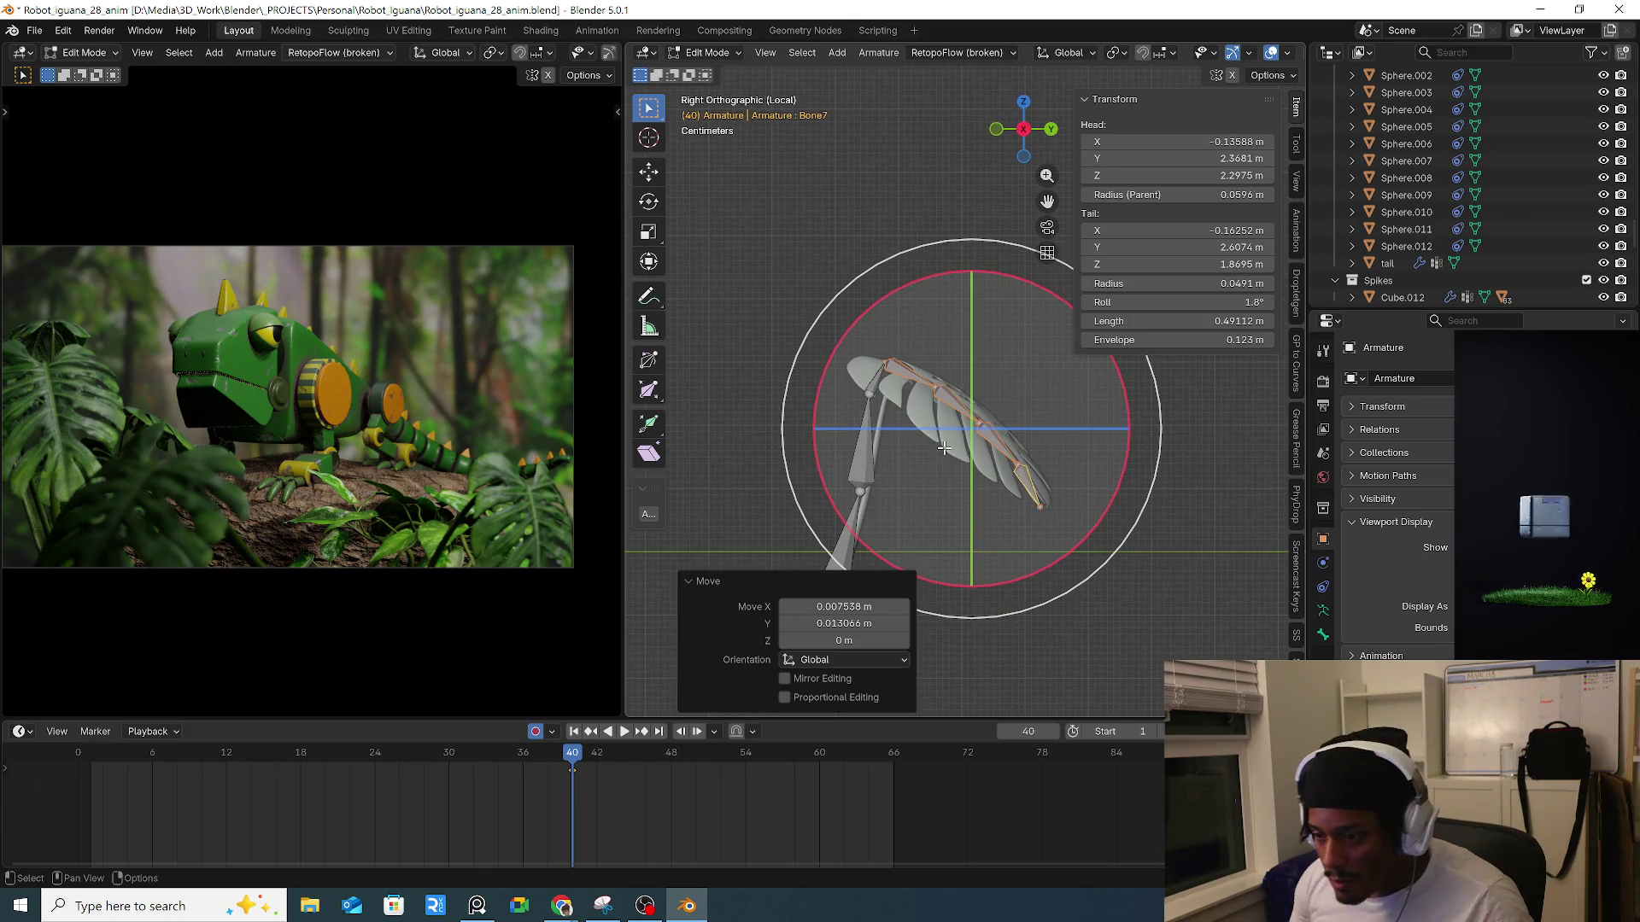
pyautogui.click(869, 395)
pyautogui.press('g')
pyautogui.click(937, 480)
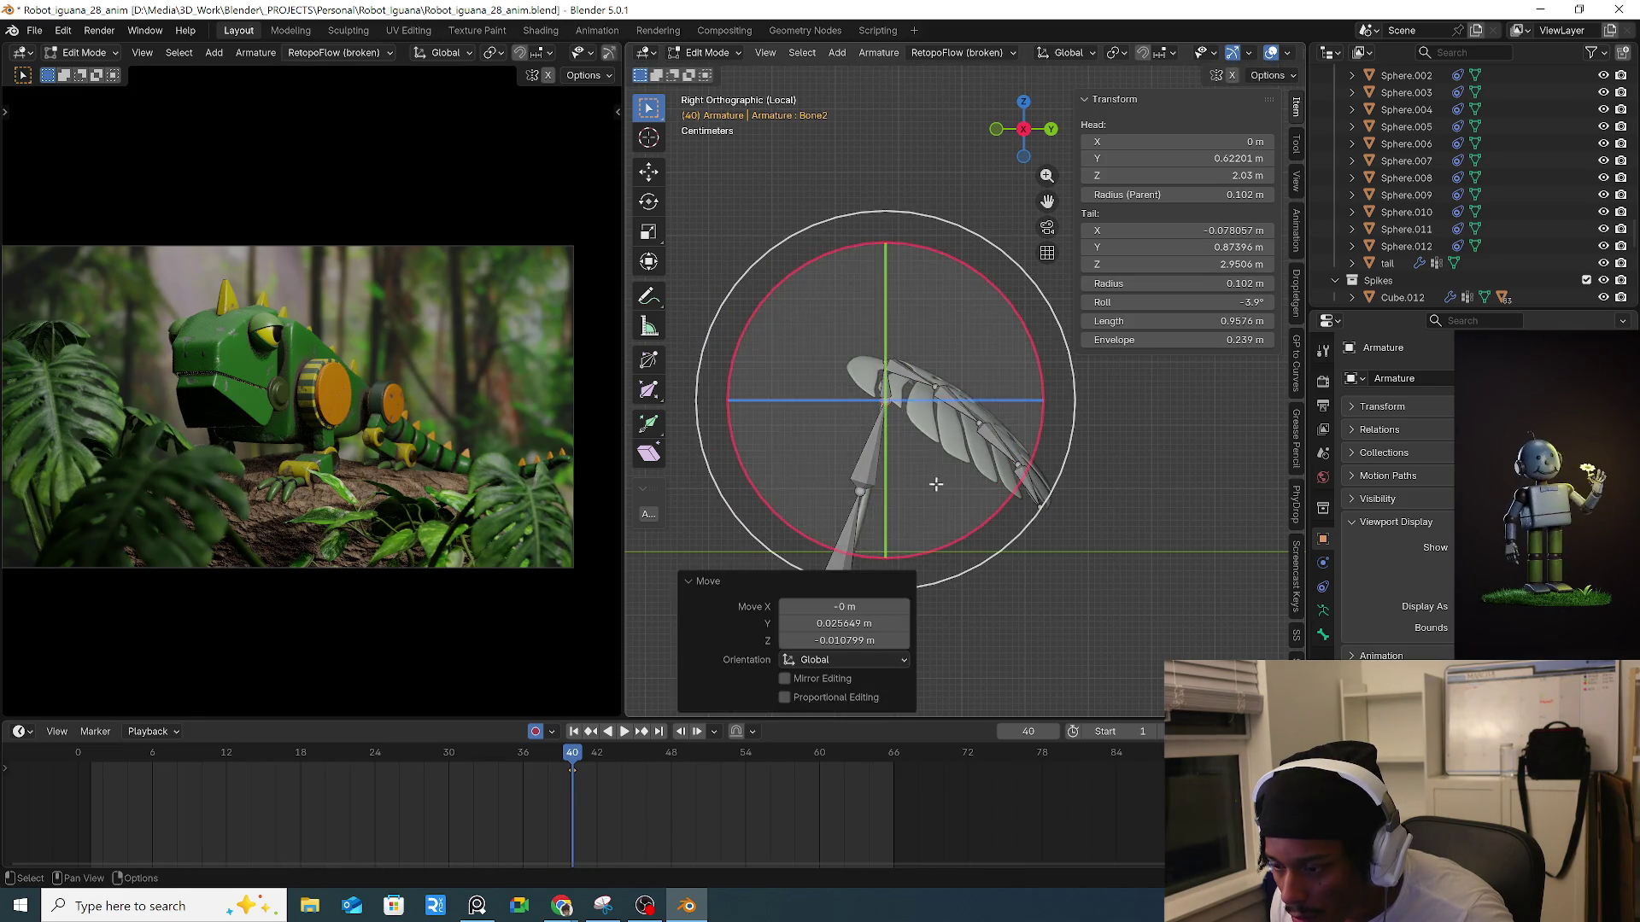
pyautogui.click(848, 461)
pyautogui.press('g')
pyautogui.click(826, 543)
pyautogui.click(826, 543)
pyautogui.press('g')
pyautogui.click(833, 547)
pyautogui.moveTo(1004, 457)
pyautogui.mouseDown(button='middle')
pyautogui.moveTo(869, 461)
pyautogui.moveTo(1024, 472)
pyautogui.moveTo(1059, 458)
pyautogui.moveTo(874, 453)
pyautogui.moveTo(851, 355)
pyautogui.mouseUp(button='middle')
pyautogui.press('Tab')
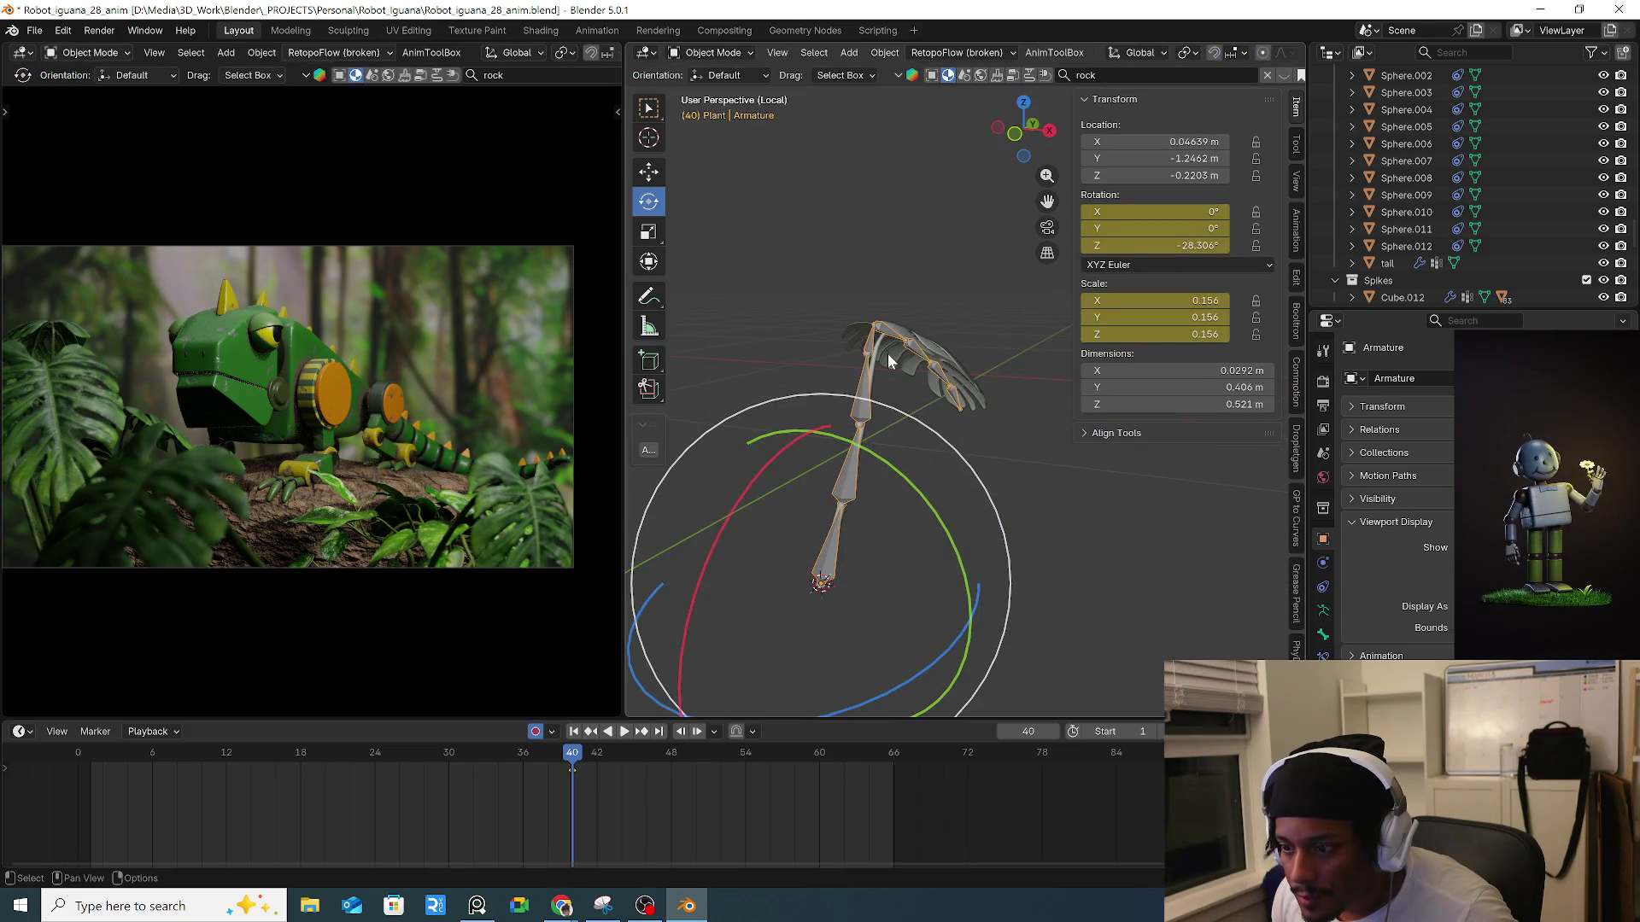
# Select the leaf mesh together with the Plant armature and frame them in view.
pyautogui.click(888, 360)
pyautogui.keyDown('shift'); pyautogui.click(890, 387); pyautogui.keyUp('shift')
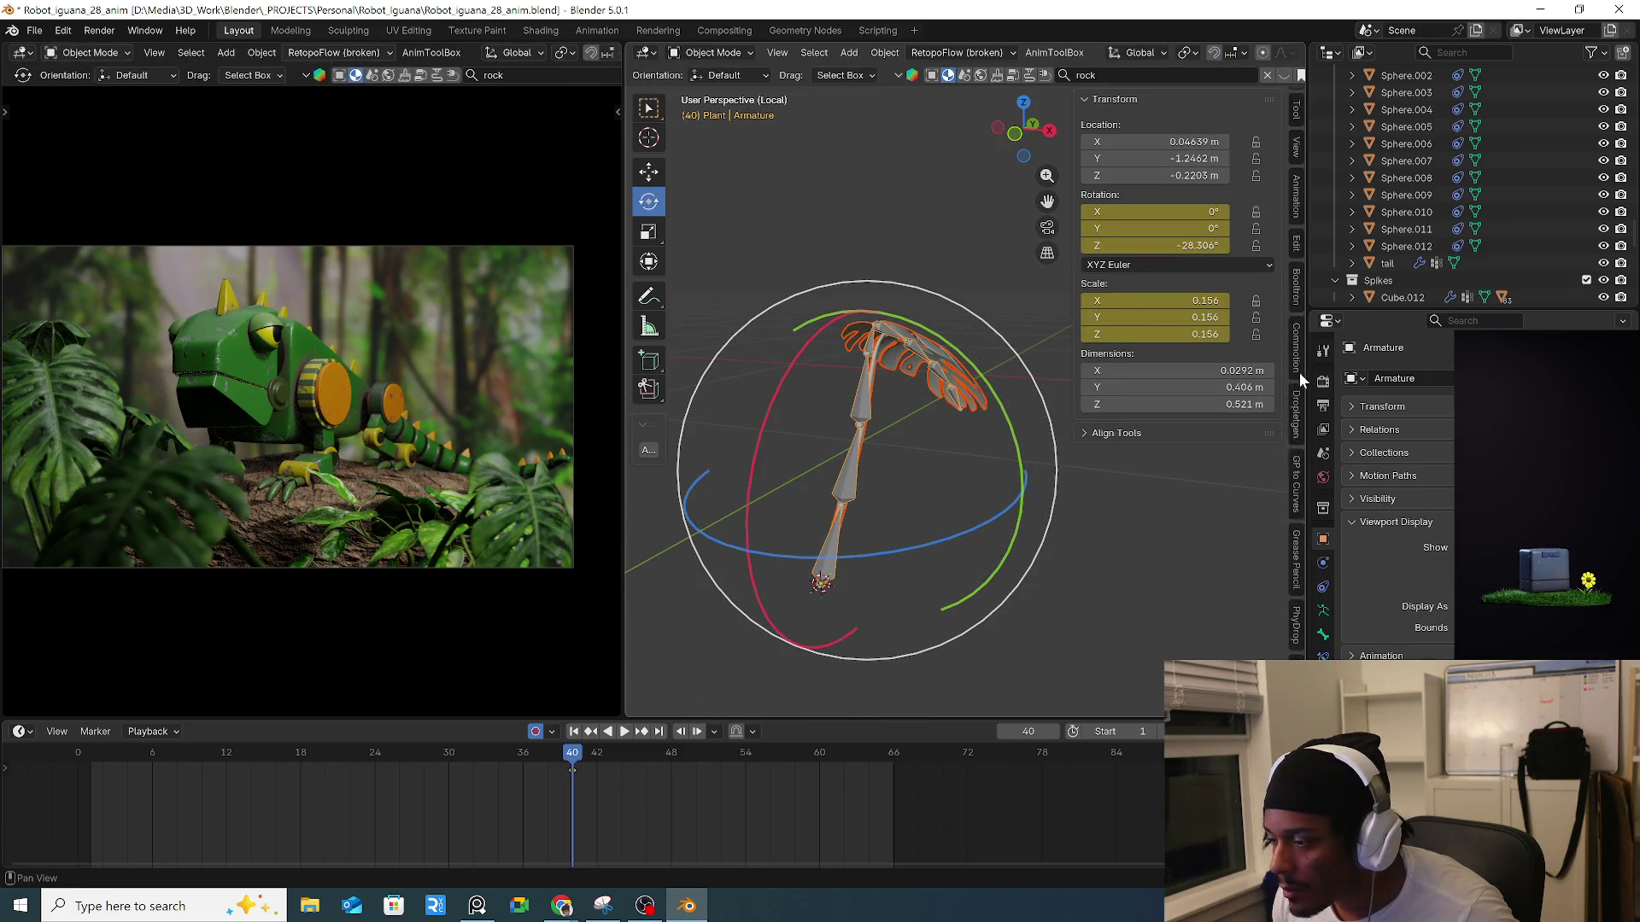
pyautogui.scroll(-5, 1289, 519)
pyautogui.press('KP_Decimal')
pyautogui.moveTo(787, 458)
pyautogui.mouseDown(button='middle')
pyautogui.moveTo(805, 385)
pyautogui.moveTo(924, 425)
pyautogui.moveTo(945, 398)
pyautogui.moveTo(917, 424)
pyautogui.mouseUp(button='middle')
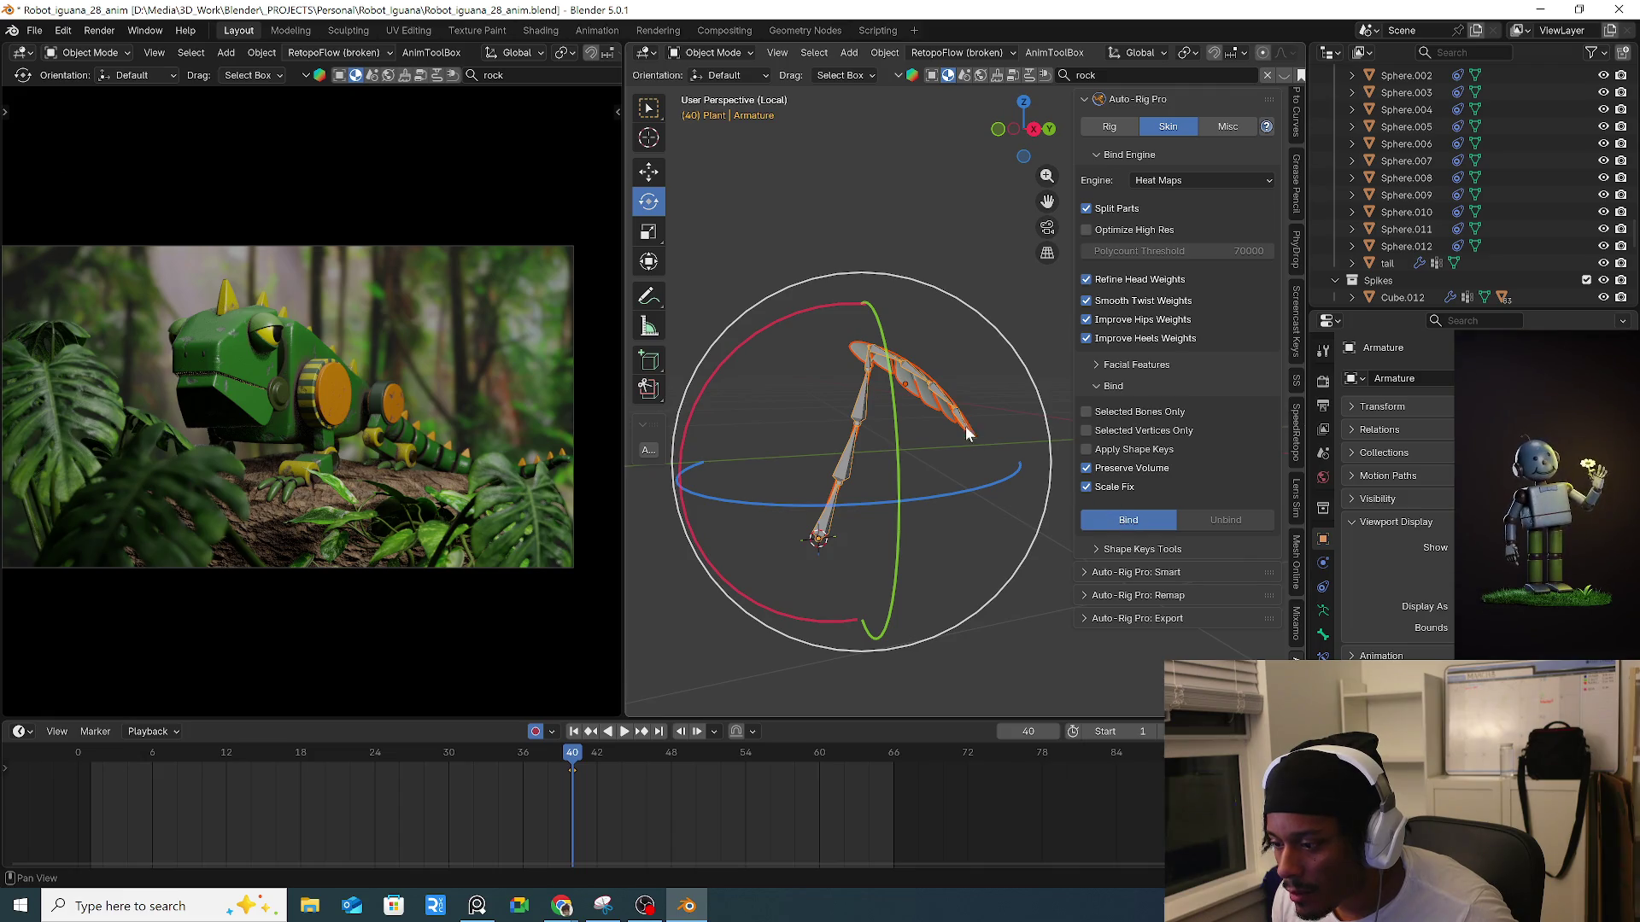
pyautogui.moveTo(962, 386); pyautogui.dragTo(880, 417, button='middle')
# In Pose Mode, set the pivot to Individual Origins and curl the leaf bones around X.
pyautogui.hotkey('ctrl', 'Tab')
pyautogui.click(907, 530)
pyautogui.click(941, 413)
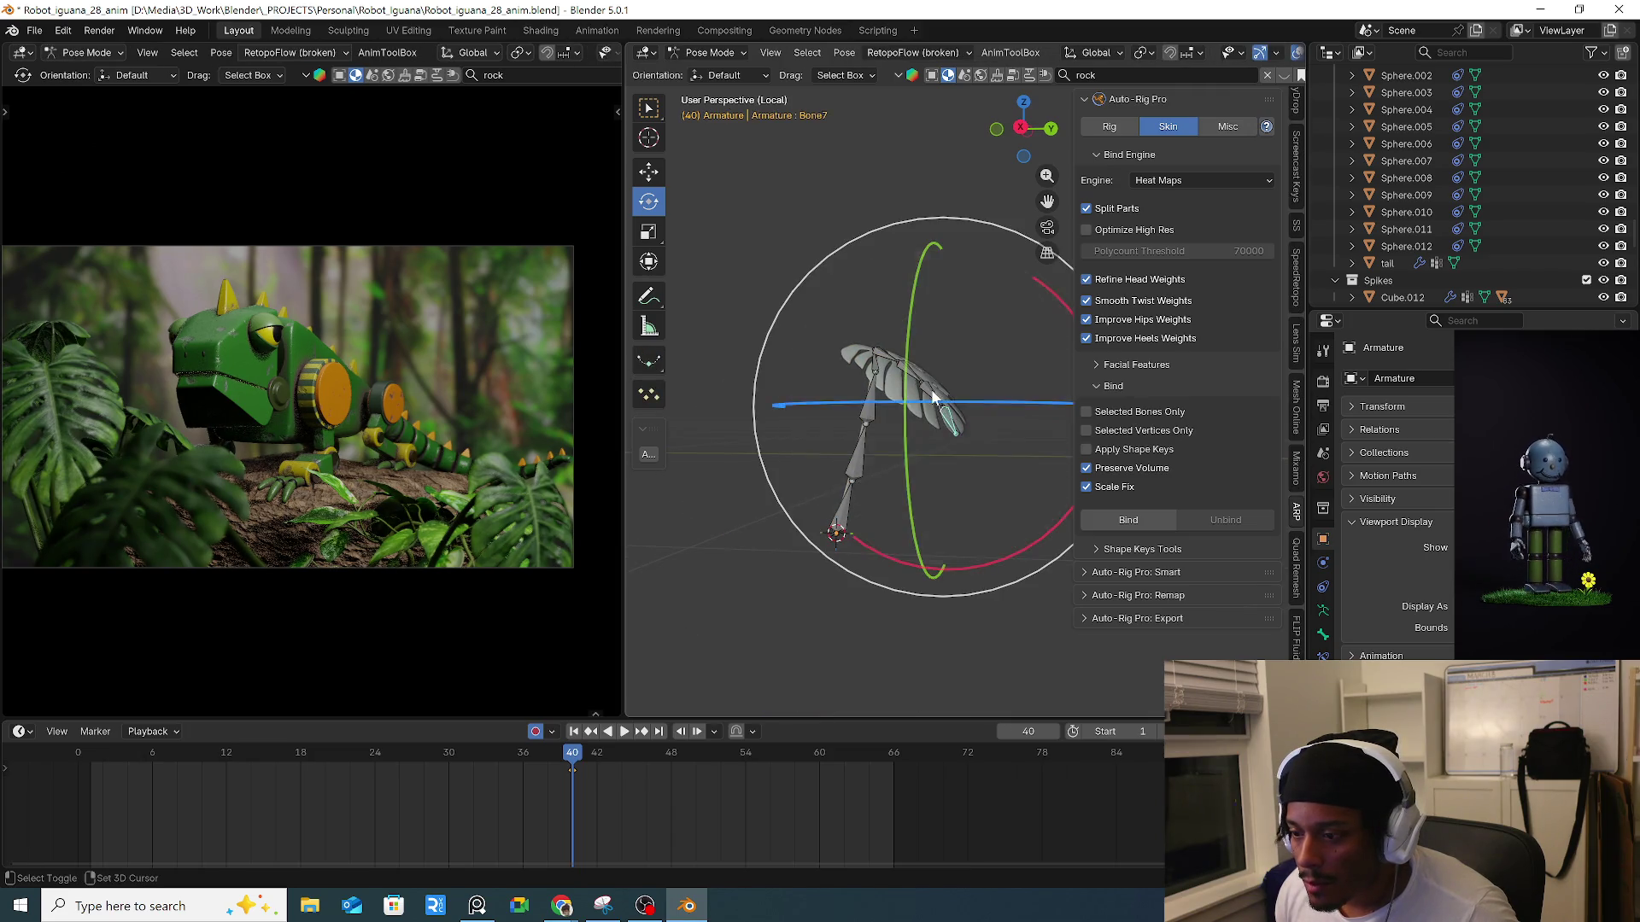
pyautogui.moveTo(909, 370)
pyautogui.mouseDown()
pyautogui.moveTo(972, 372)
pyautogui.moveTo(986, 310)
pyautogui.moveTo(988, 369)
pyautogui.moveTo(995, 264)
pyautogui.moveTo(986, 310)
pyautogui.mouseUp()
pyautogui.hotkey('ctrl', 'z')
pyautogui.click(1143, 53)
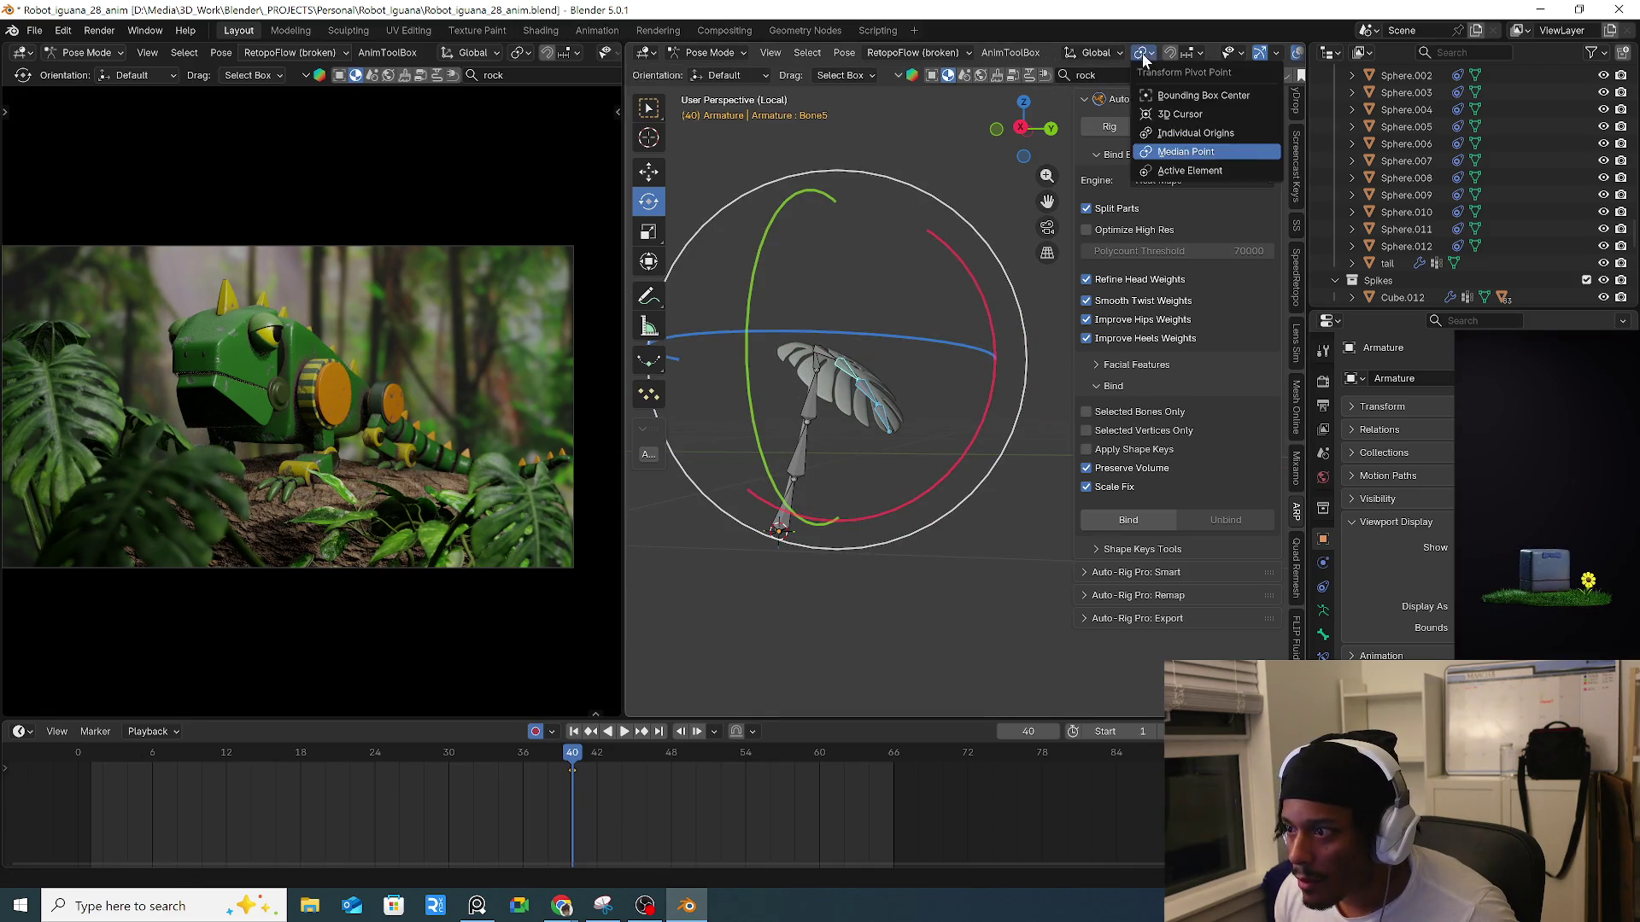
pyautogui.click(1170, 133)
pyautogui.moveTo(993, 329)
pyautogui.mouseDown()
pyautogui.moveTo(995, 368)
pyautogui.moveTo(960, 245)
pyautogui.moveTo(976, 330)
pyautogui.moveTo(937, 355)
pyautogui.mouseUp()
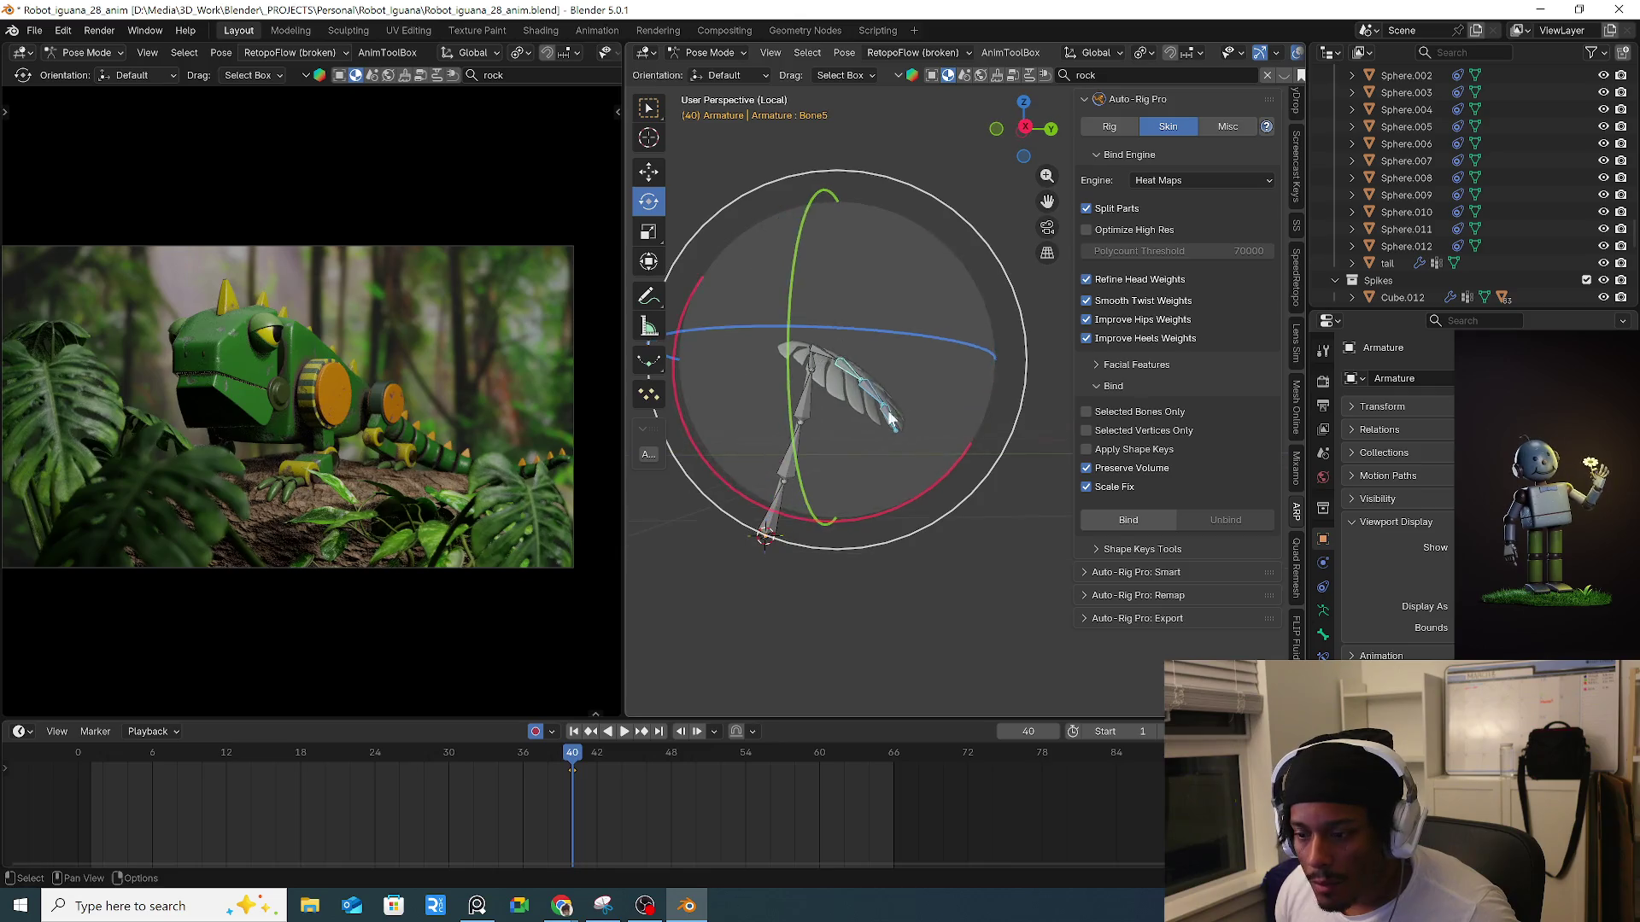
pyautogui.click(773, 508)
# Exit local view to show the full scene and shift the leaf bone chain.
pyautogui.press('g')
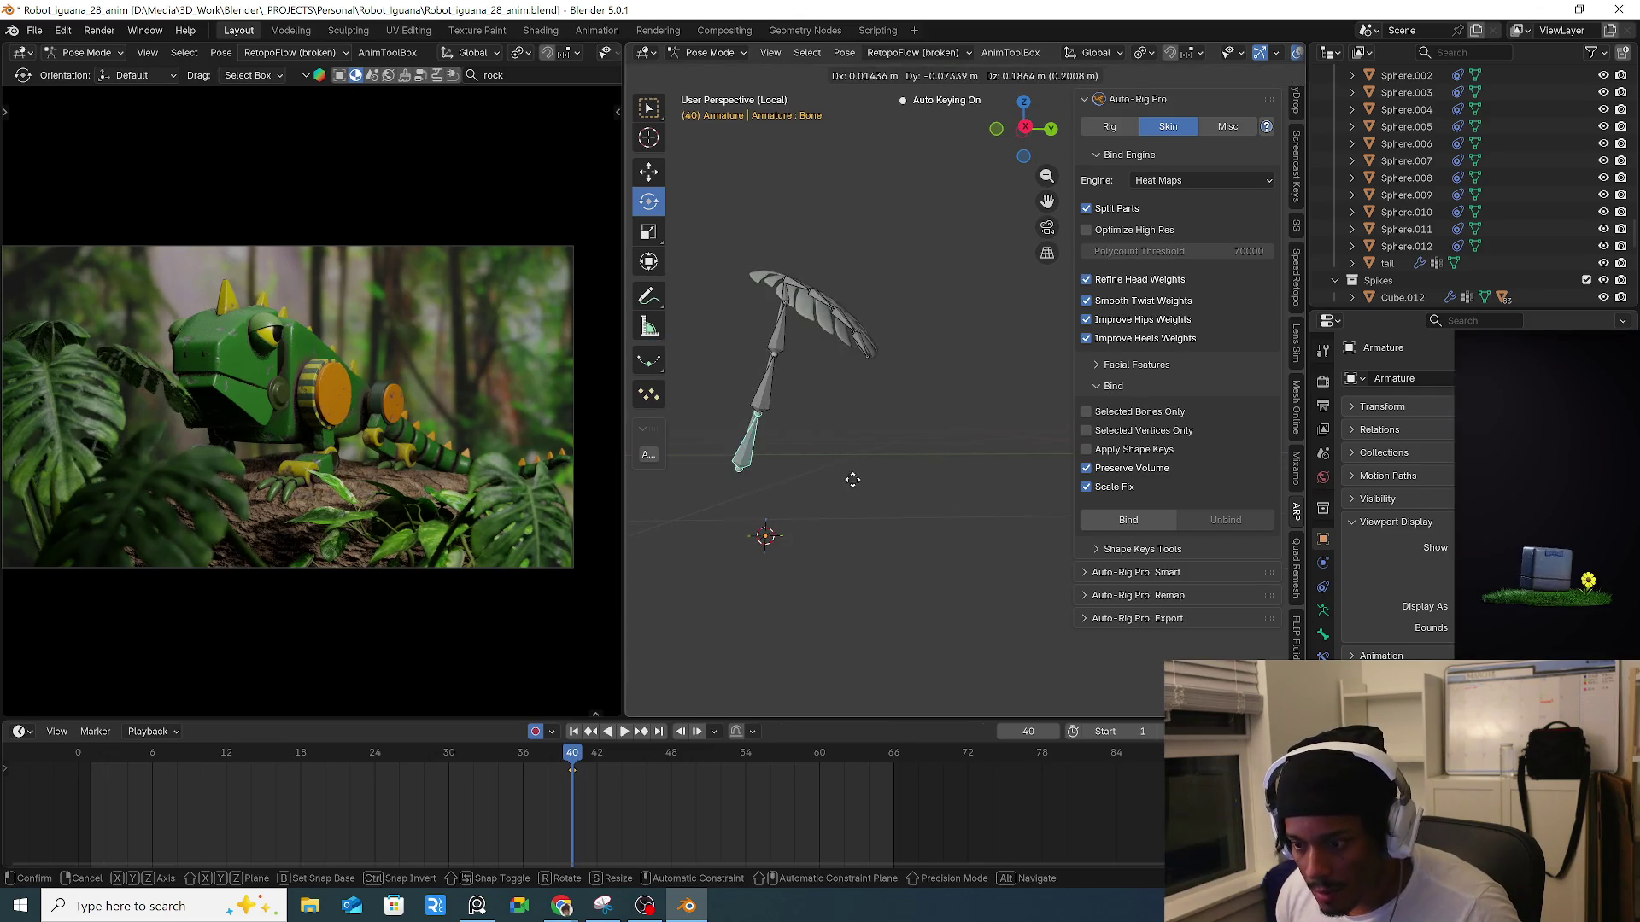
pyautogui.rightClick(816, 485)
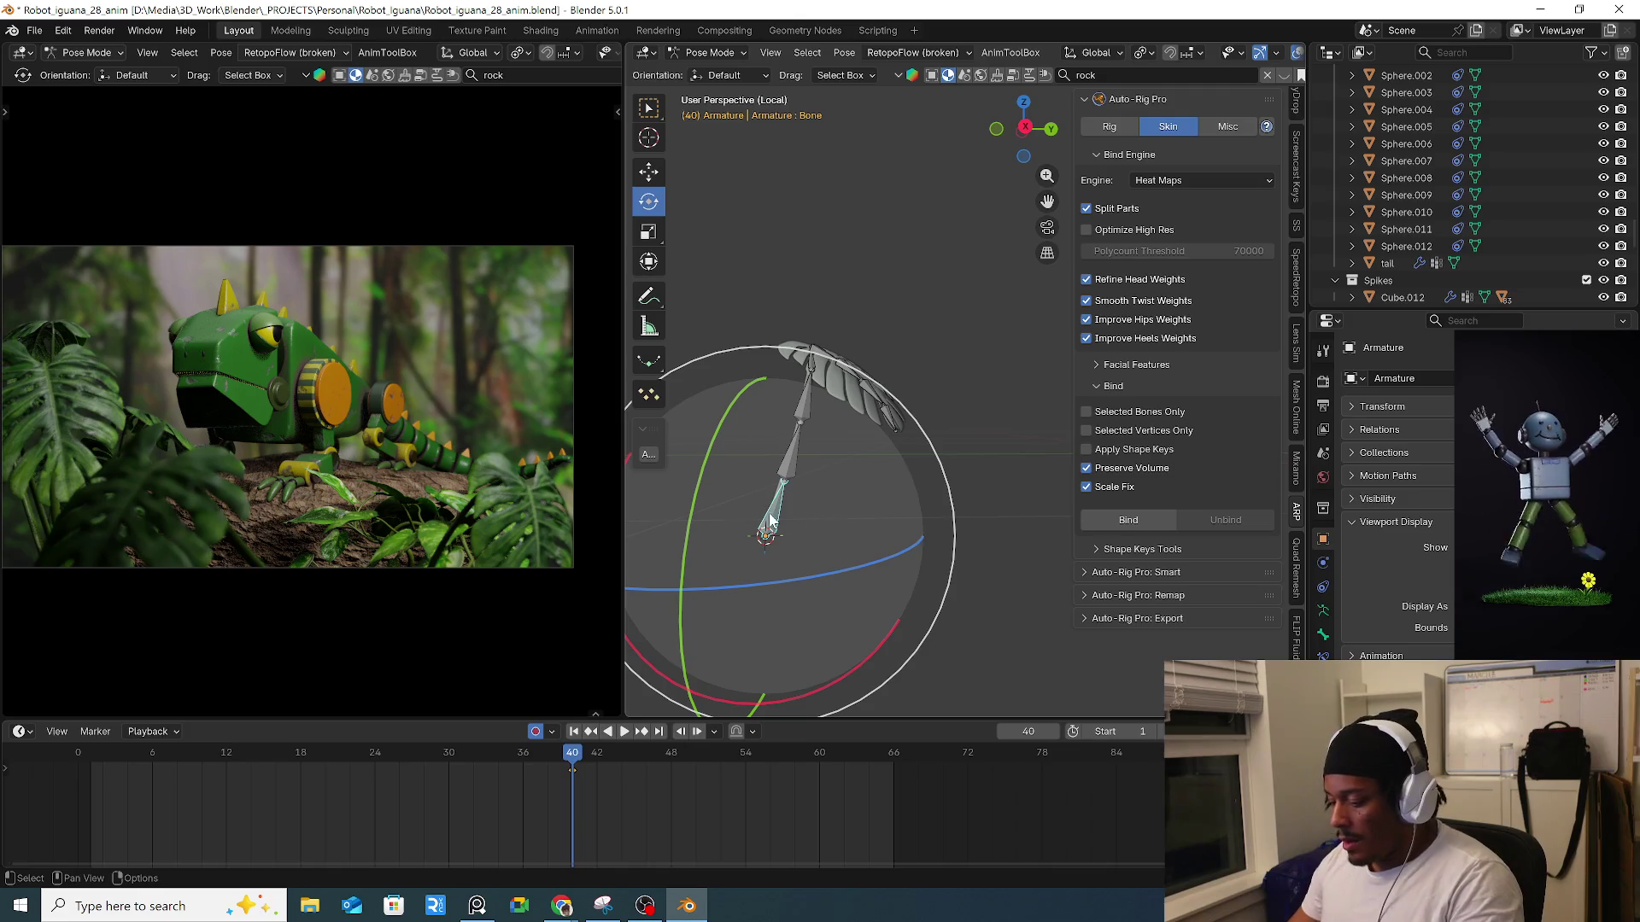
pyautogui.press('KP_Divide')
pyautogui.press('KP_Divide')
pyautogui.press('KP_Divide')
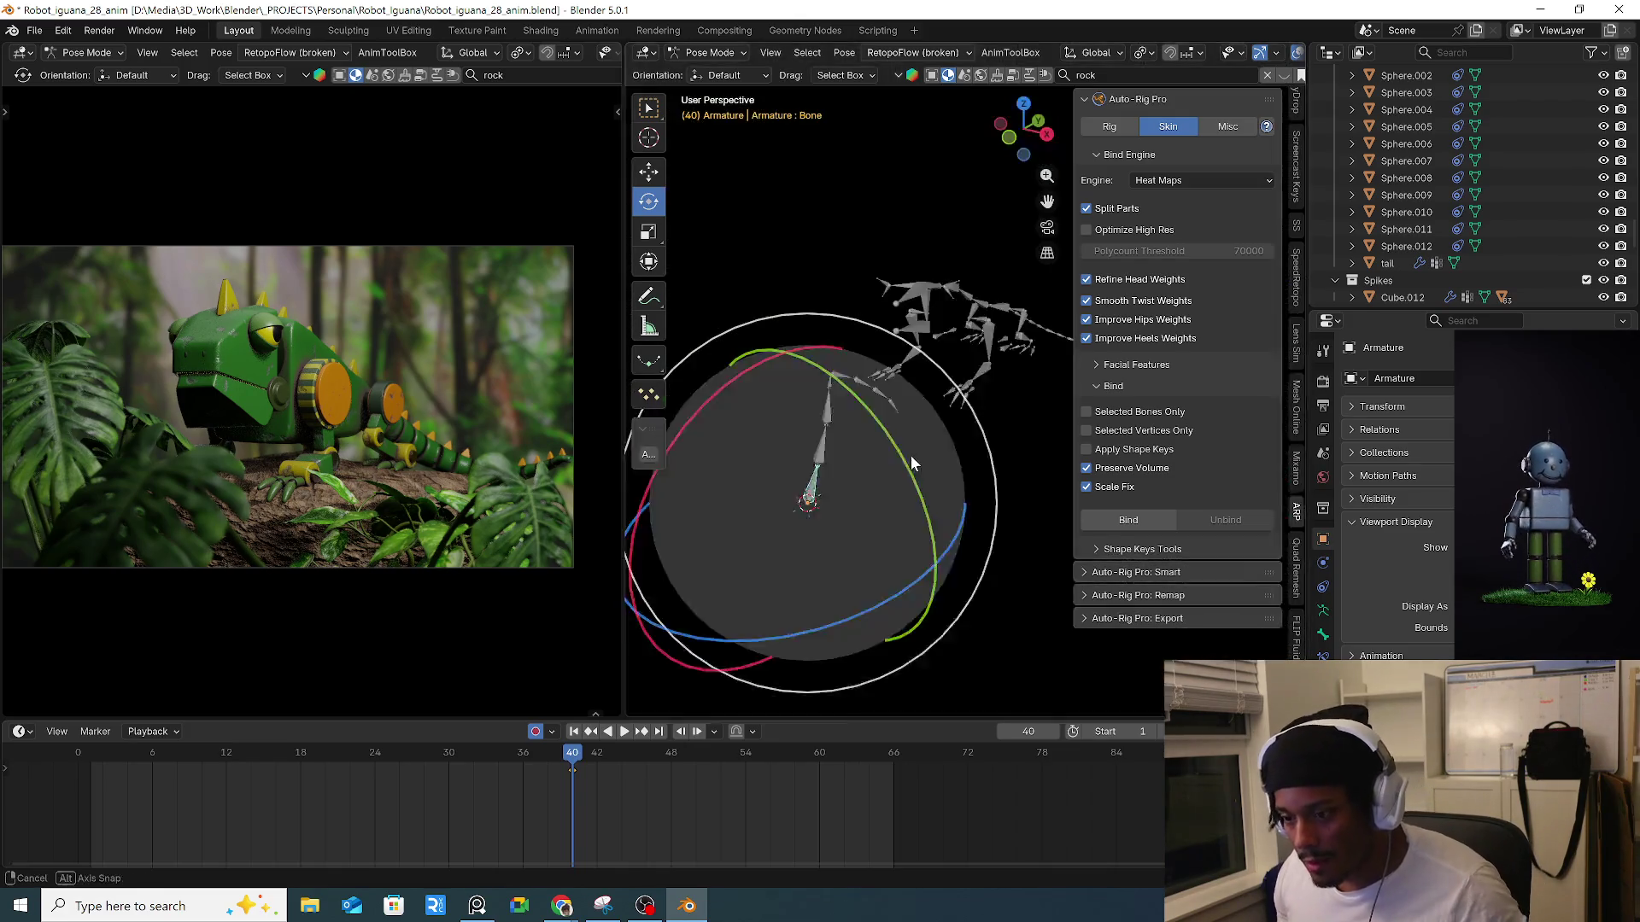
pyautogui.press('g')
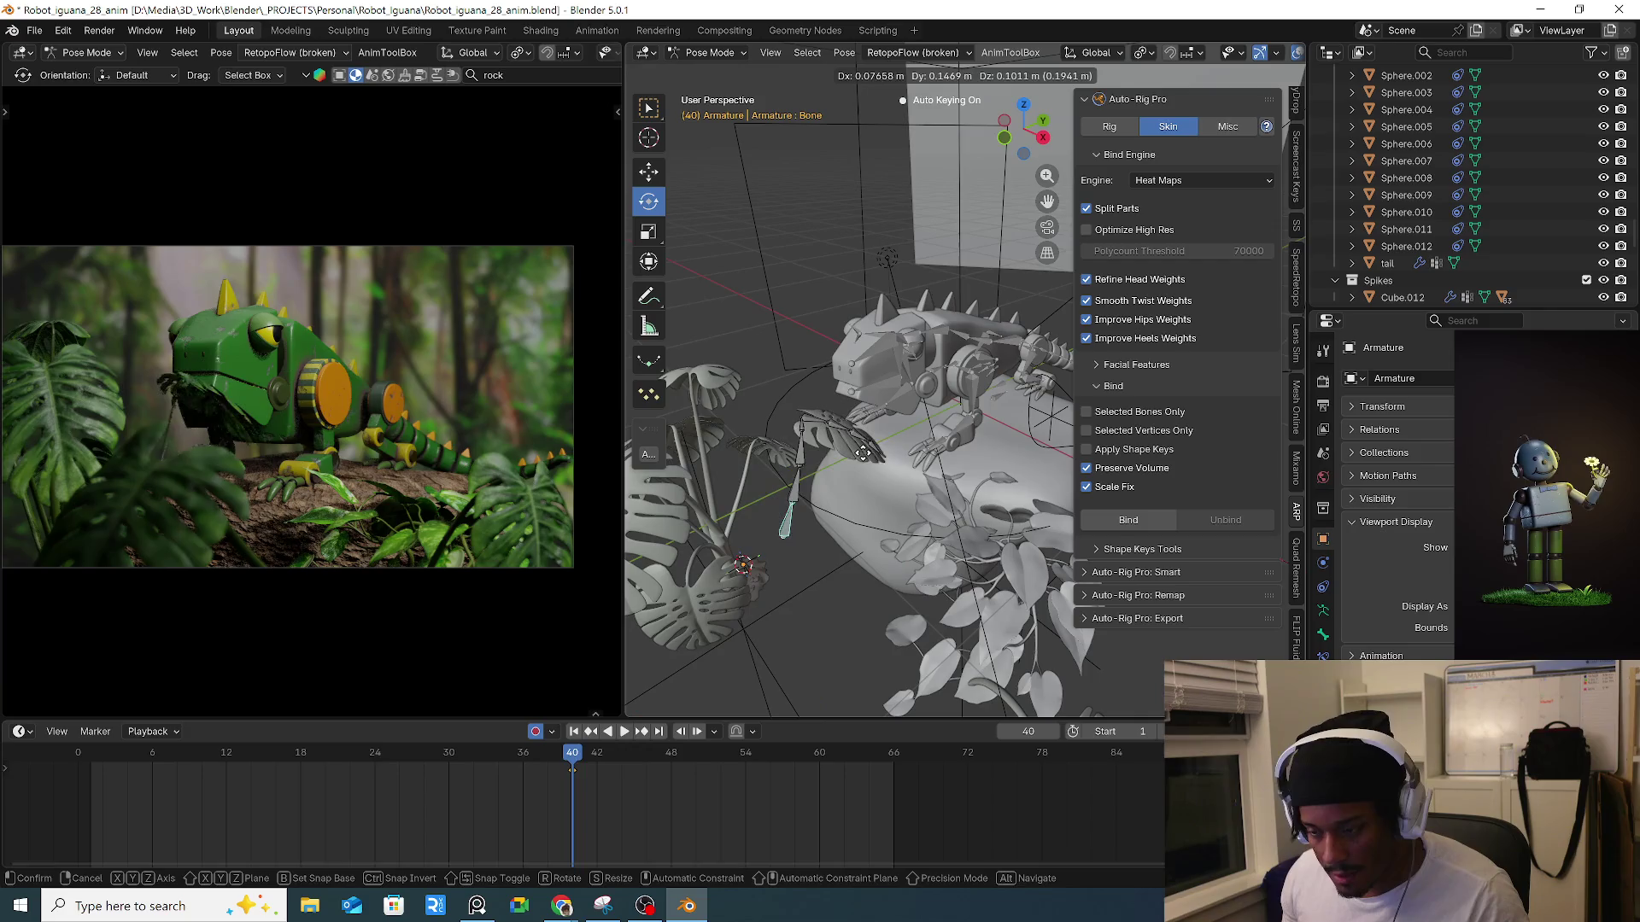
pyautogui.click(859, 462)
pyautogui.moveTo(816, 466)
pyautogui.mouseDown(button='middle')
pyautogui.moveTo(787, 456)
pyautogui.moveTo(811, 469)
pyautogui.moveTo(897, 444)
pyautogui.mouseUp(button='middle')
# Move the leaf rig toward the iguana and turn its base bone -57° about Z.
pyautogui.press('g')
pyautogui.click(815, 463)
pyautogui.press('g')
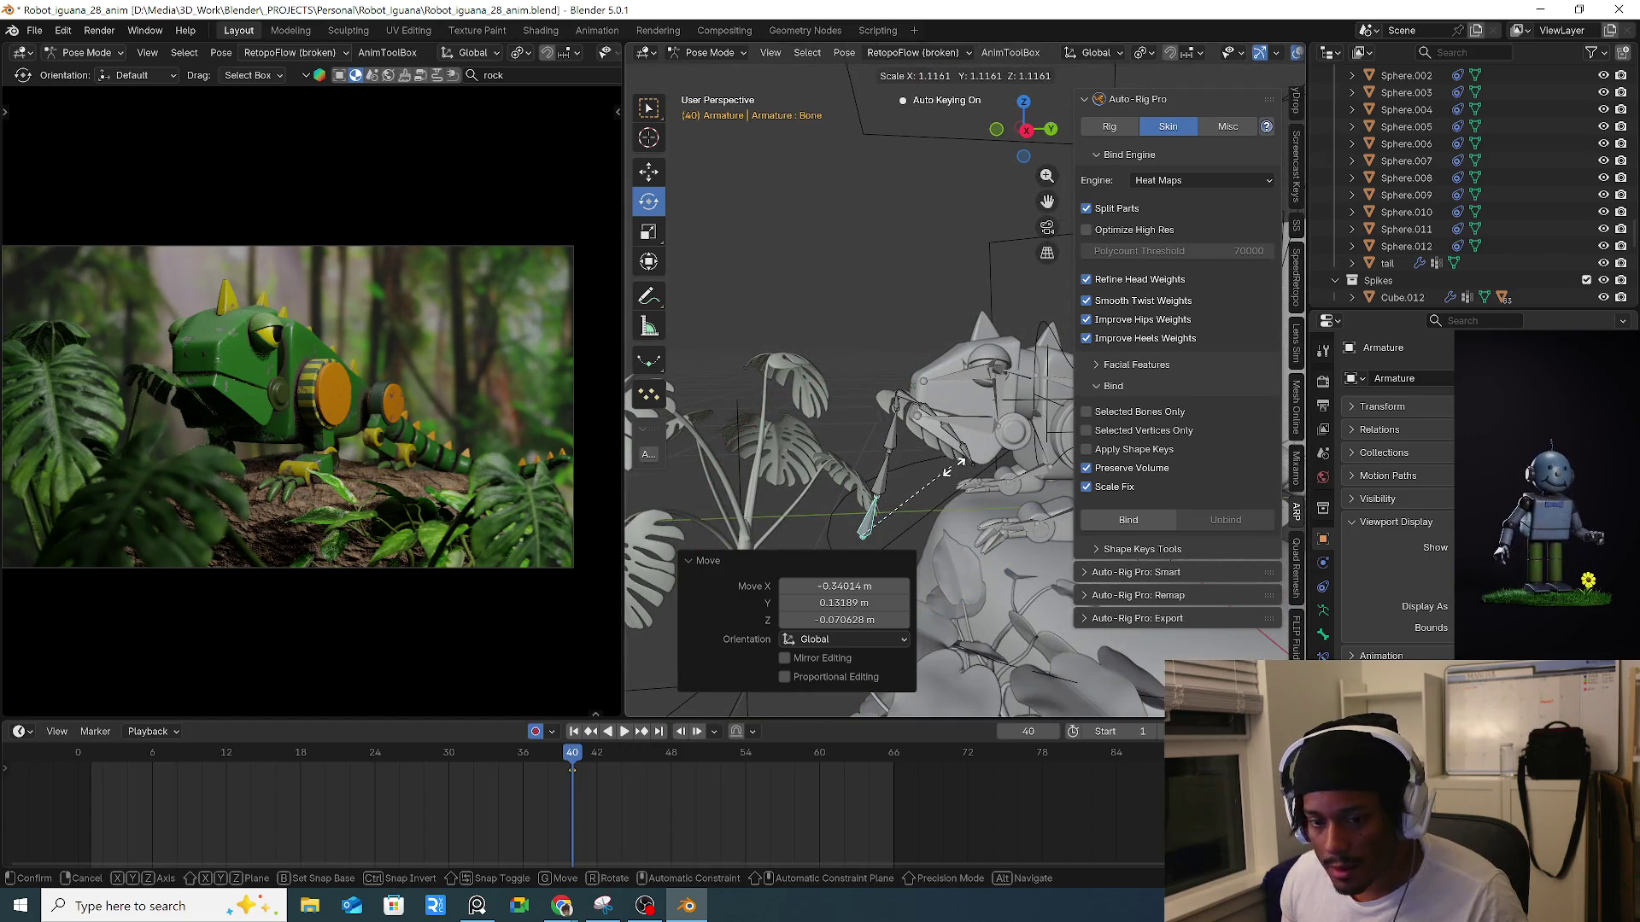
pyautogui.press('Escape')
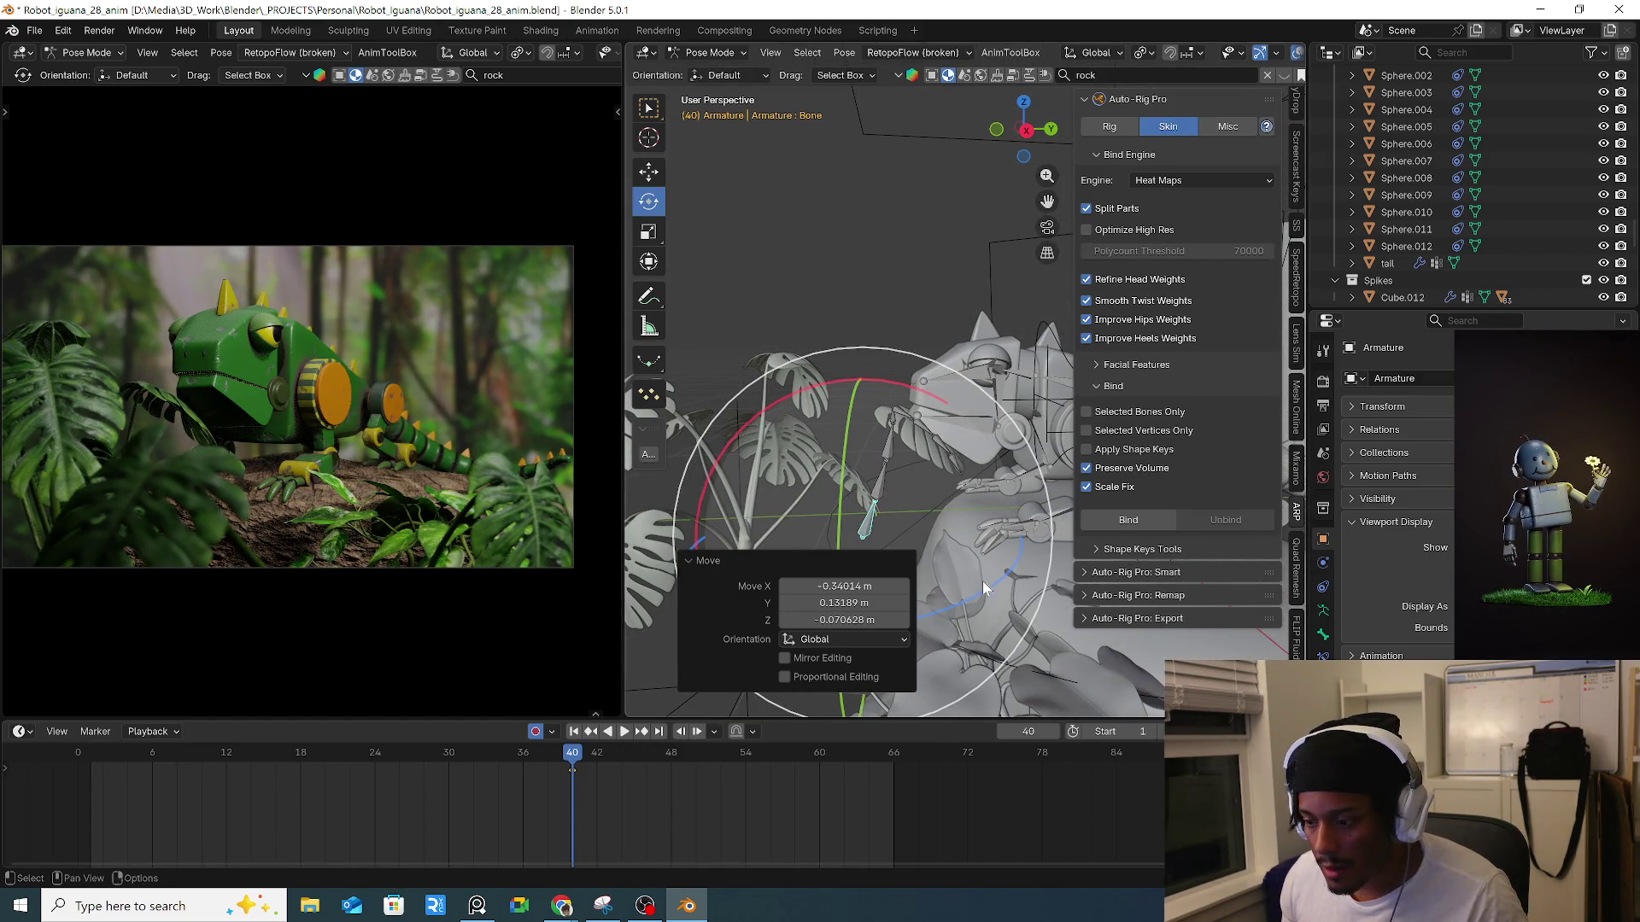
pyautogui.press('r')
pyautogui.press('z')
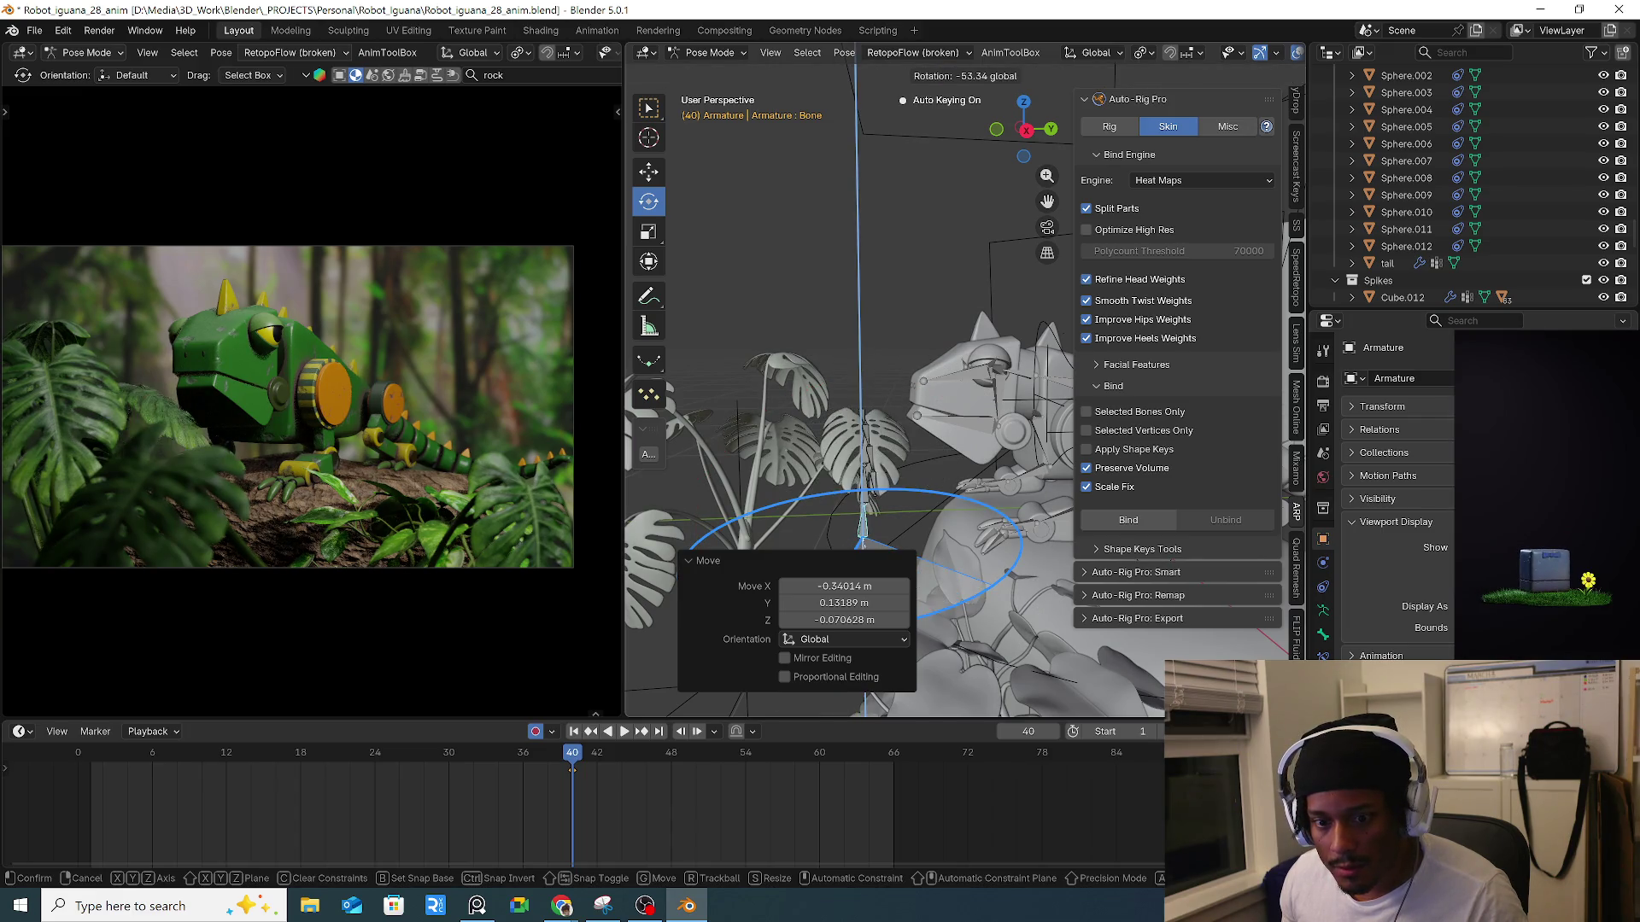
pyautogui.click(874, 587)
# Fine-tune the leaf rig's position so its stem reaches the iguana's mouth.
pyautogui.moveTo(857, 408)
pyautogui.mouseDown(button='middle')
pyautogui.moveTo(915, 415)
pyautogui.moveTo(923, 474)
pyautogui.moveTo(924, 449)
pyautogui.mouseUp(button='middle')
pyautogui.press('g')
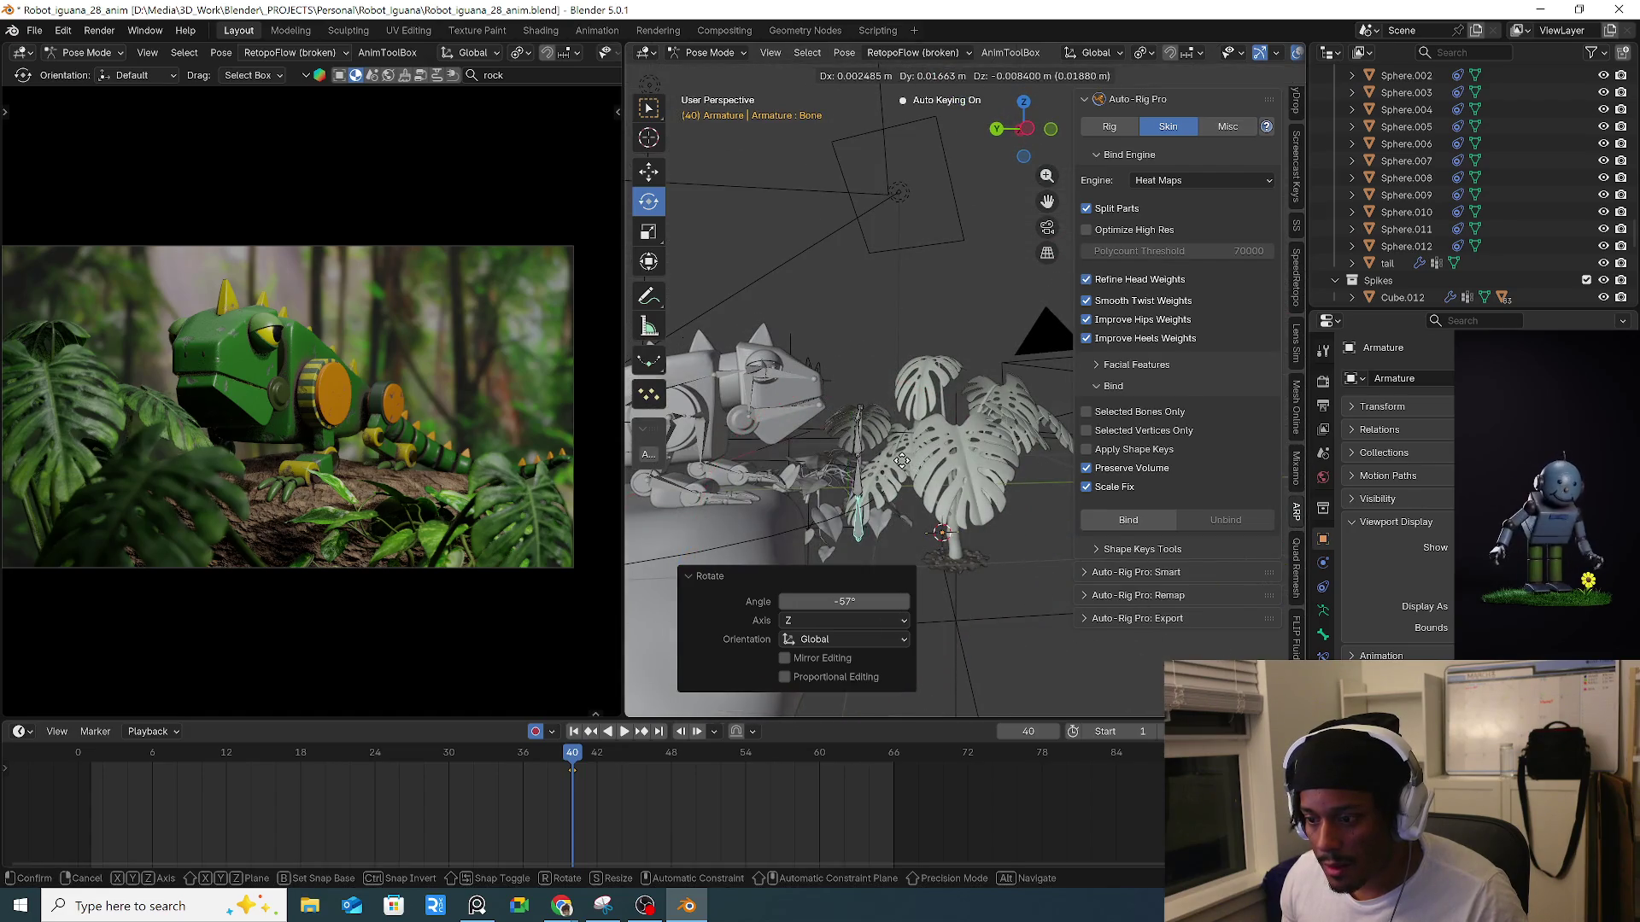
pyautogui.click(888, 462)
pyautogui.moveTo(884, 462); pyautogui.dragTo(862, 459, button='middle')
pyautogui.press('g')
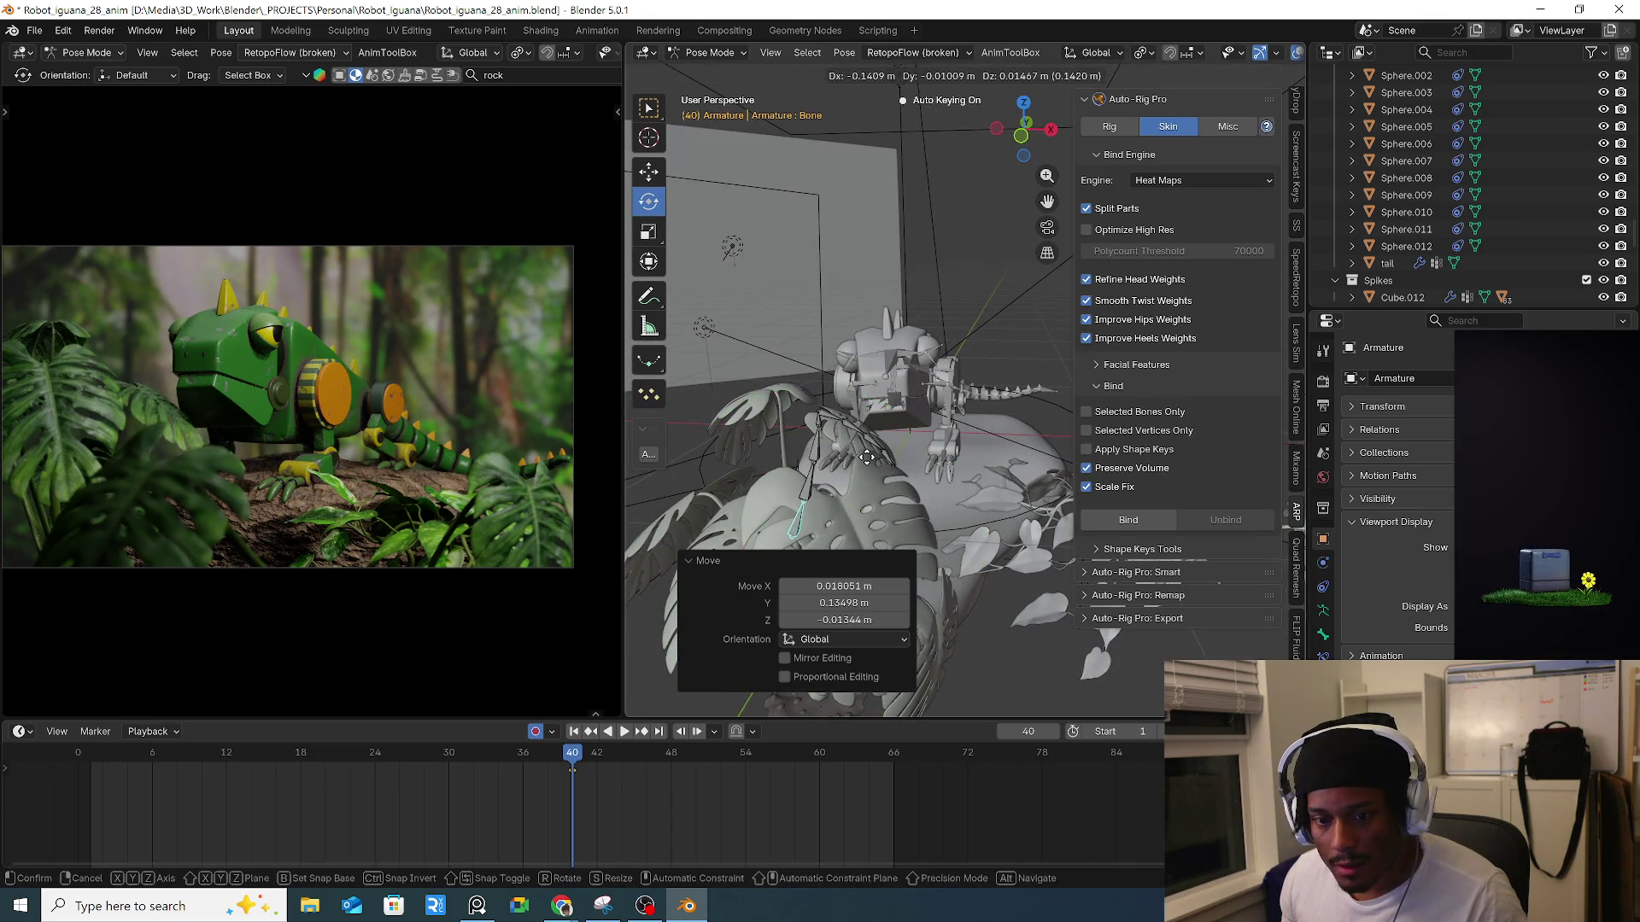
pyautogui.click(862, 458)
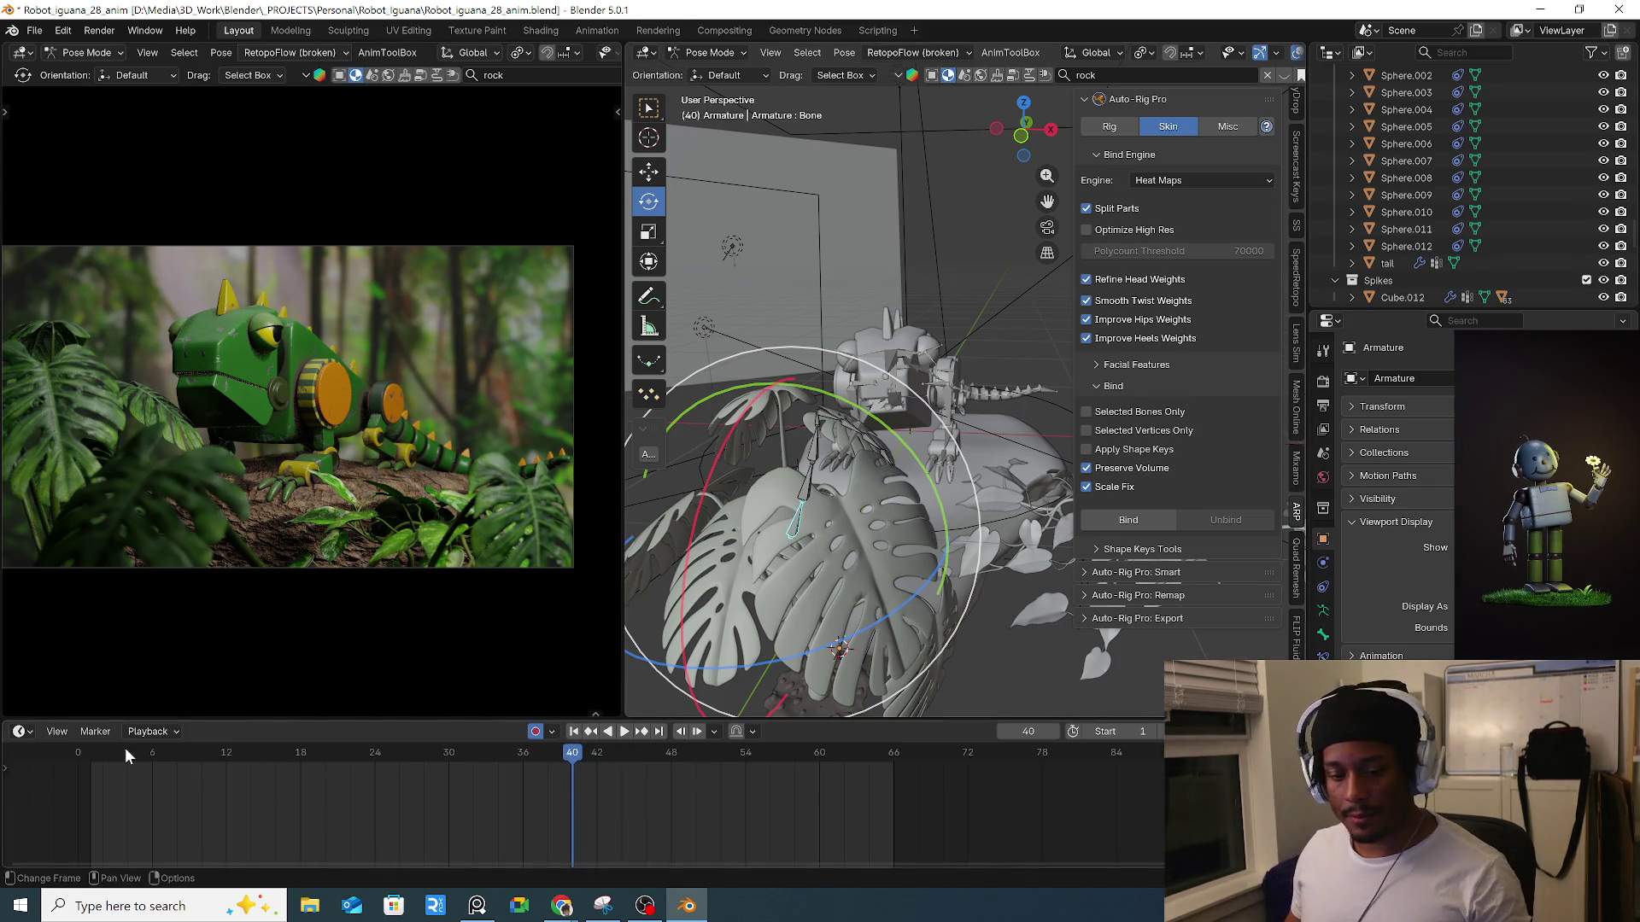
# Play back the animation, scrub to frame 56, and switch the Plant armature to Object Mode.
pyautogui.press('space')
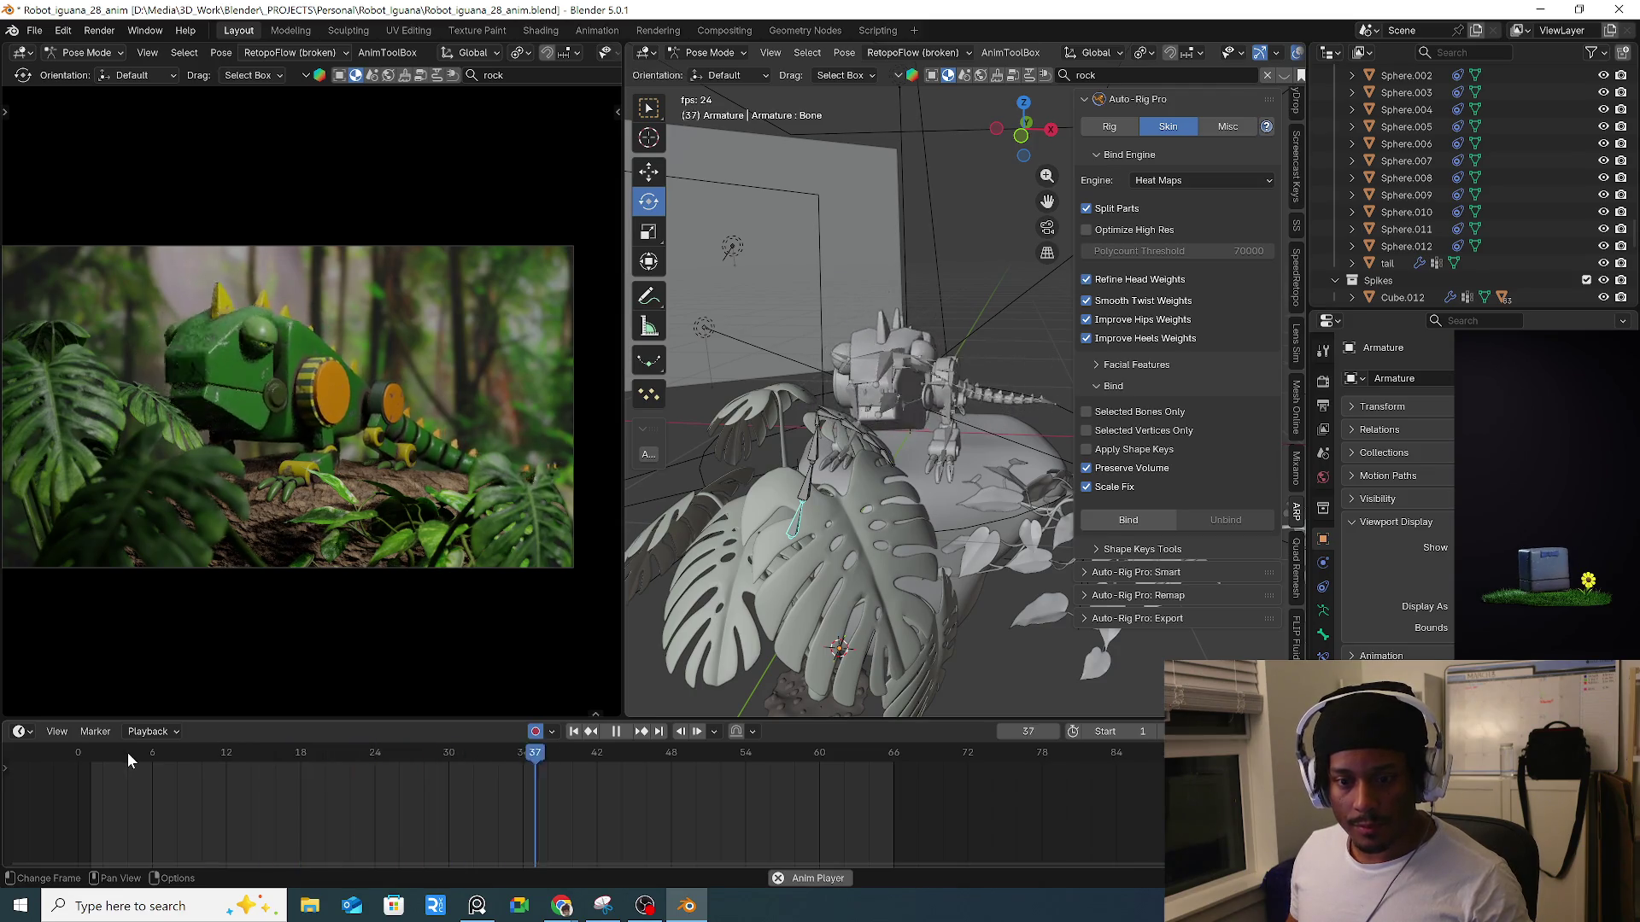
pyautogui.press('space')
pyautogui.moveTo(651, 783); pyautogui.dragTo(769, 783)
pyautogui.moveTo(876, 515)
pyautogui.mouseDown(button='middle')
pyautogui.moveTo(849, 477)
pyautogui.moveTo(958, 408)
pyautogui.moveTo(965, 431)
pyautogui.mouseUp(button='middle')
pyautogui.hotkey('ctrl', 'Tab')
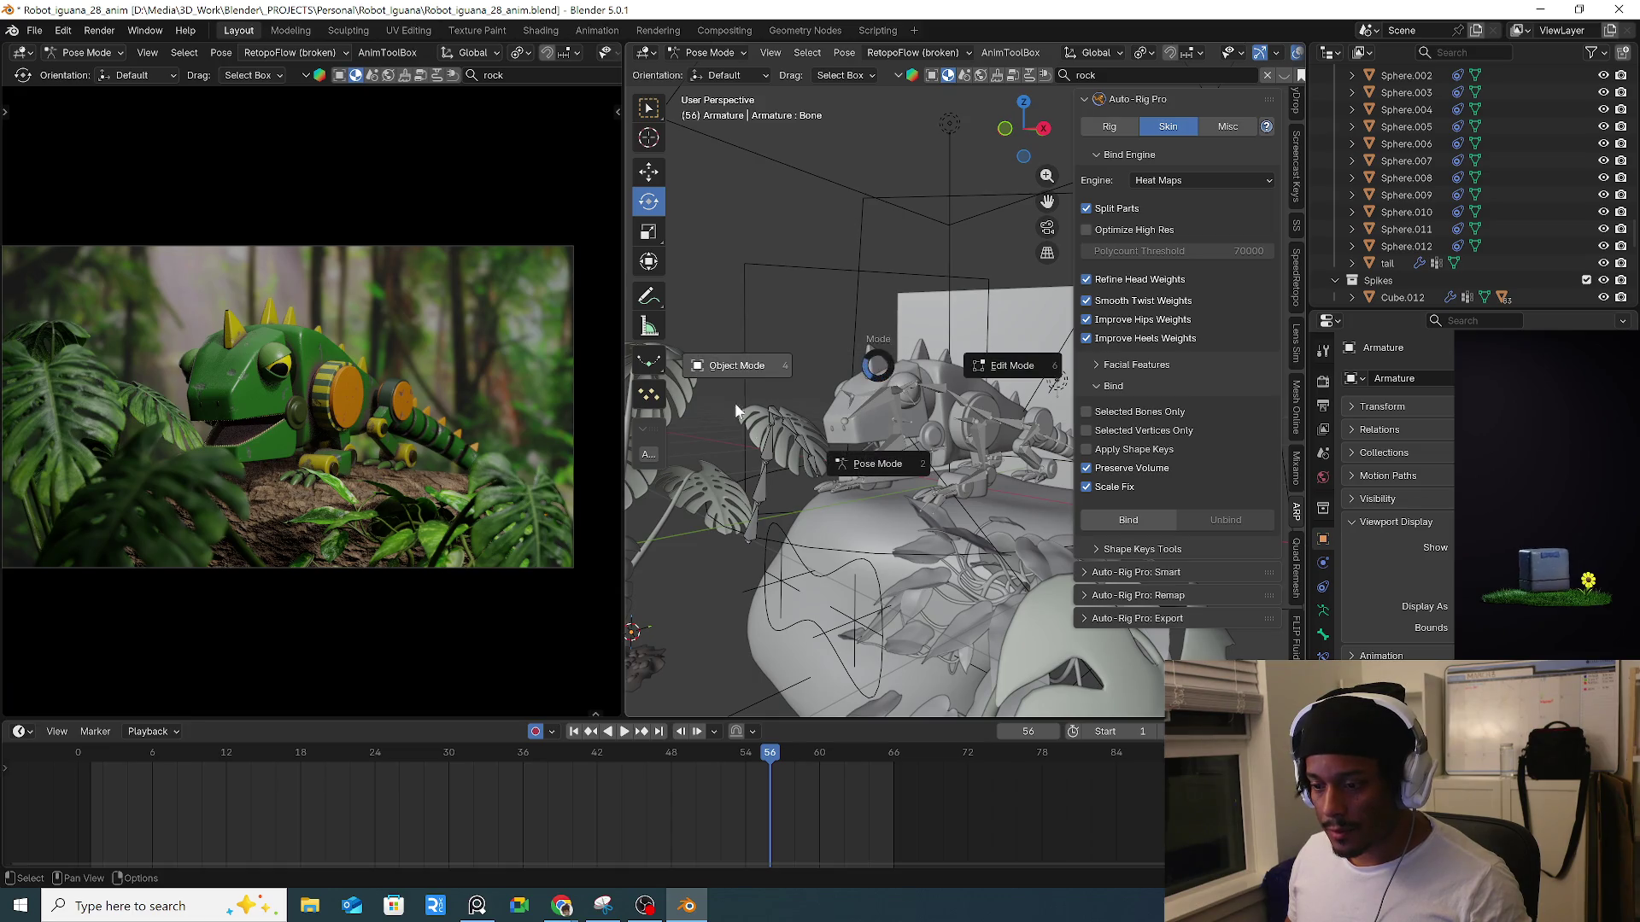
pyautogui.click(754, 382)
# Select the iguana's armature, enter Pose Mode, pick a head bone and go to frame 60.
pyautogui.click(968, 453)
pyautogui.hotkey('ctrl', 'Tab')
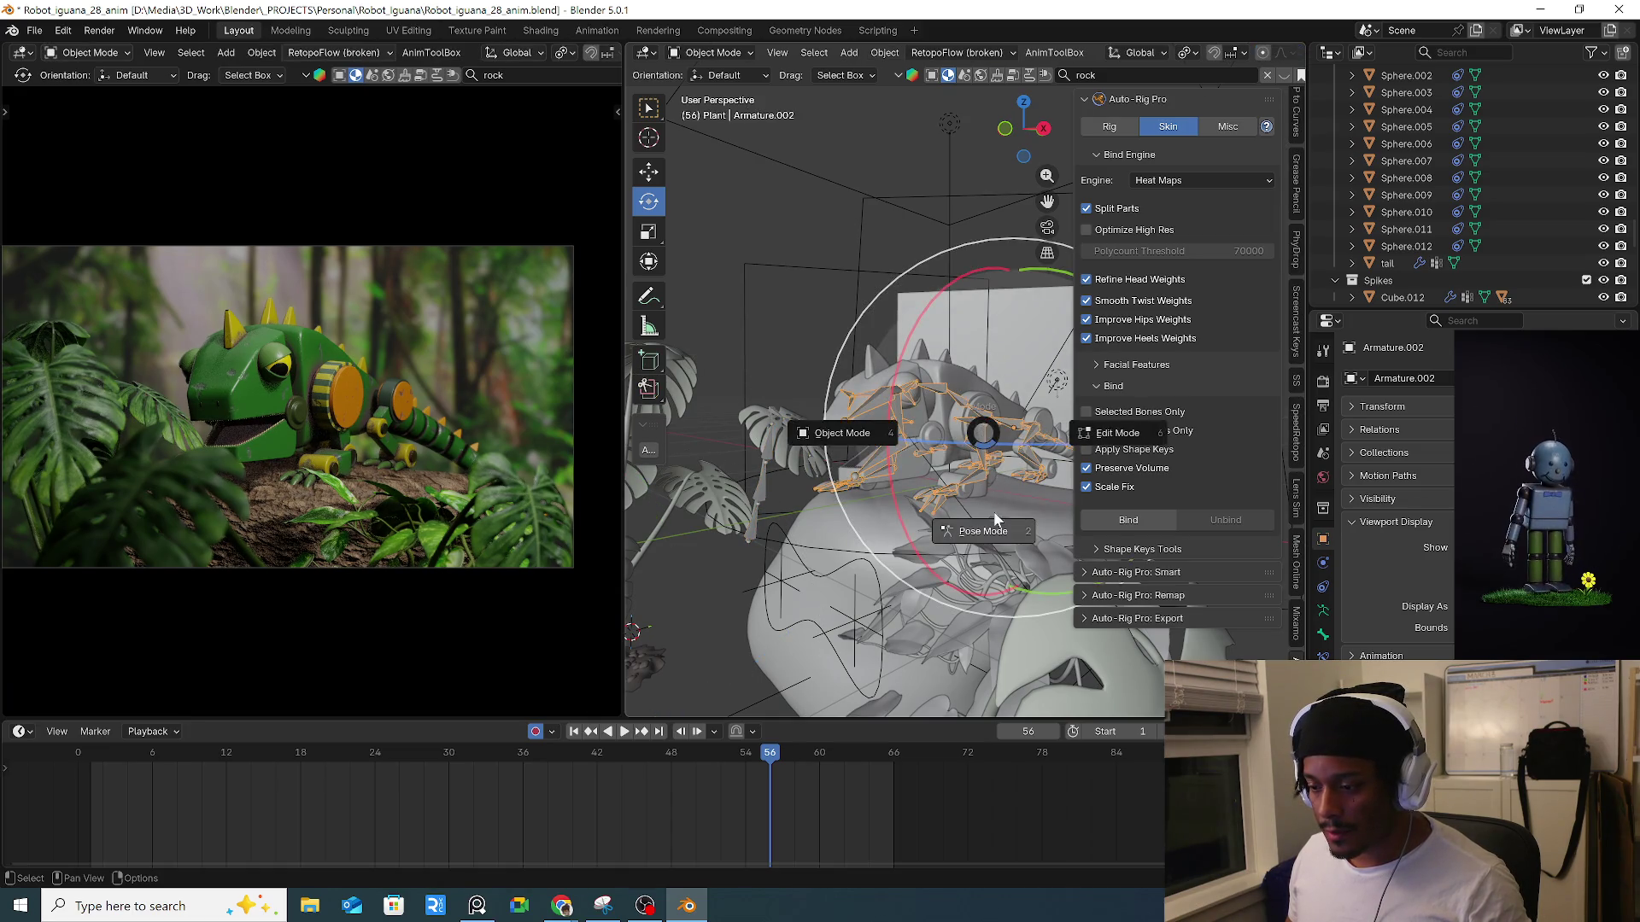
pyautogui.press('2')
pyautogui.moveTo(968, 453); pyautogui.dragTo(920, 446, button='middle')
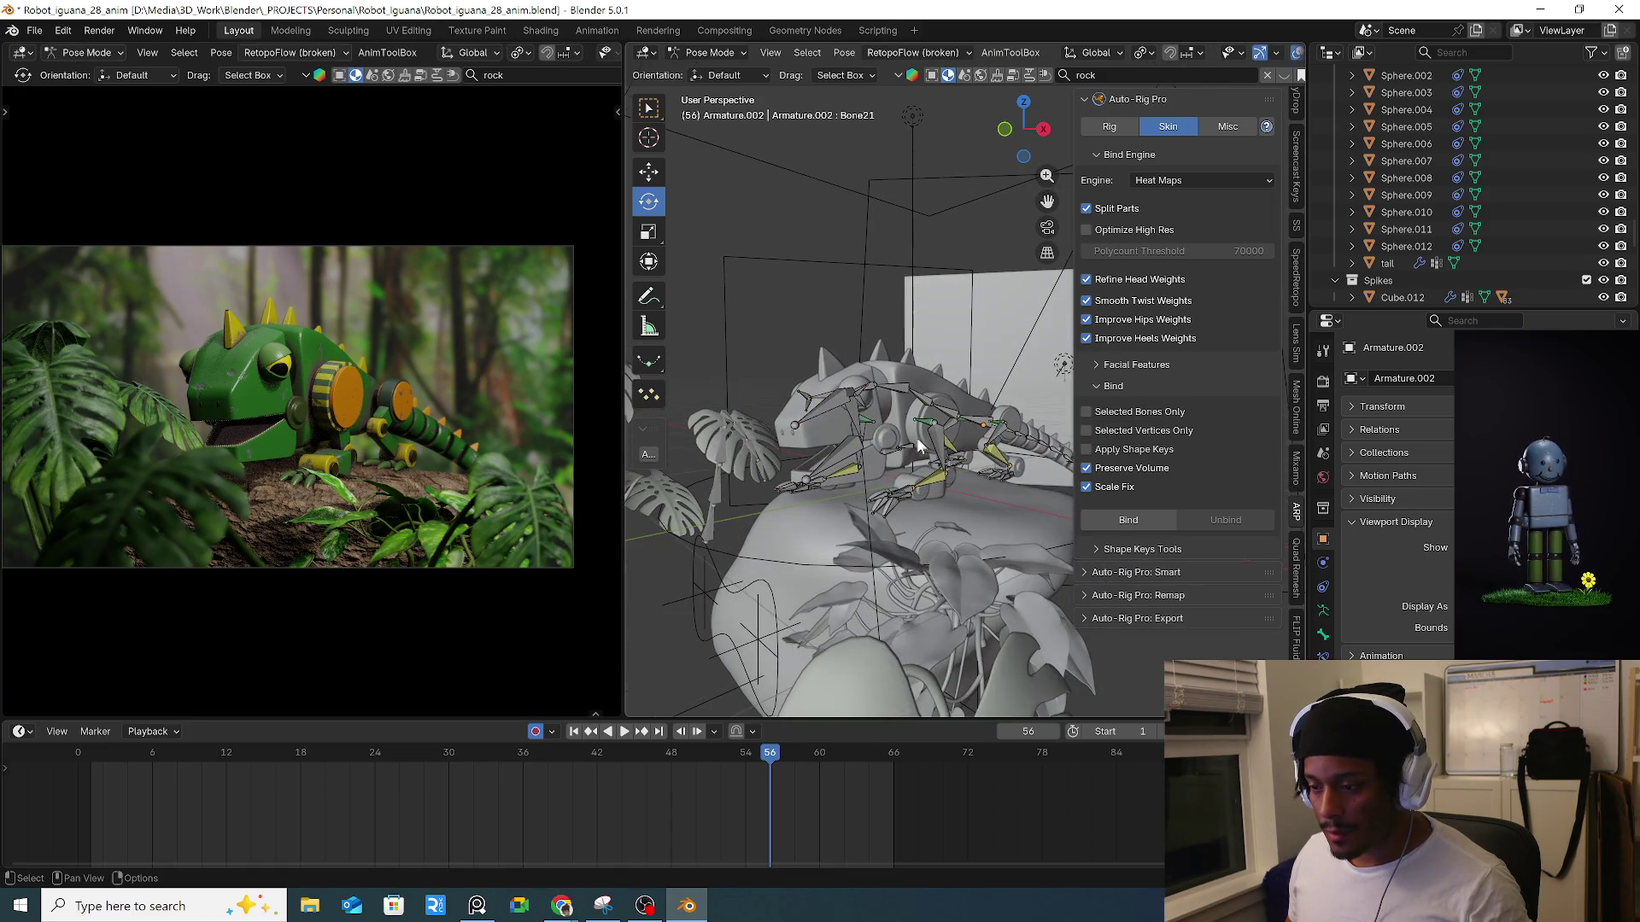
pyautogui.click(984, 429)
pyautogui.moveTo(733, 755); pyautogui.dragTo(821, 756)
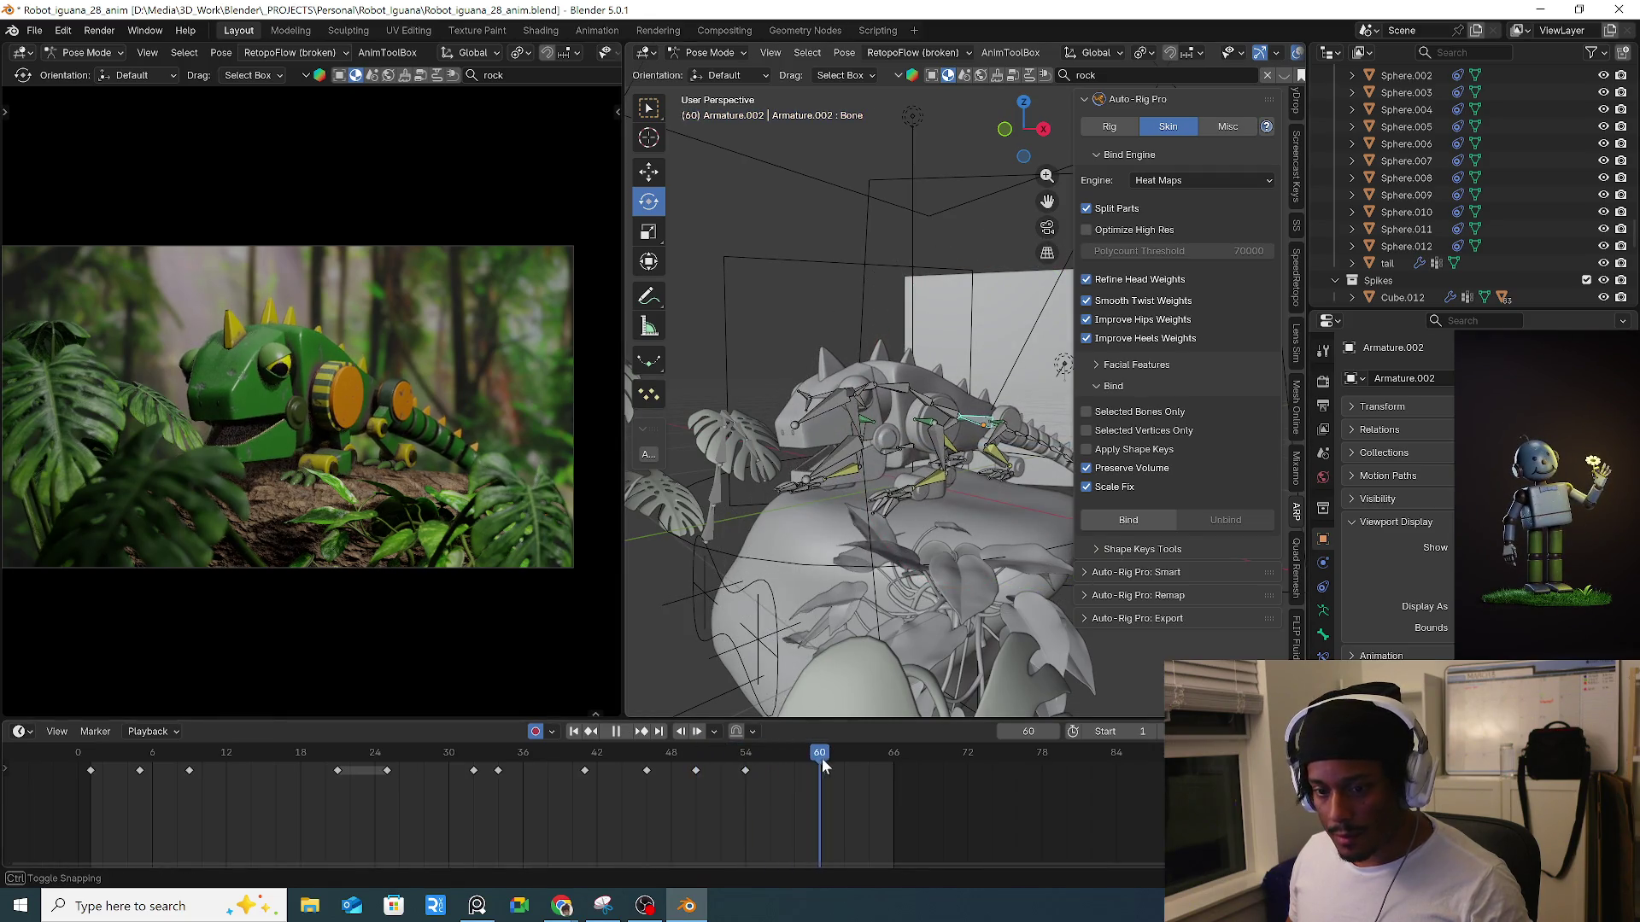
pyautogui.moveTo(849, 684)
pyautogui.mouseDown(button='middle')
pyautogui.moveTo(864, 569)
pyautogui.moveTo(926, 473)
pyautogui.moveTo(988, 475)
pyautogui.moveTo(997, 316)
pyautogui.mouseUp(button='middle')
# Move and tilt the head bone to 0.009225, 0.010588, 0.004679 m, then select Bone3.
pyautogui.press('g')
pyautogui.click(853, 566)
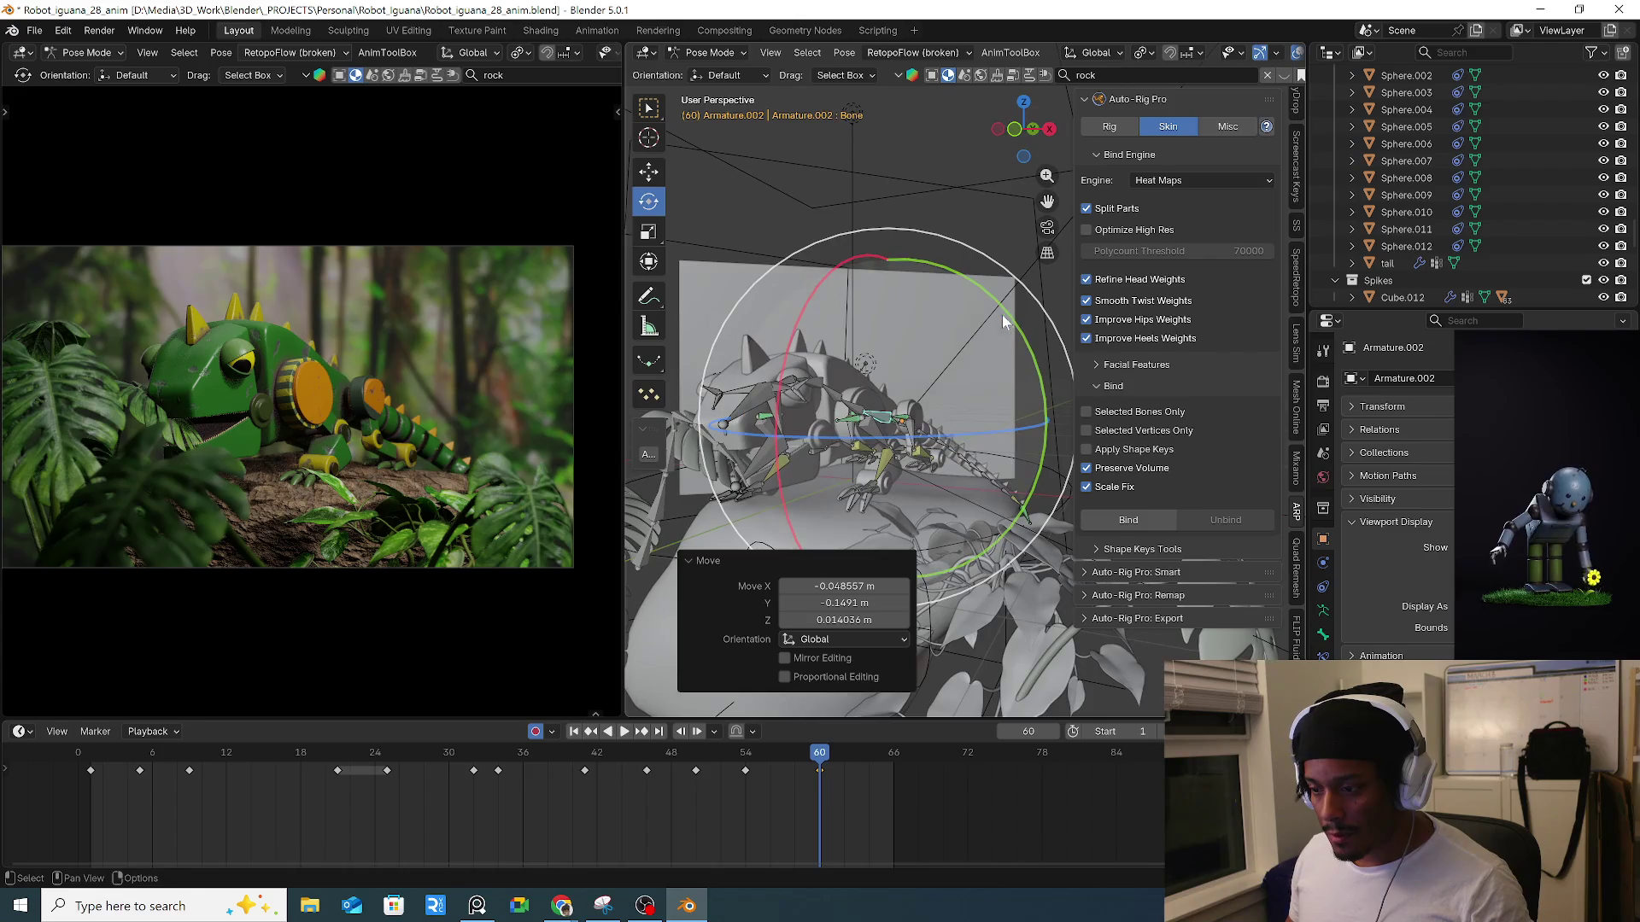
pyautogui.moveTo(1017, 338)
pyautogui.mouseDown()
pyautogui.moveTo(956, 462)
pyautogui.moveTo(882, 494)
pyautogui.mouseUp()
pyautogui.moveTo(879, 489)
pyautogui.mouseDown(button='middle')
pyautogui.moveTo(850, 420)
pyautogui.moveTo(818, 413)
pyautogui.mouseUp(button='middle')
pyautogui.press('g')
pyautogui.click(816, 413)
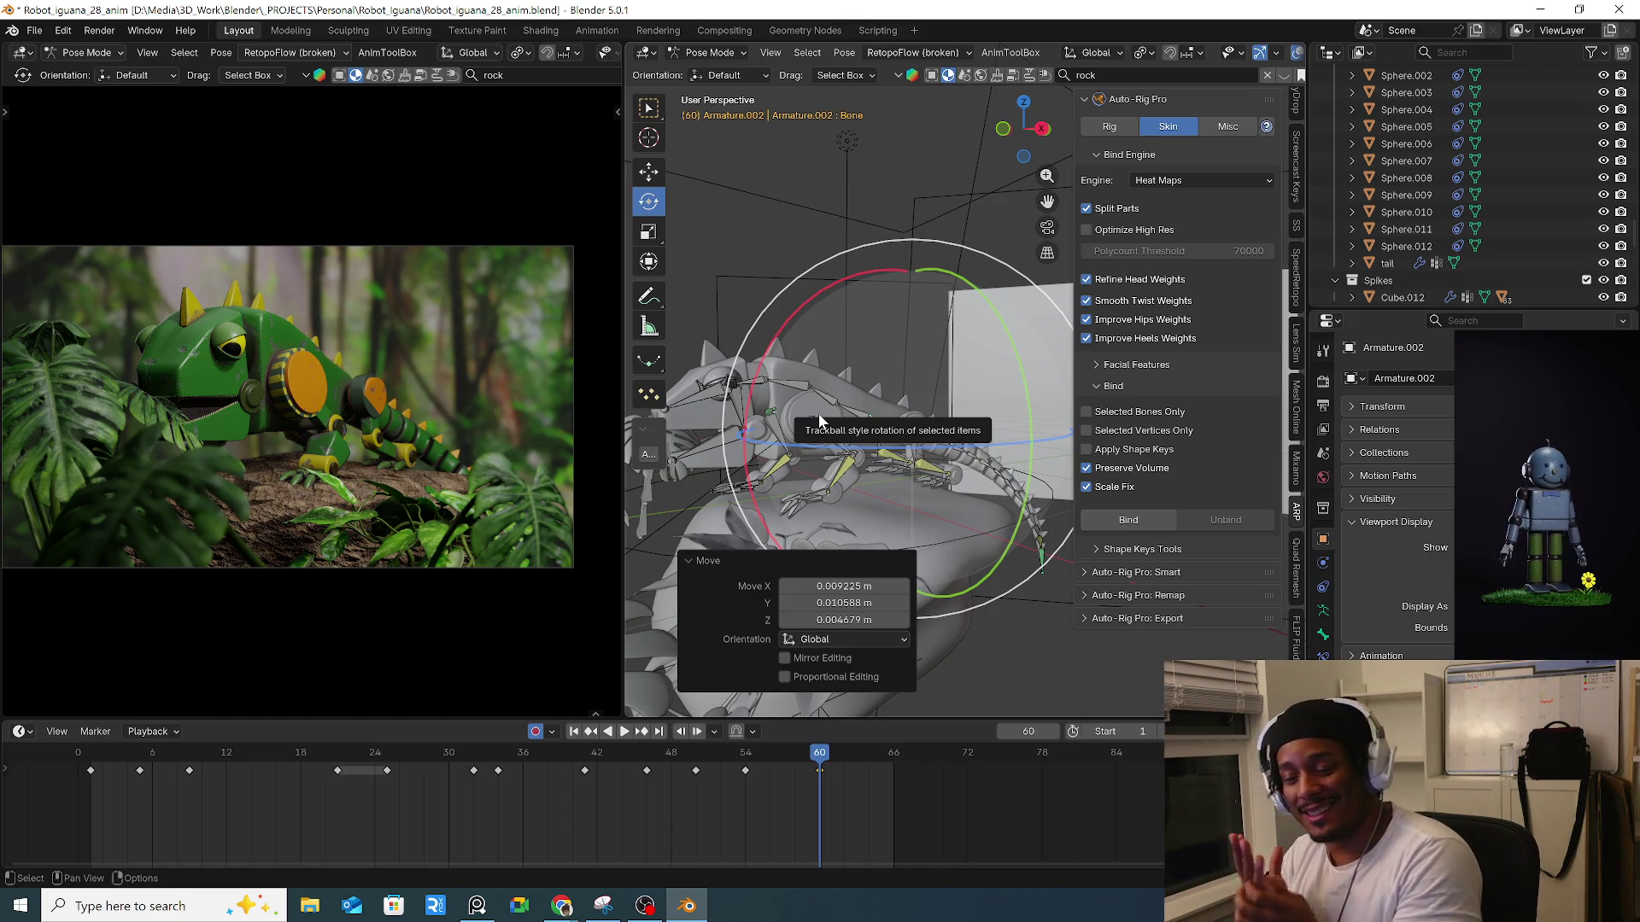
pyautogui.moveTo(819, 420)
pyautogui.mouseDown(button='middle')
pyautogui.moveTo(826, 365)
pyautogui.moveTo(790, 457)
pyautogui.moveTo(873, 507)
pyautogui.mouseUp(button='middle')
pyautogui.click(827, 366)
pyautogui.press('Left')
pyautogui.press('Left')
pyautogui.press('Left')
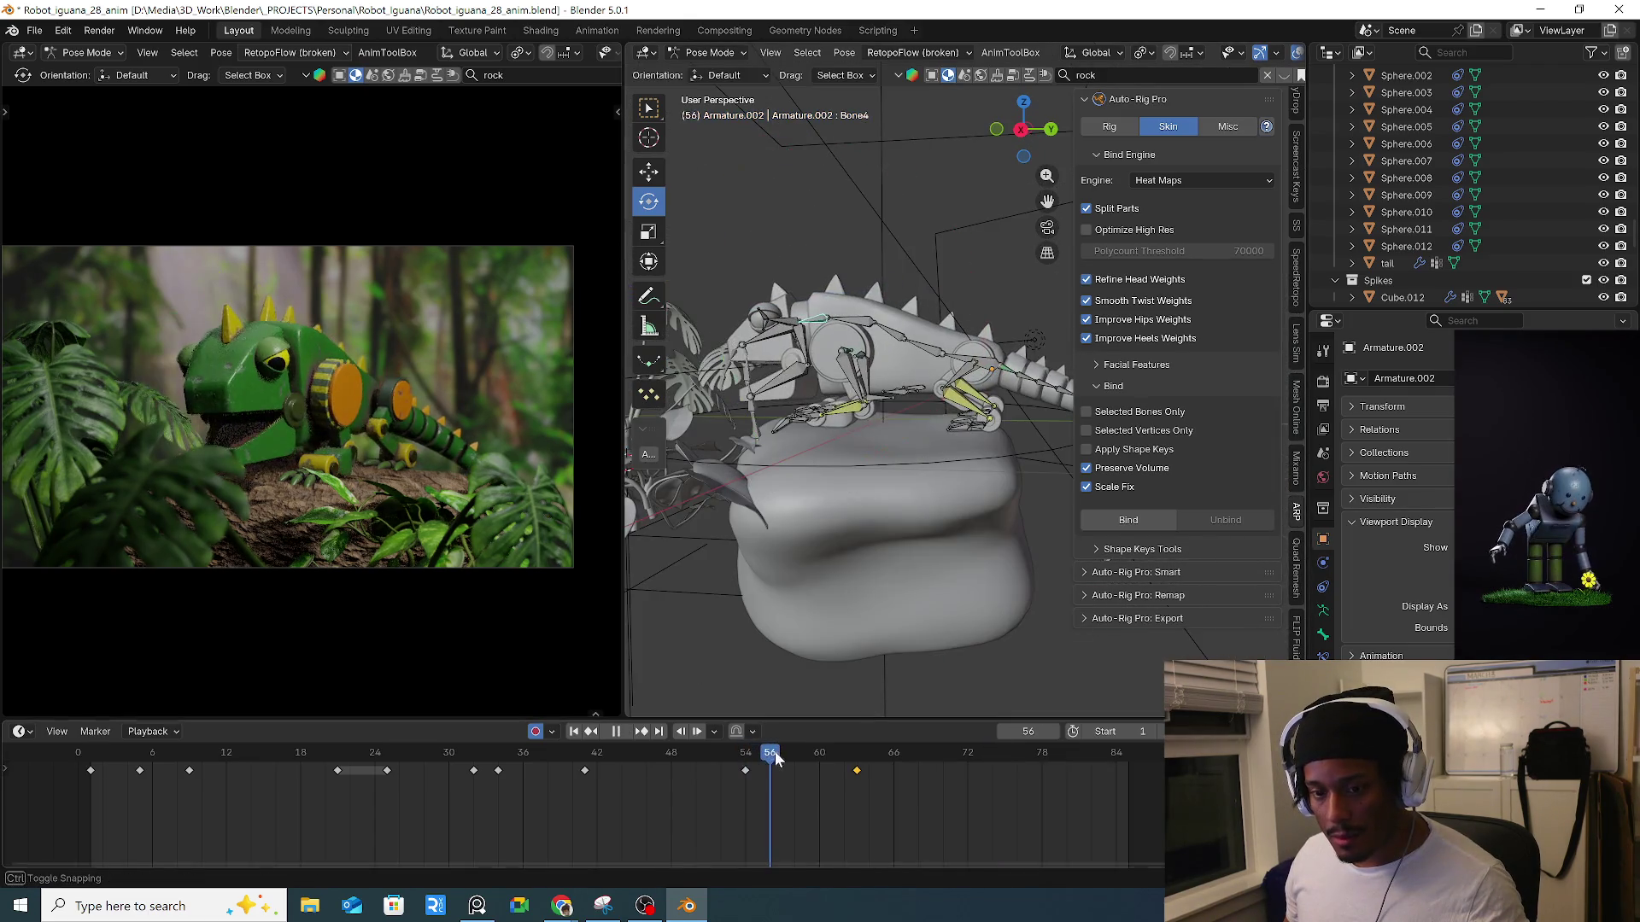
# Rotate the selected iguana bones about -10.9° and play back from frame 53.
pyautogui.moveTo(873, 507); pyautogui.dragTo(820, 683)
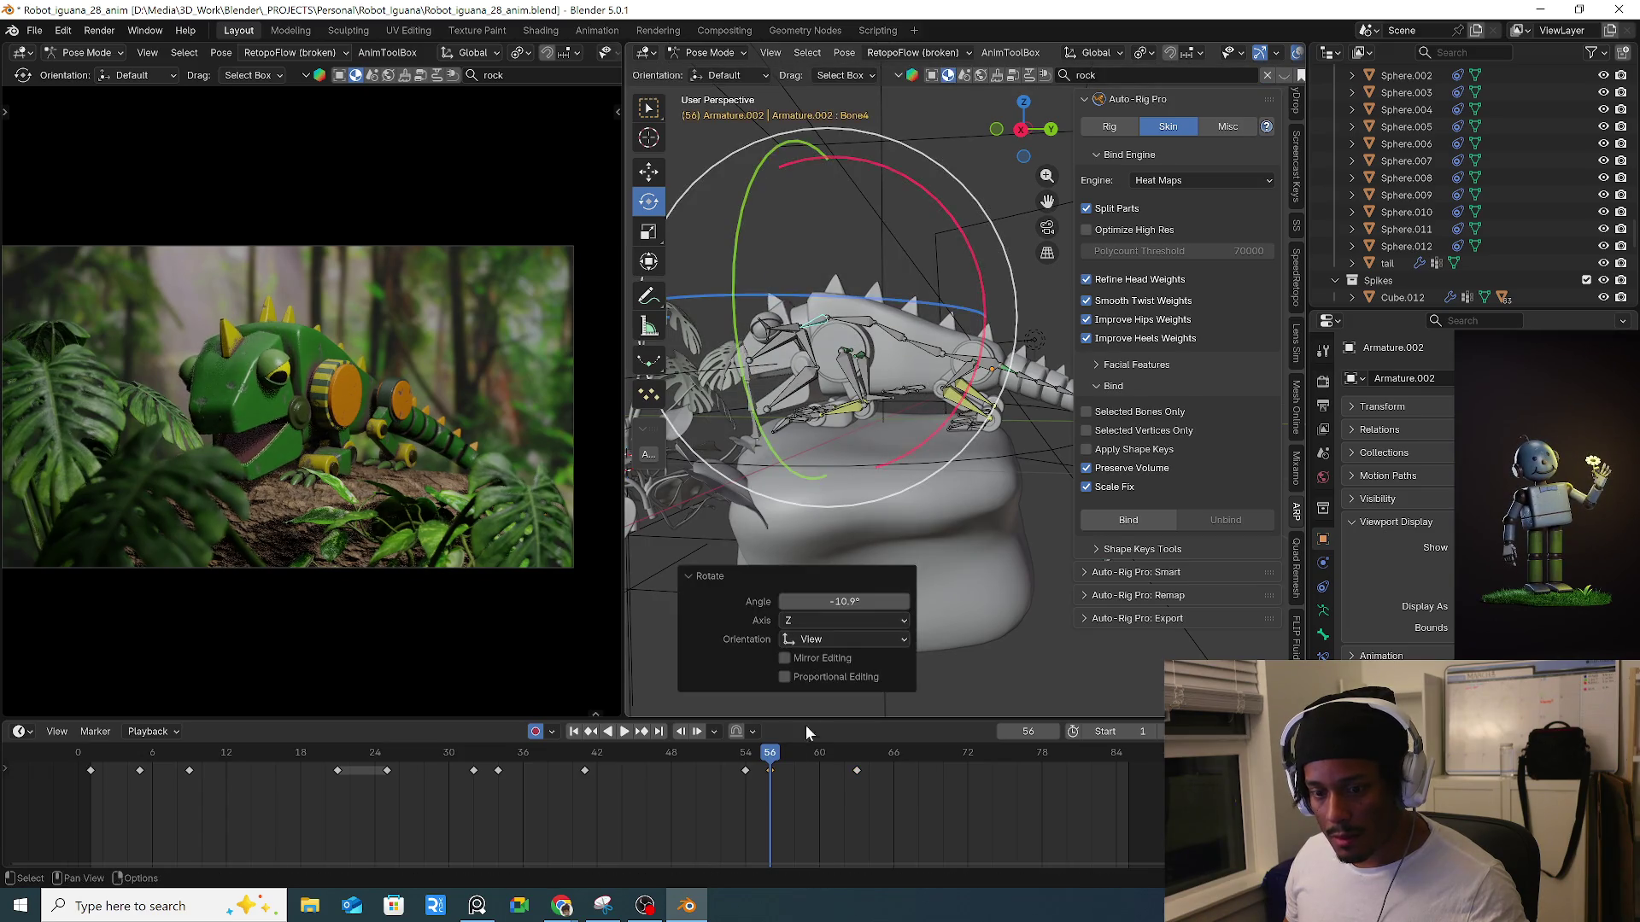
pyautogui.moveTo(751, 769); pyautogui.dragTo(750, 760)
pyautogui.press('space')
pyautogui.click(751, 758)
pyautogui.press('space')
# Slide the frame-56 keyframe later to frame 57, then try it at frame 70.
pyautogui.press('Escape')
pyautogui.moveTo(770, 768); pyautogui.dragTo(944, 771)
pyautogui.click(804, 733)
pyautogui.press('a')
pyautogui.click(880, 775)
pyautogui.press('space')
pyautogui.press('space')
pyautogui.click(943, 772)
pyautogui.press('space')
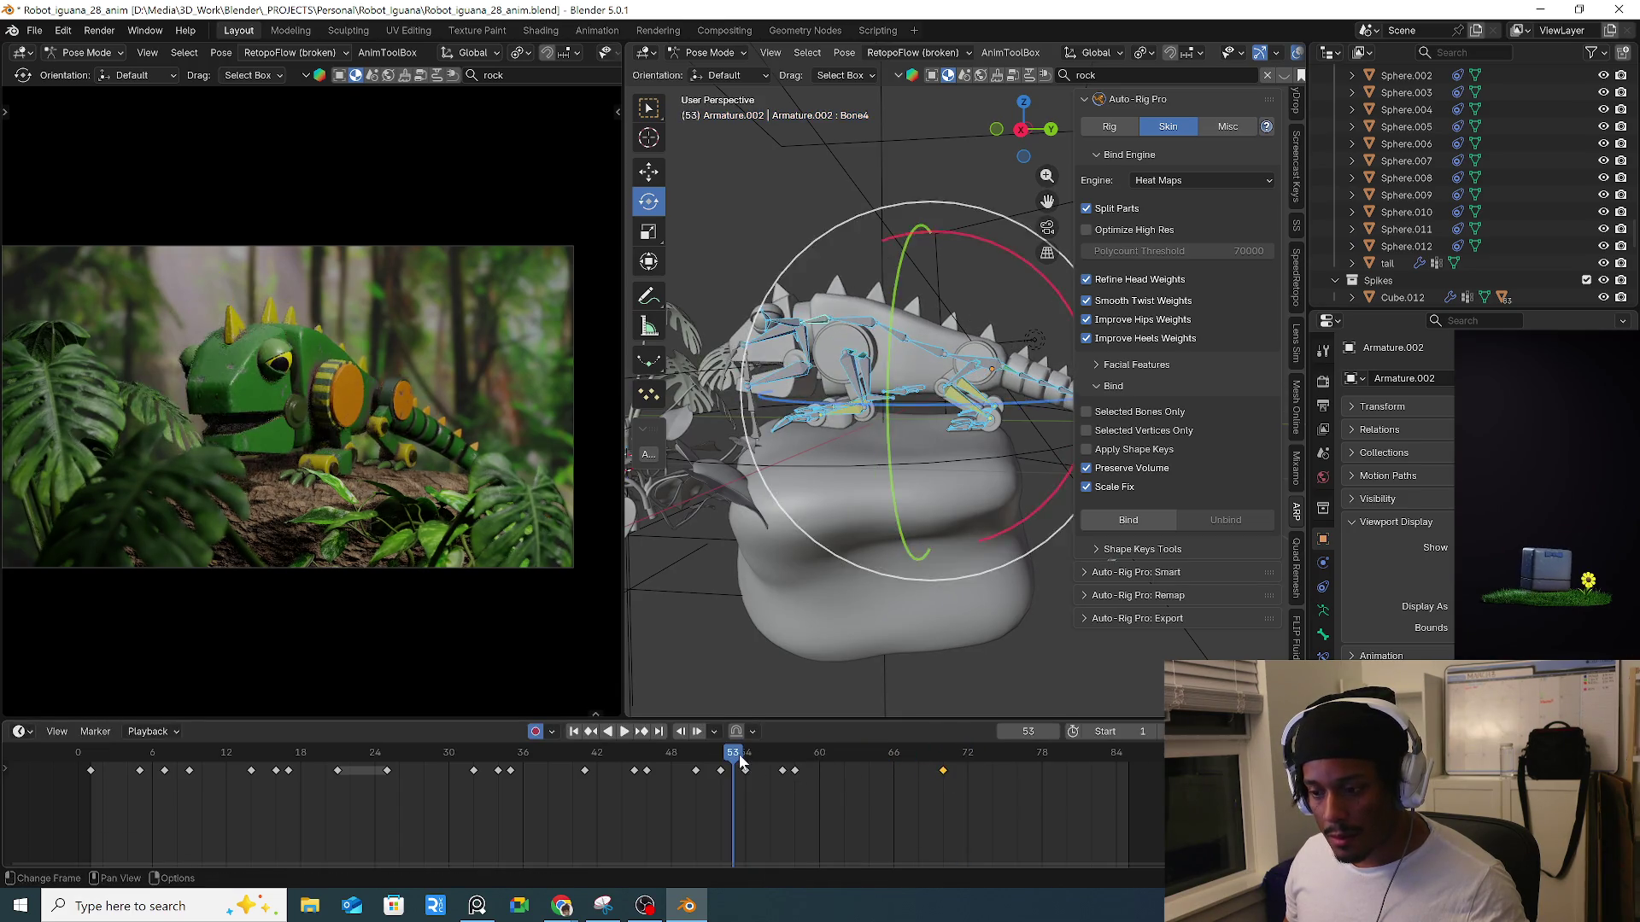
# Retime the frame-57 key to 59, then back to about 57, and replay.
pyautogui.moveTo(801, 775); pyautogui.dragTo(801, 771)
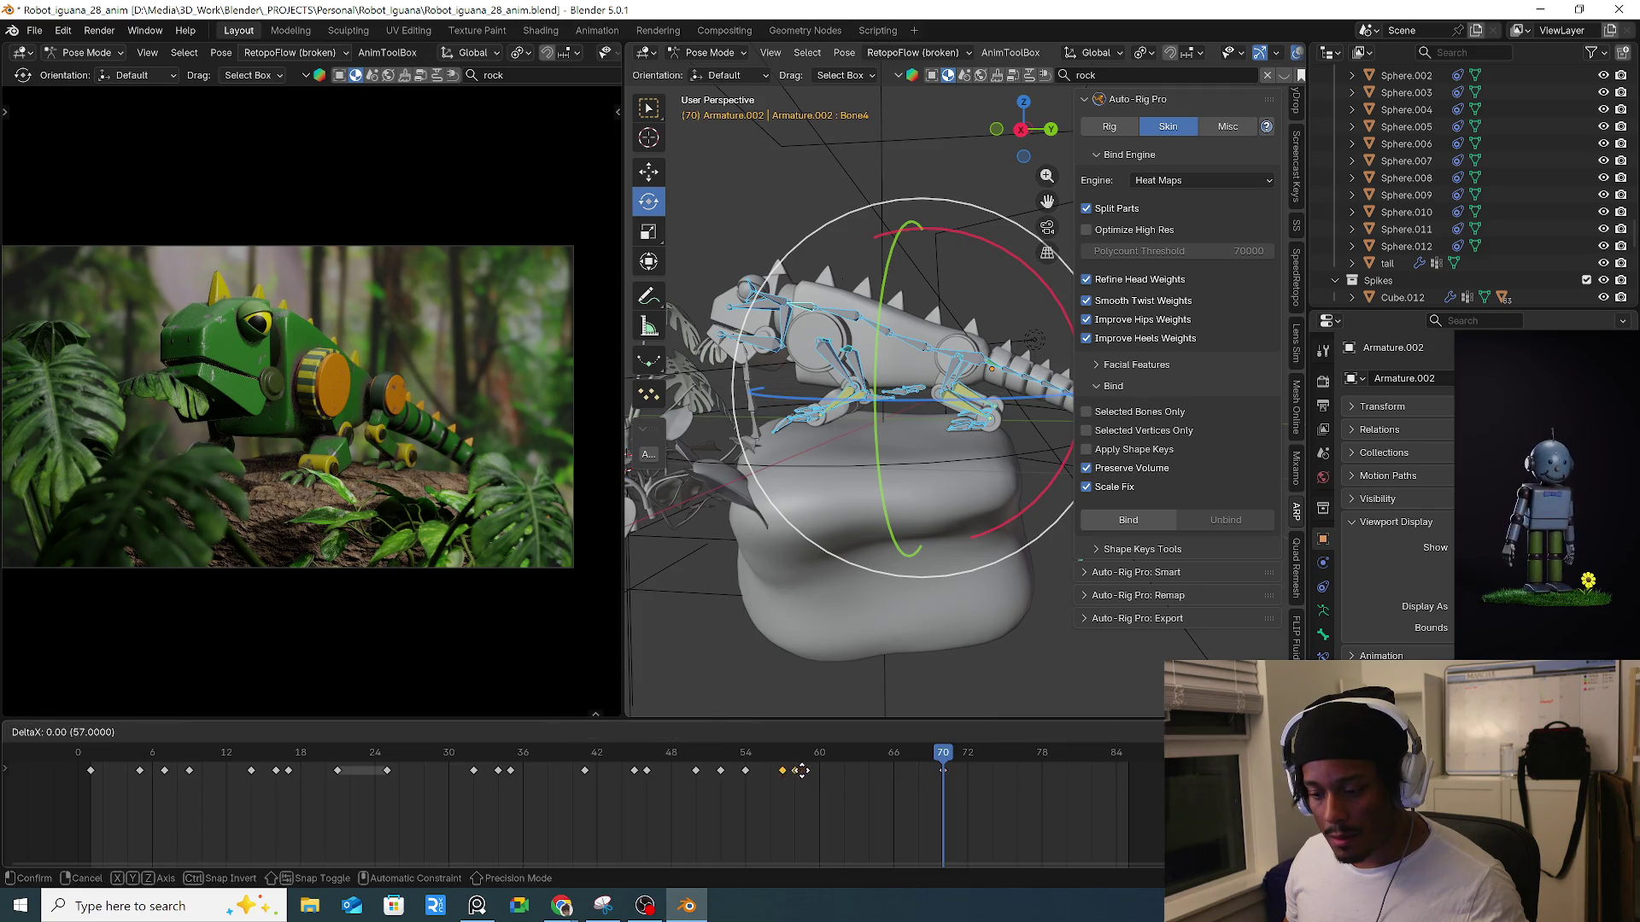
pyautogui.click(733, 762)
pyautogui.press('space')
pyautogui.moveTo(702, 755)
pyautogui.mouseDown()
pyautogui.moveTo(795, 758)
pyautogui.moveTo(732, 759)
pyautogui.moveTo(756, 772)
pyautogui.mouseUp()
pyautogui.click(770, 772)
pyautogui.press('space')
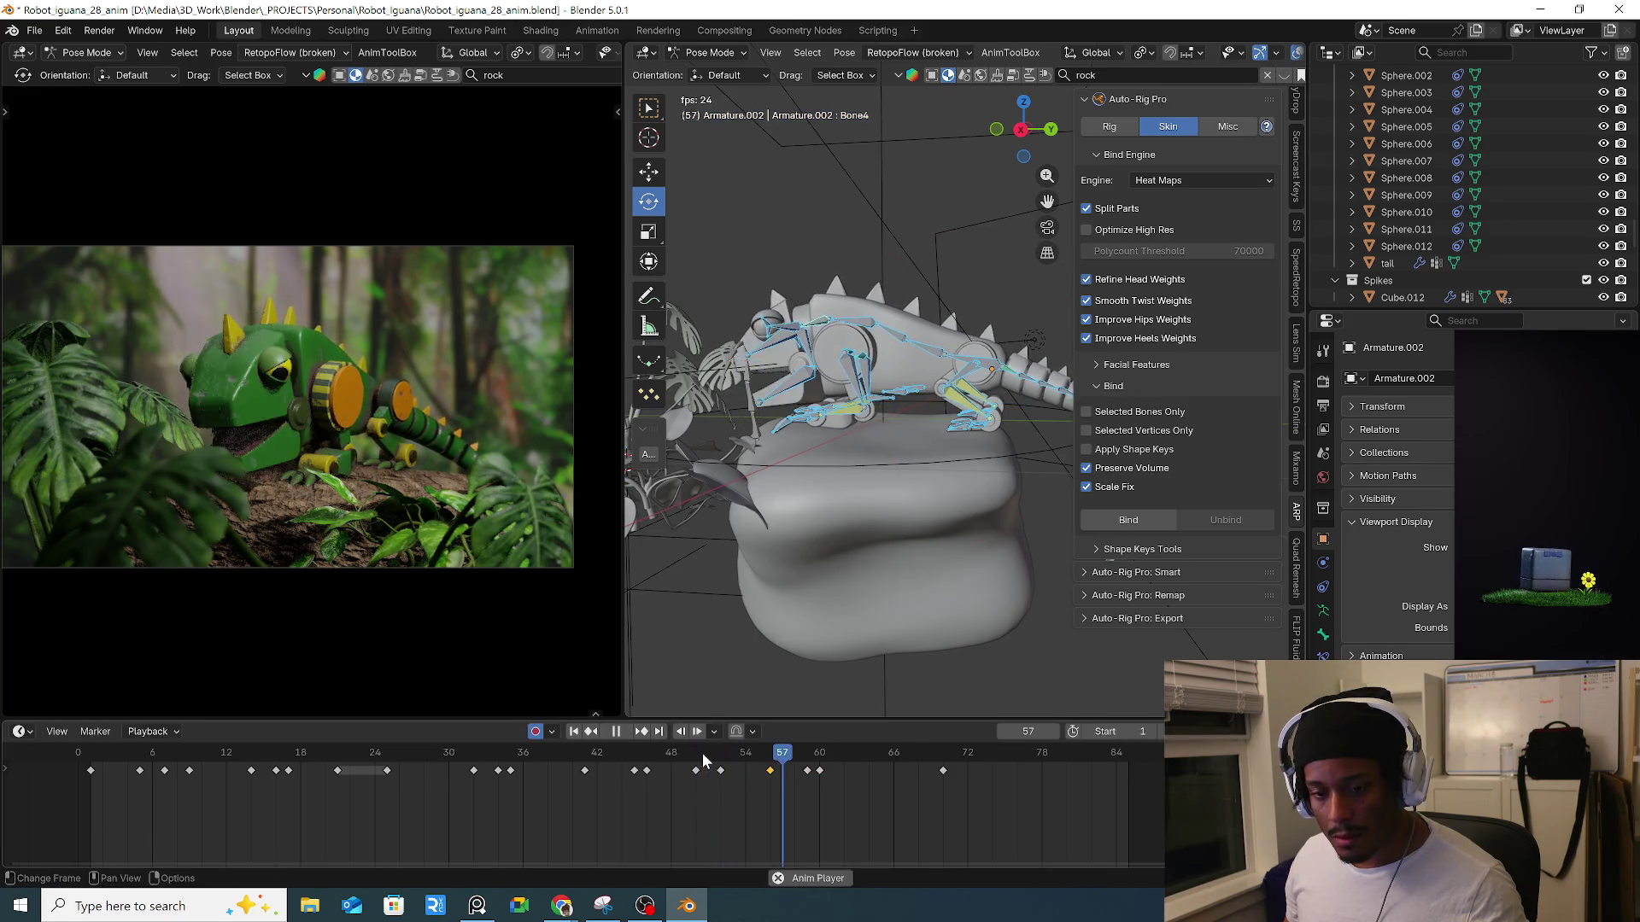
pyautogui.press('space')
# Shift the selected key to frame 54 and replay the tug from frame 50.
pyautogui.click(696, 758)
pyautogui.press('space')
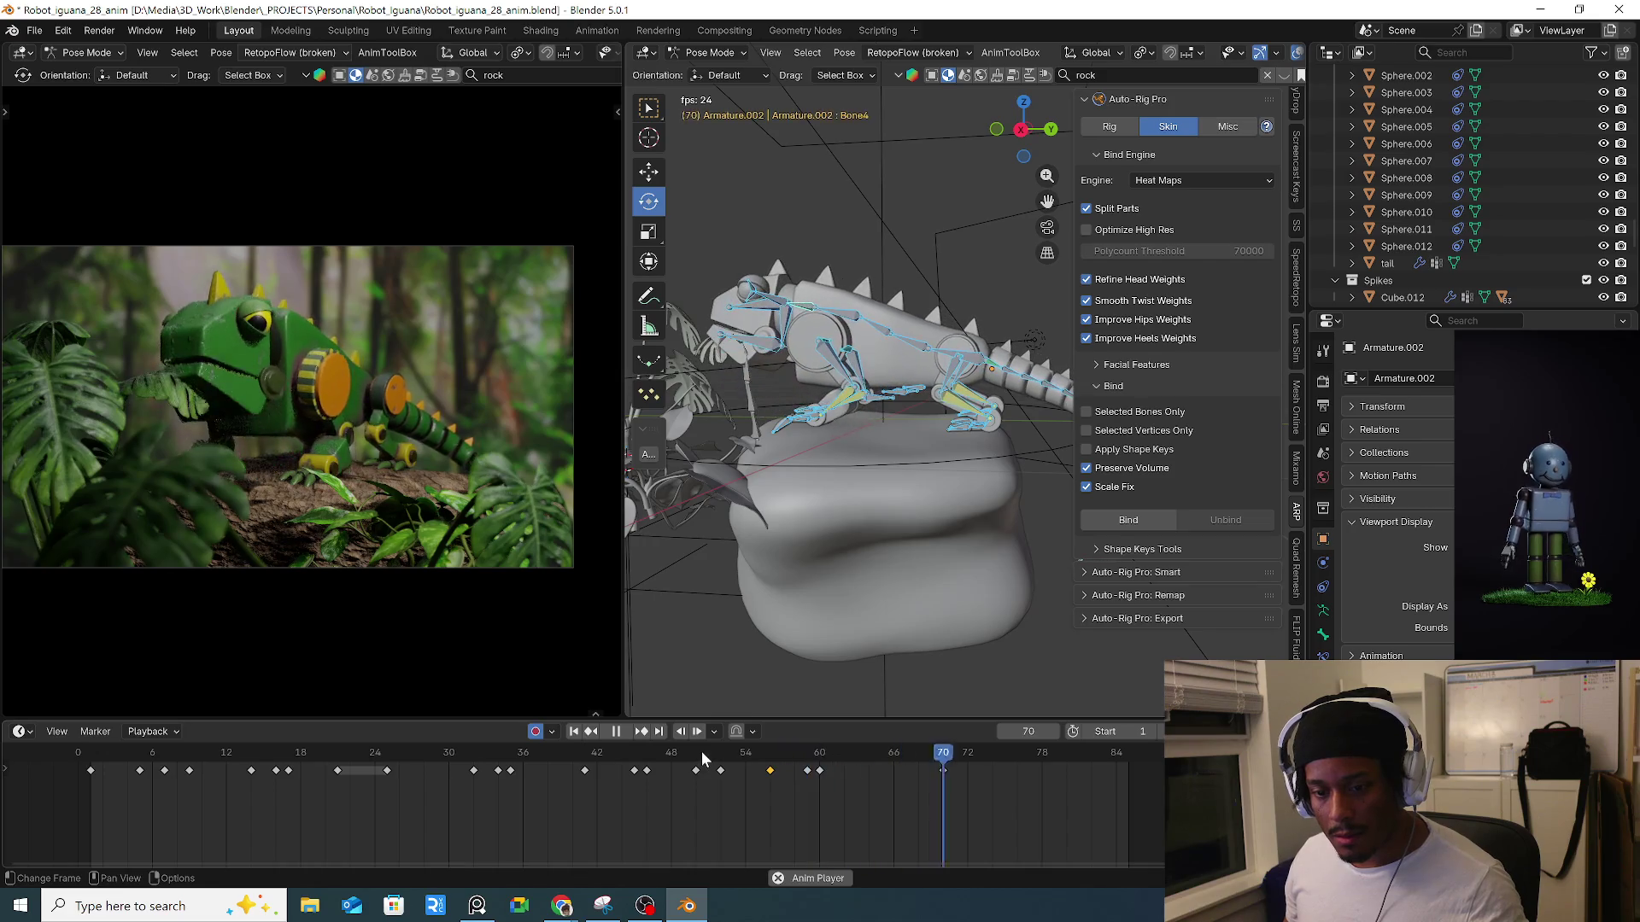
pyautogui.press('space')
pyautogui.click(745, 755)
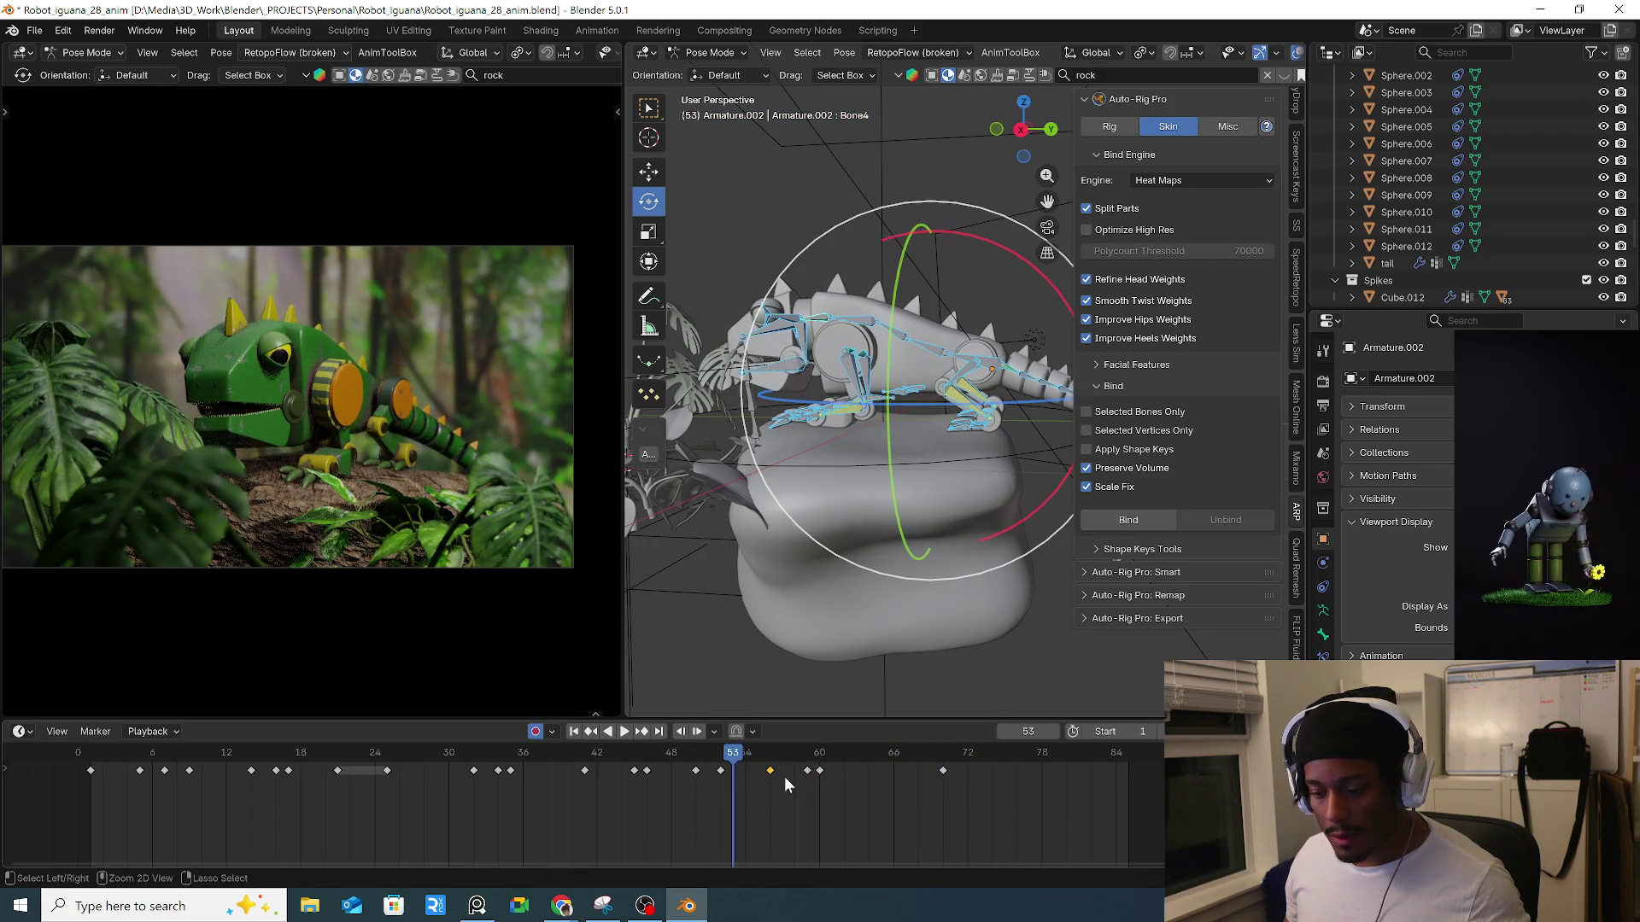
pyautogui.moveTo(792, 773); pyautogui.dragTo(757, 773)
pyautogui.press('space')
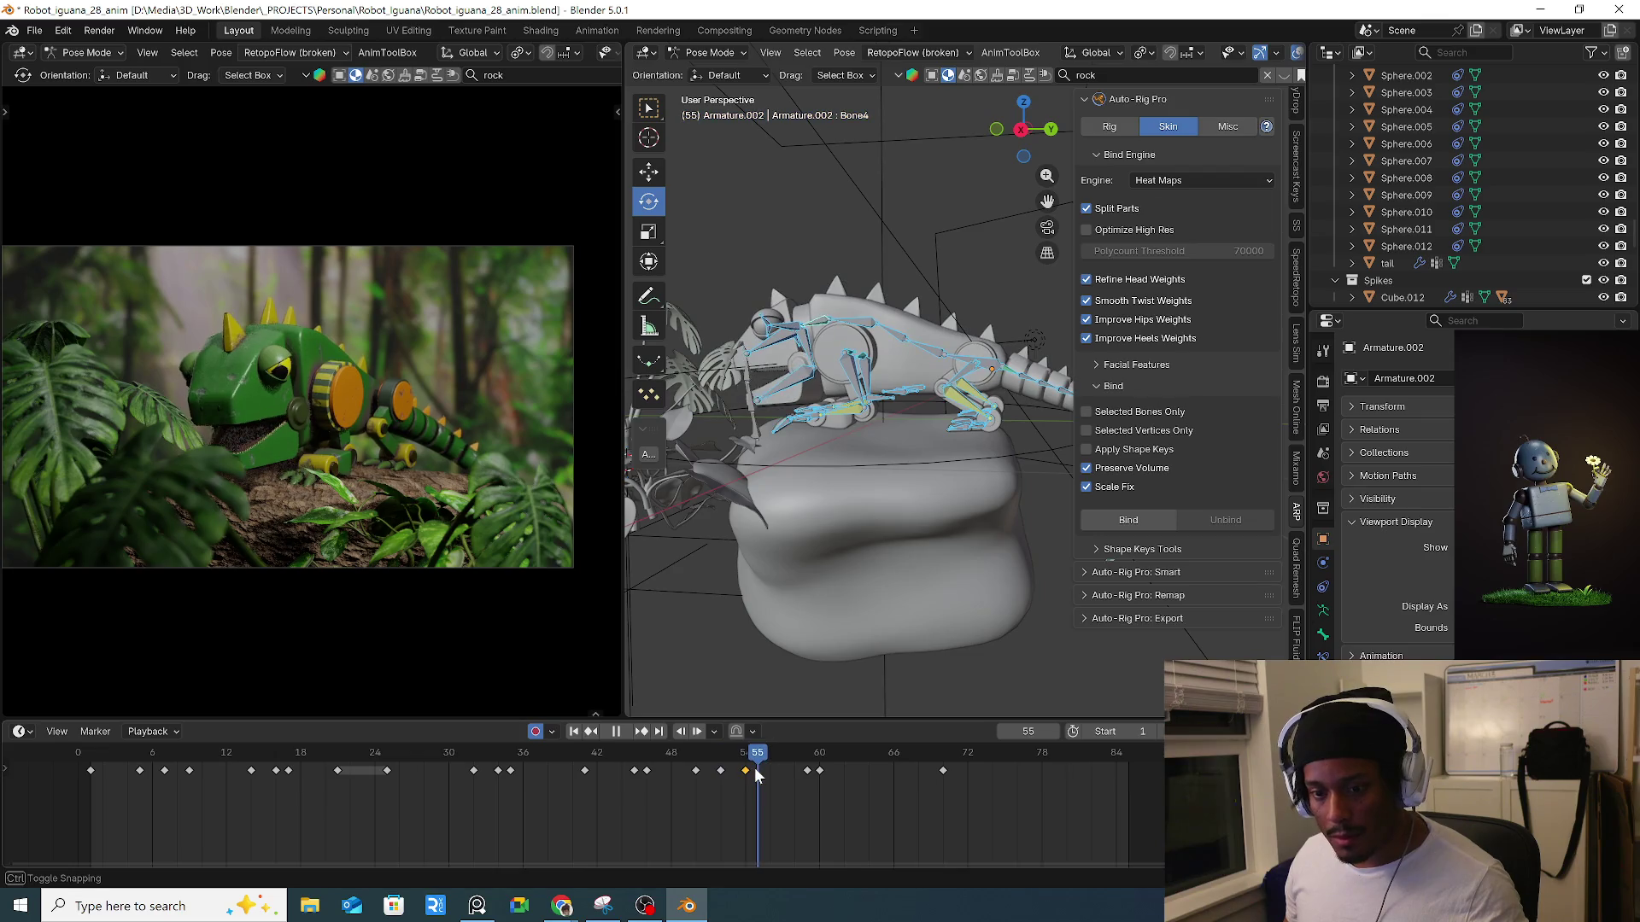
pyautogui.press('Escape')
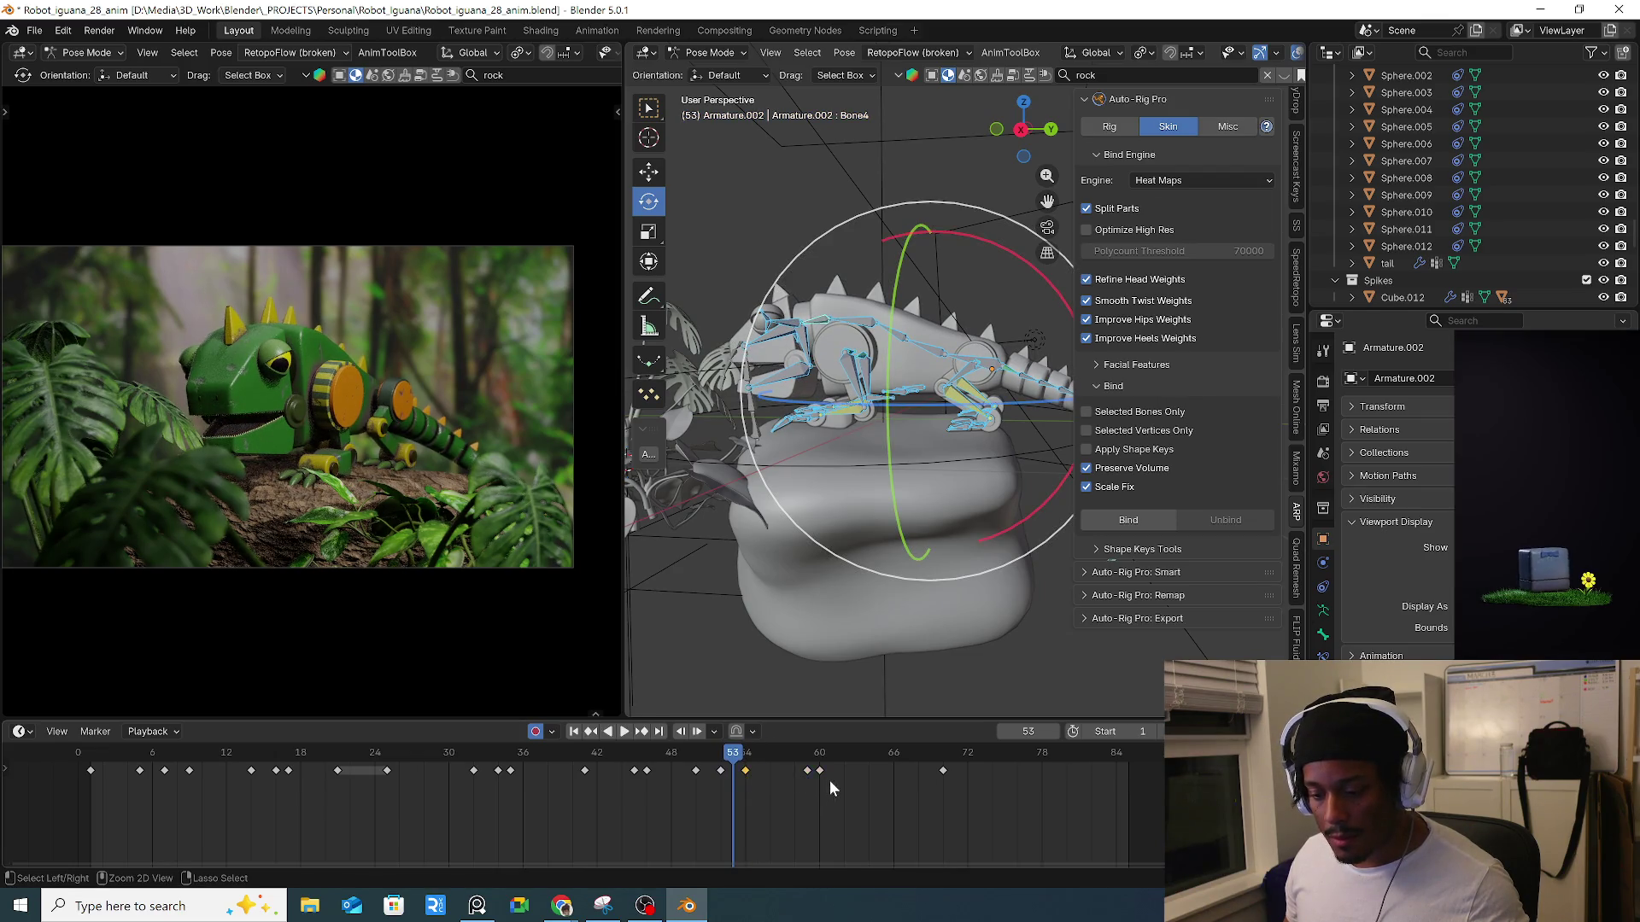
pyautogui.moveTo(708, 770); pyautogui.dragTo(783, 772)
# Select four front-leg bones and replay from frame 47, stopping at 54.
pyautogui.click(803, 376)
pyautogui.keyDown('shift'); pyautogui.click(790, 397); pyautogui.keyUp('shift')
pyautogui.keyDown('shift'); pyautogui.click(816, 359); pyautogui.keyUp('shift')
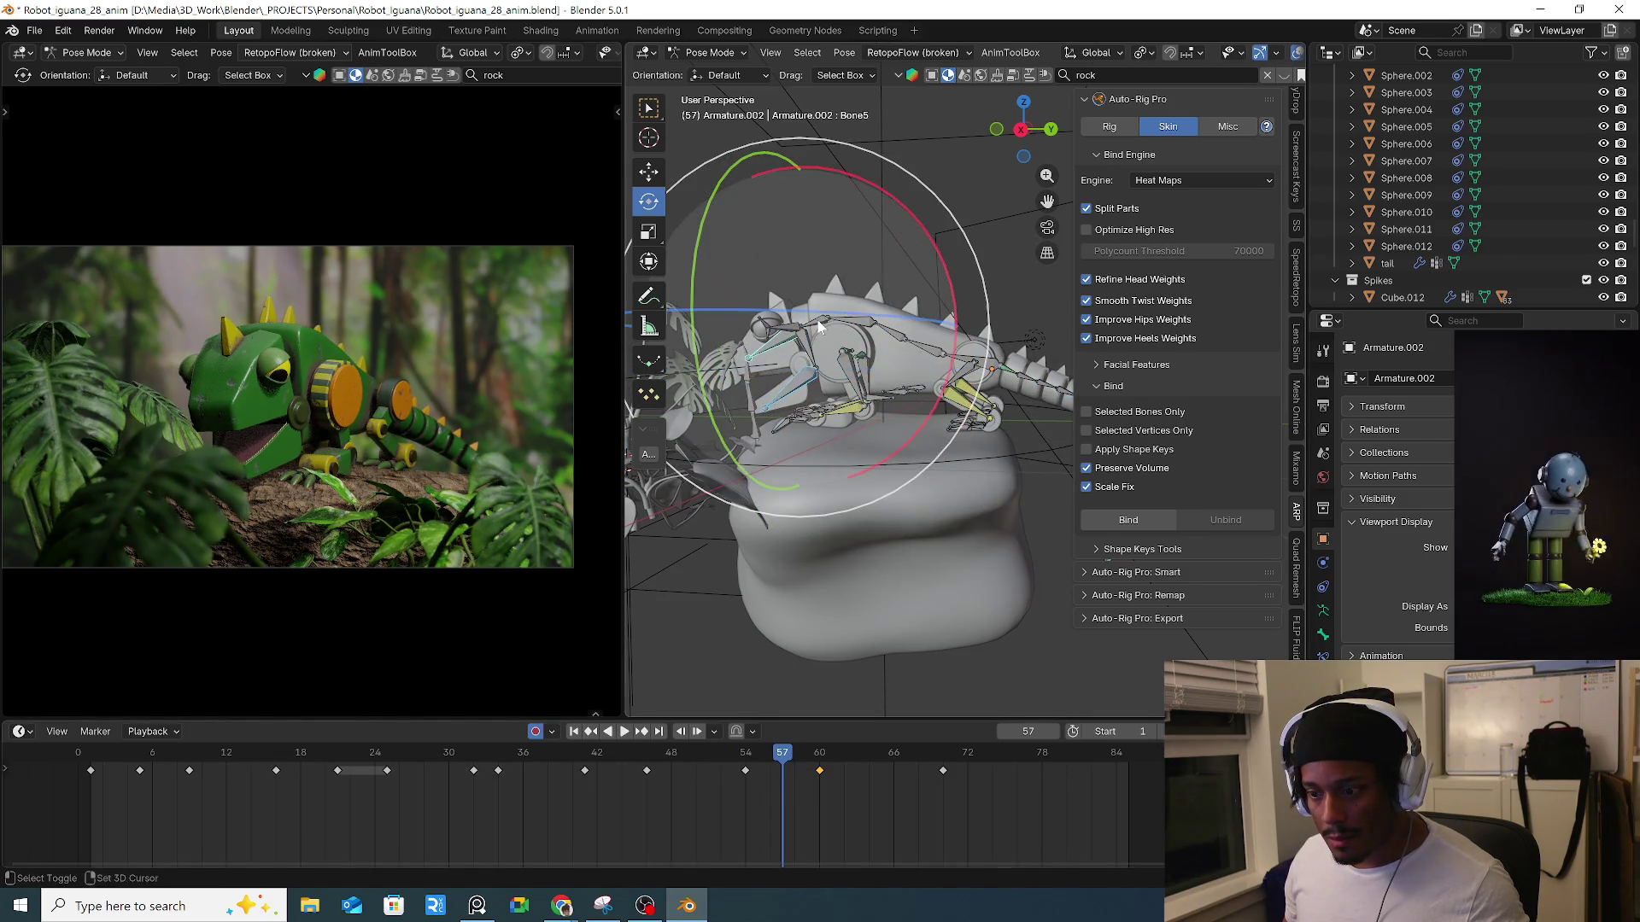
pyautogui.keyDown('shift'); pyautogui.click(829, 363); pyautogui.keyUp('shift')
pyautogui.click(743, 756)
pyautogui.press('space')
pyautogui.click(653, 766)
pyautogui.press('space')
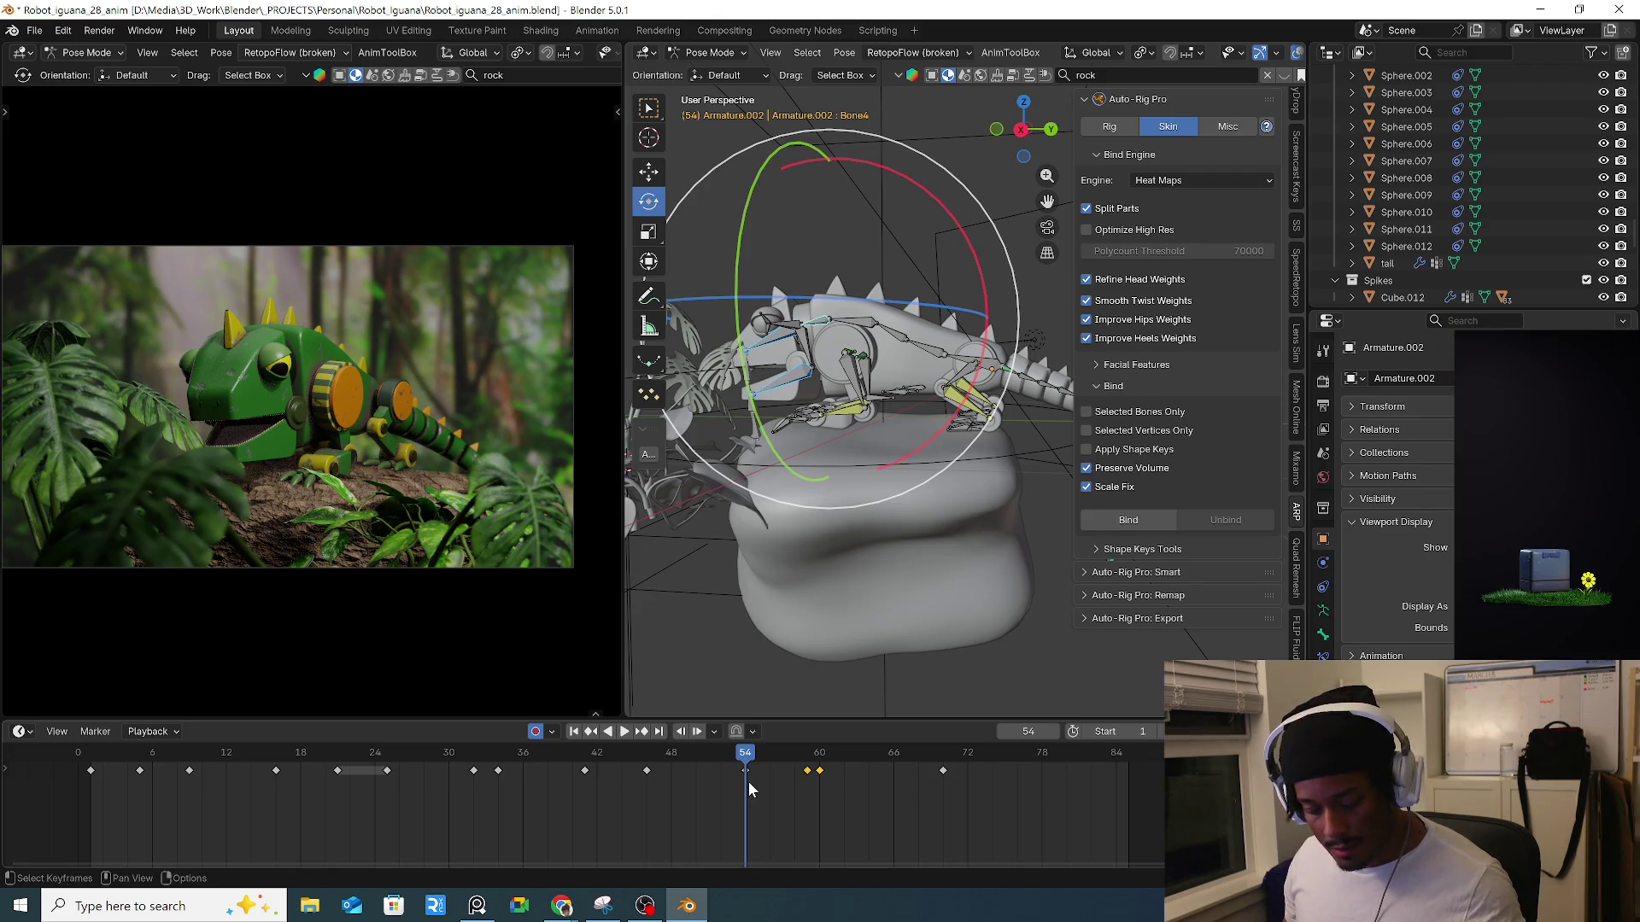
# Relax the pose at 42% toward its neighbours, then Blend to Neighbor.
pyautogui.hotkey('alt', 'q')
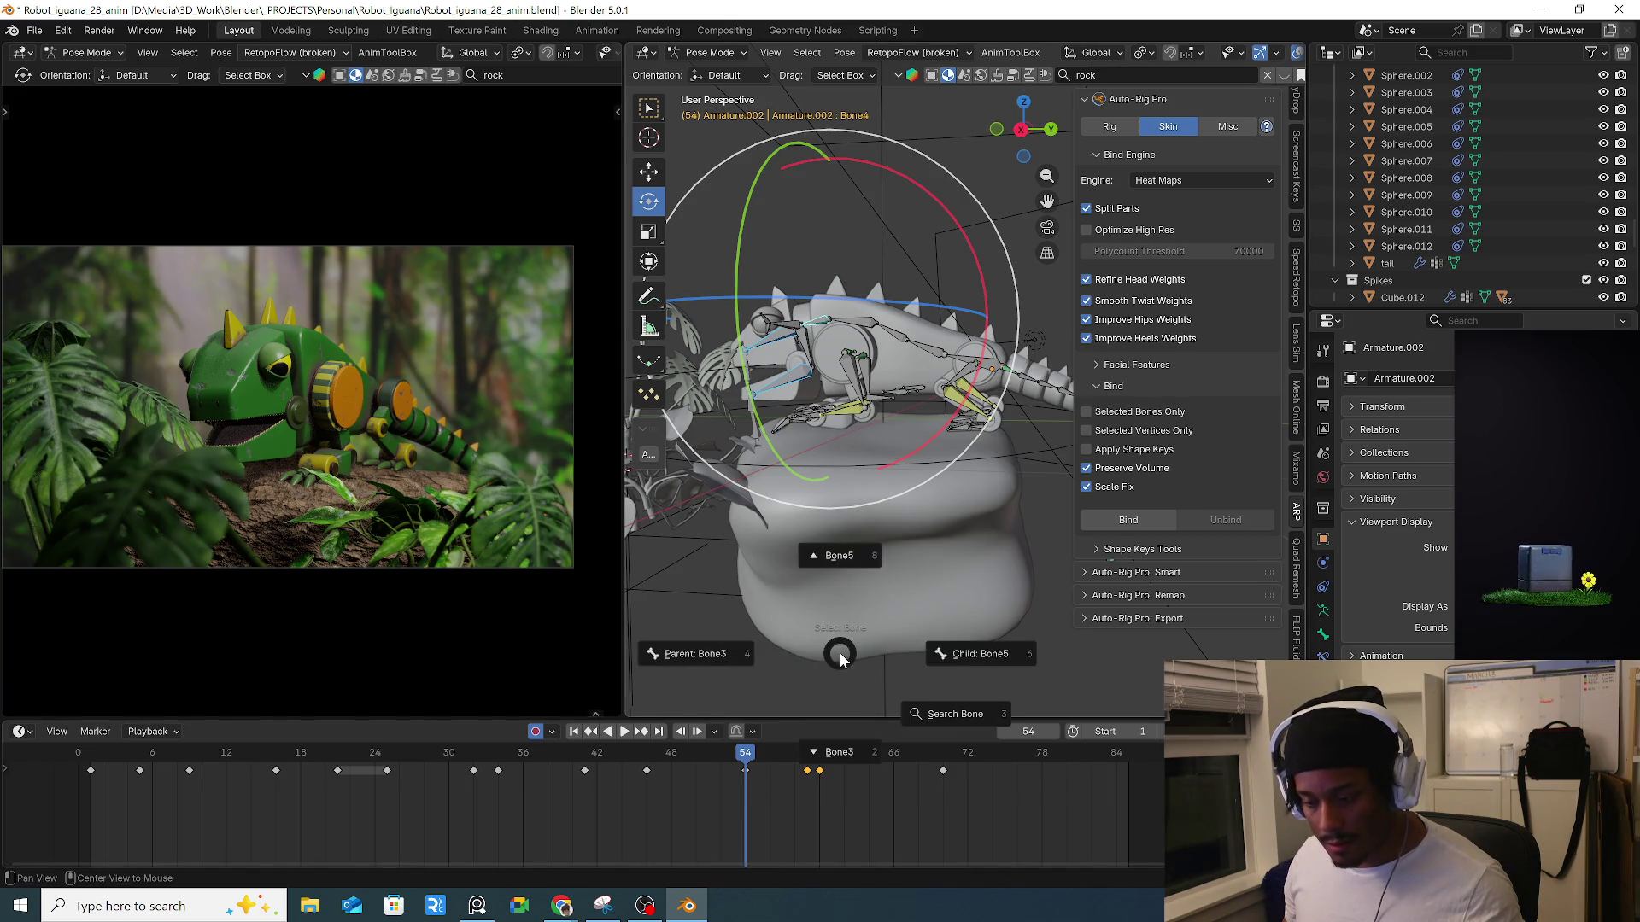
pyautogui.click(838, 654)
pyautogui.moveTo(843, 639); pyautogui.dragTo(879, 628, button='middle')
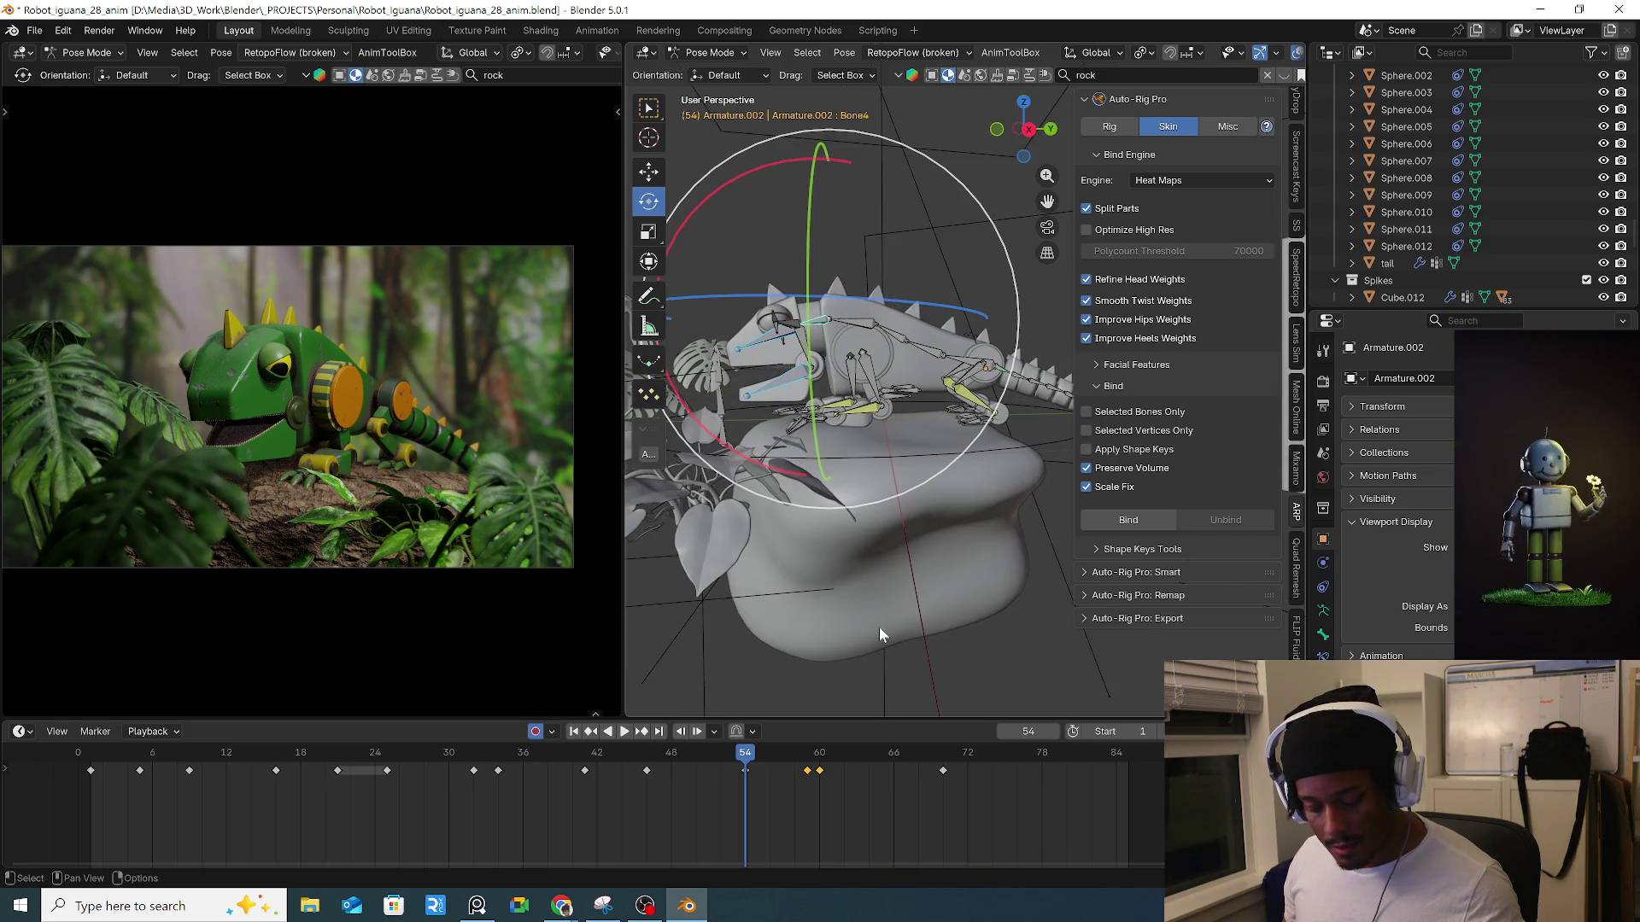
pyautogui.hotkey('alt', 'e')
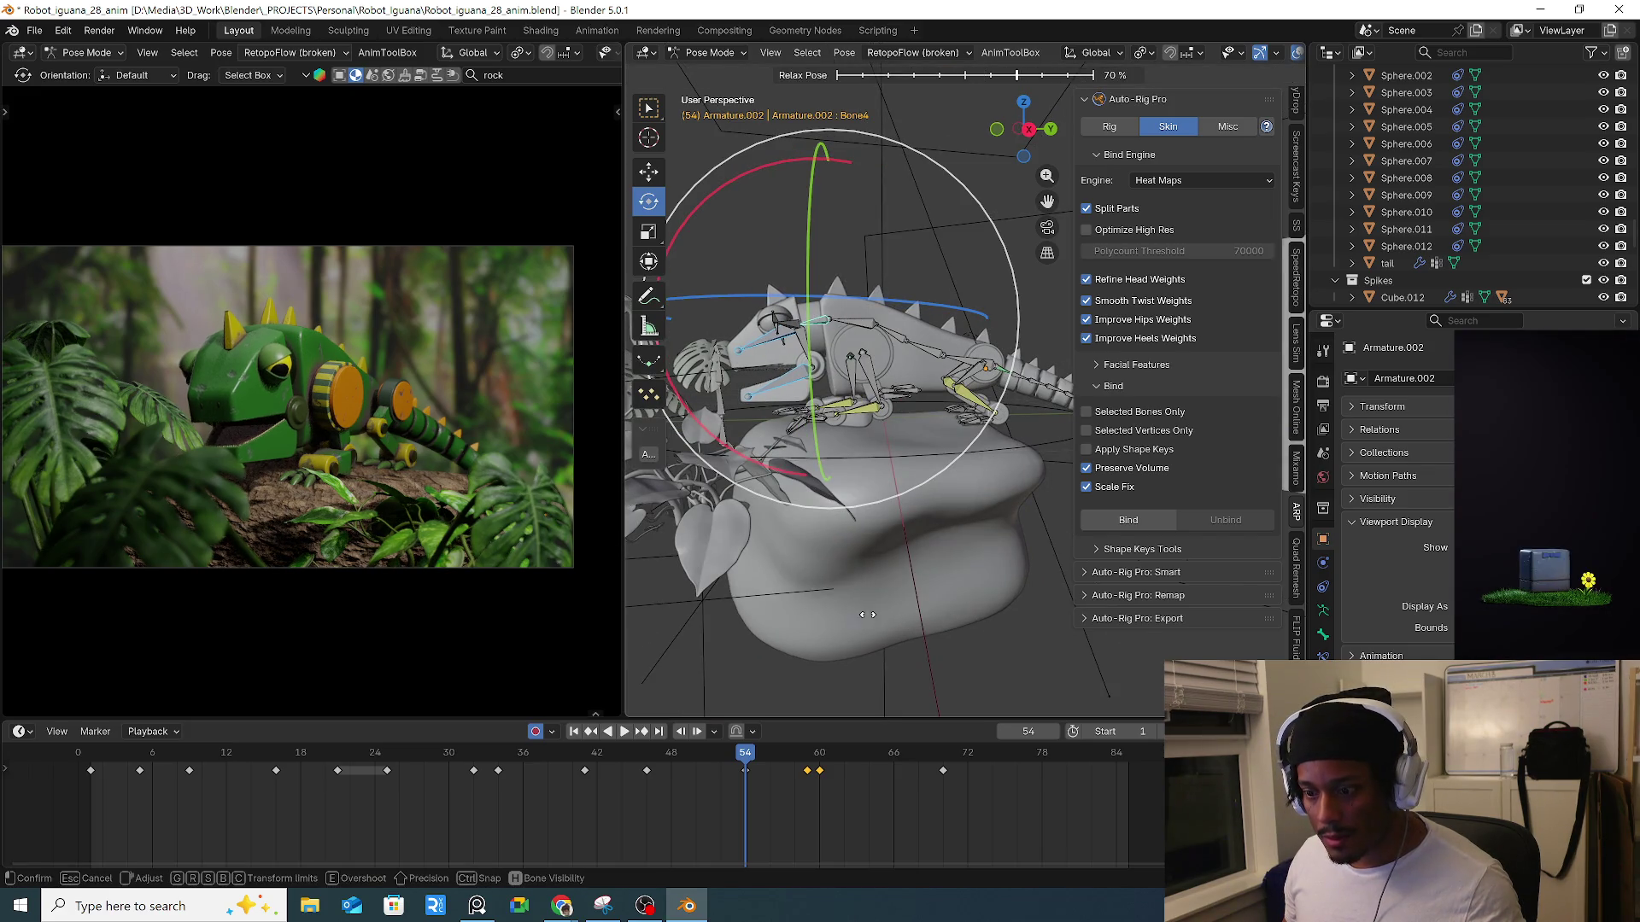
pyautogui.click(803, 608)
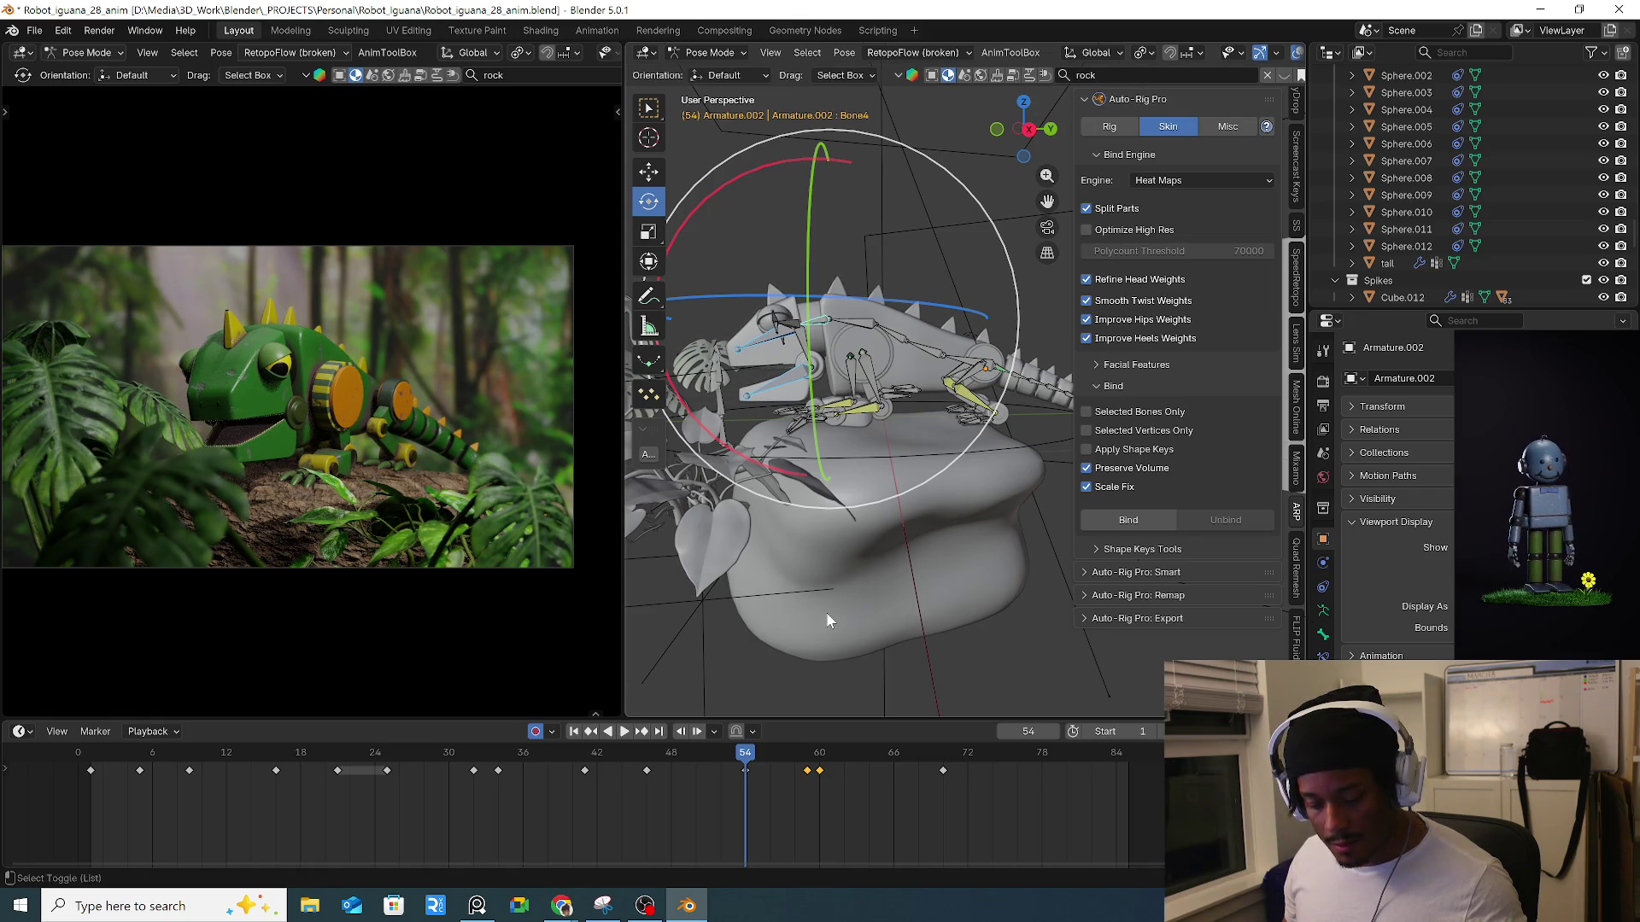
pyautogui.hotkey('shift', 'alt', 'e')
pyautogui.click(813, 611)
# Select all bones and shift the keys one frame later, checking the jaw at 57.
pyautogui.moveTo(745, 771)
pyautogui.mouseDown()
pyautogui.moveTo(787, 772)
pyautogui.moveTo(731, 770)
pyautogui.mouseUp()
pyautogui.press('a')
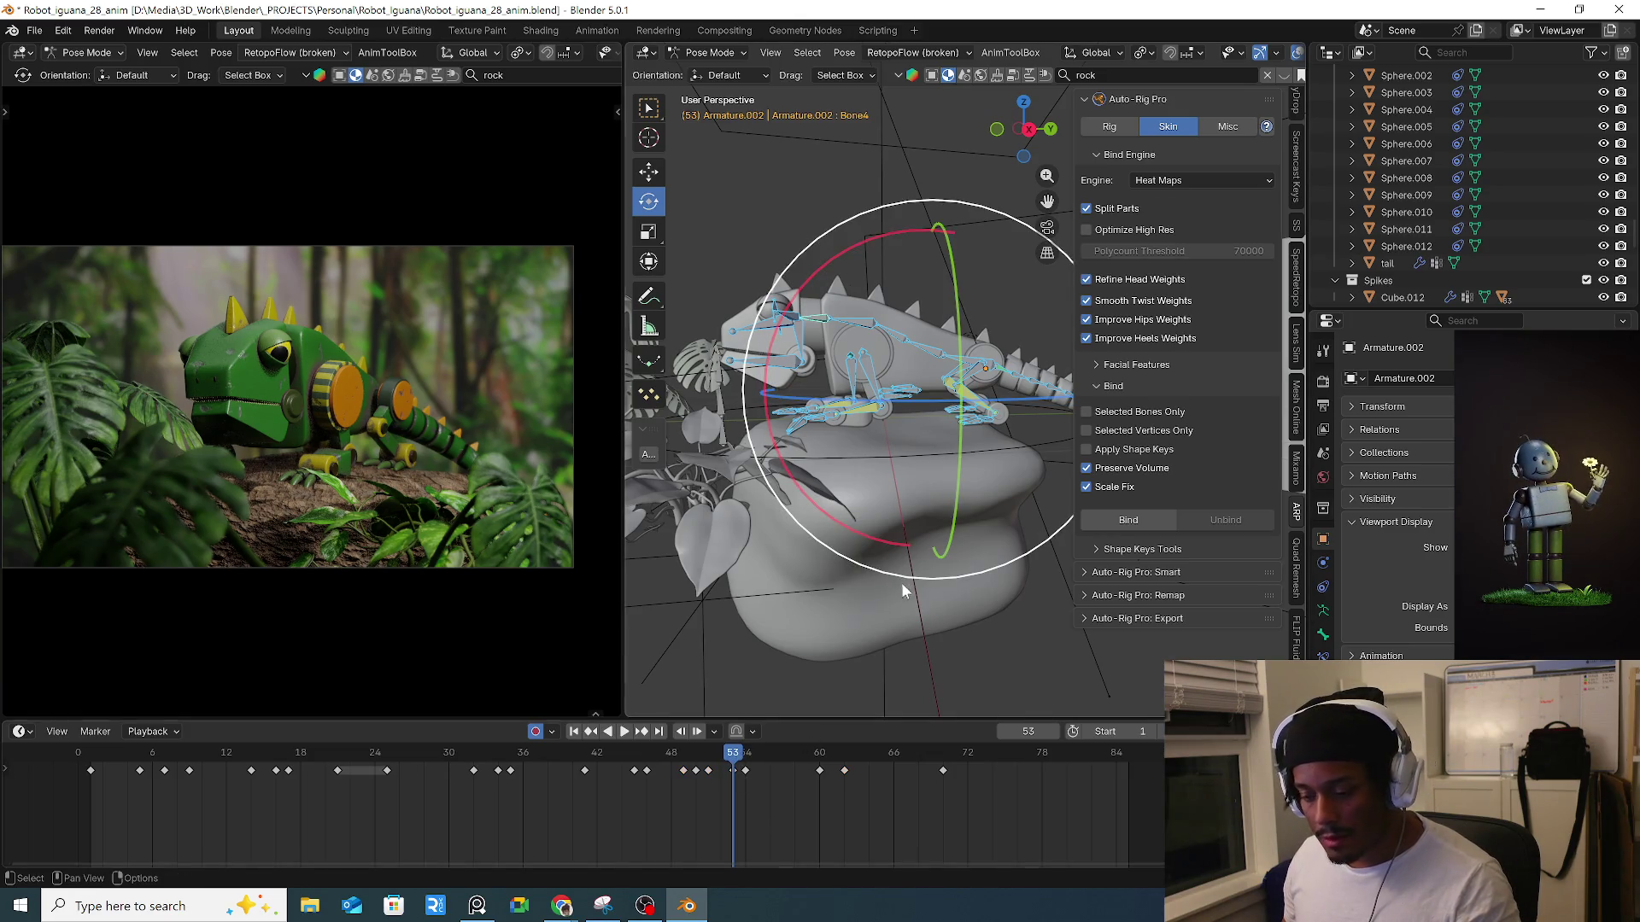
pyautogui.moveTo(724, 759)
pyautogui.mouseDown()
pyautogui.moveTo(783, 774)
pyautogui.moveTo(733, 788)
pyautogui.moveTo(746, 791)
pyautogui.moveTo(885, 763)
pyautogui.moveTo(903, 776)
pyautogui.moveTo(789, 770)
pyautogui.mouseUp()
pyautogui.click(818, 769)
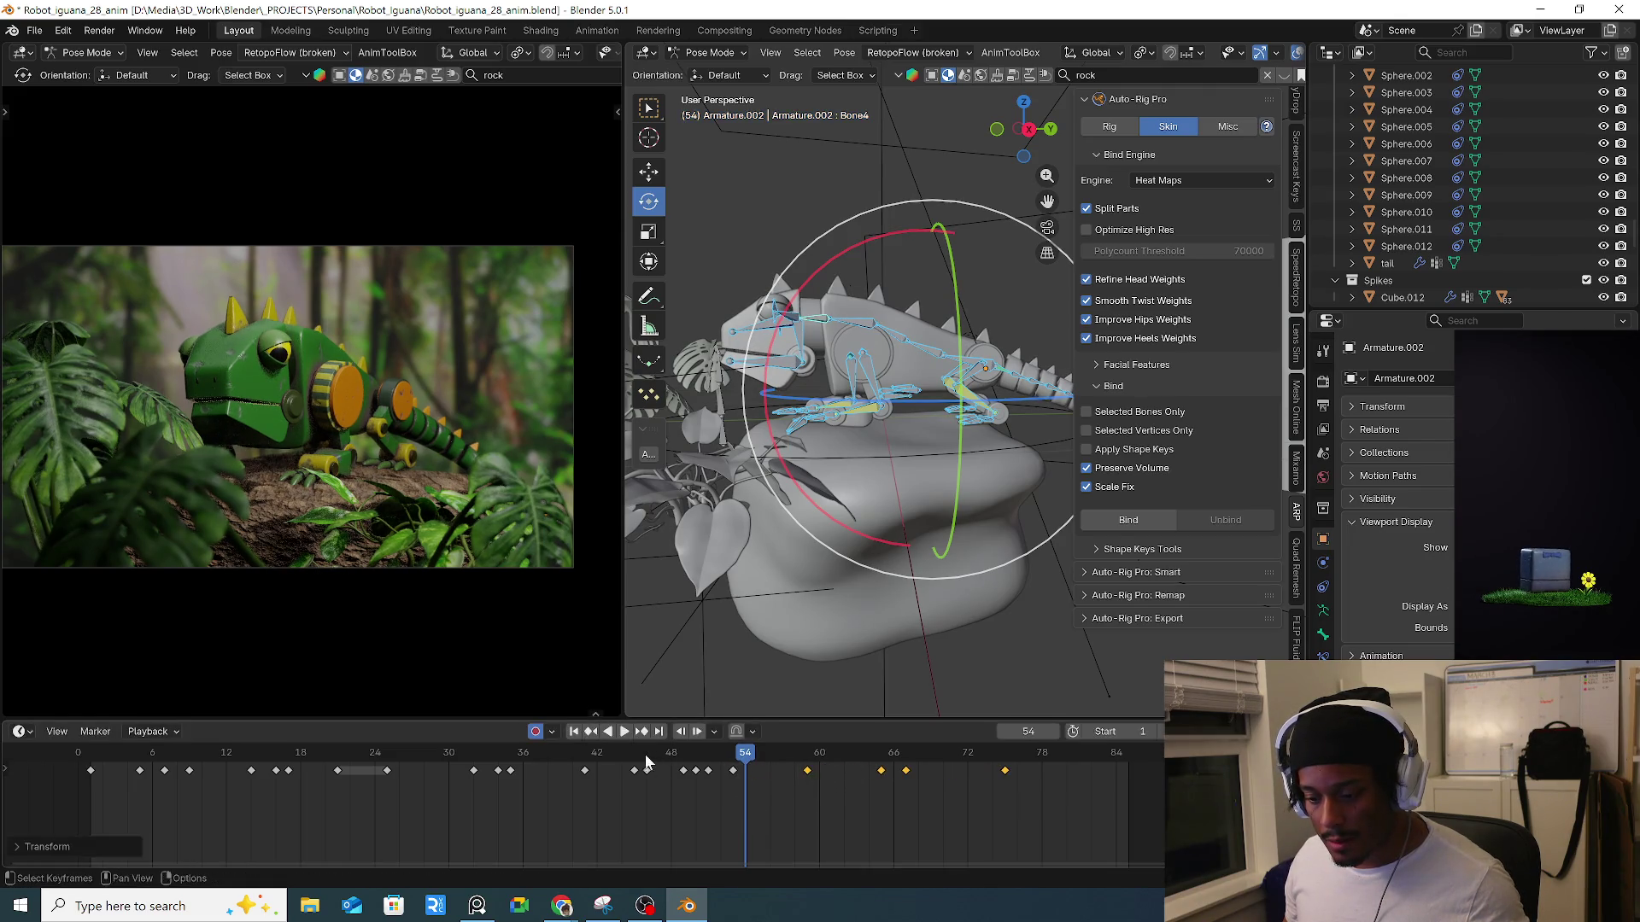
pyautogui.click(658, 752)
pyautogui.press('space')
pyautogui.press('space')
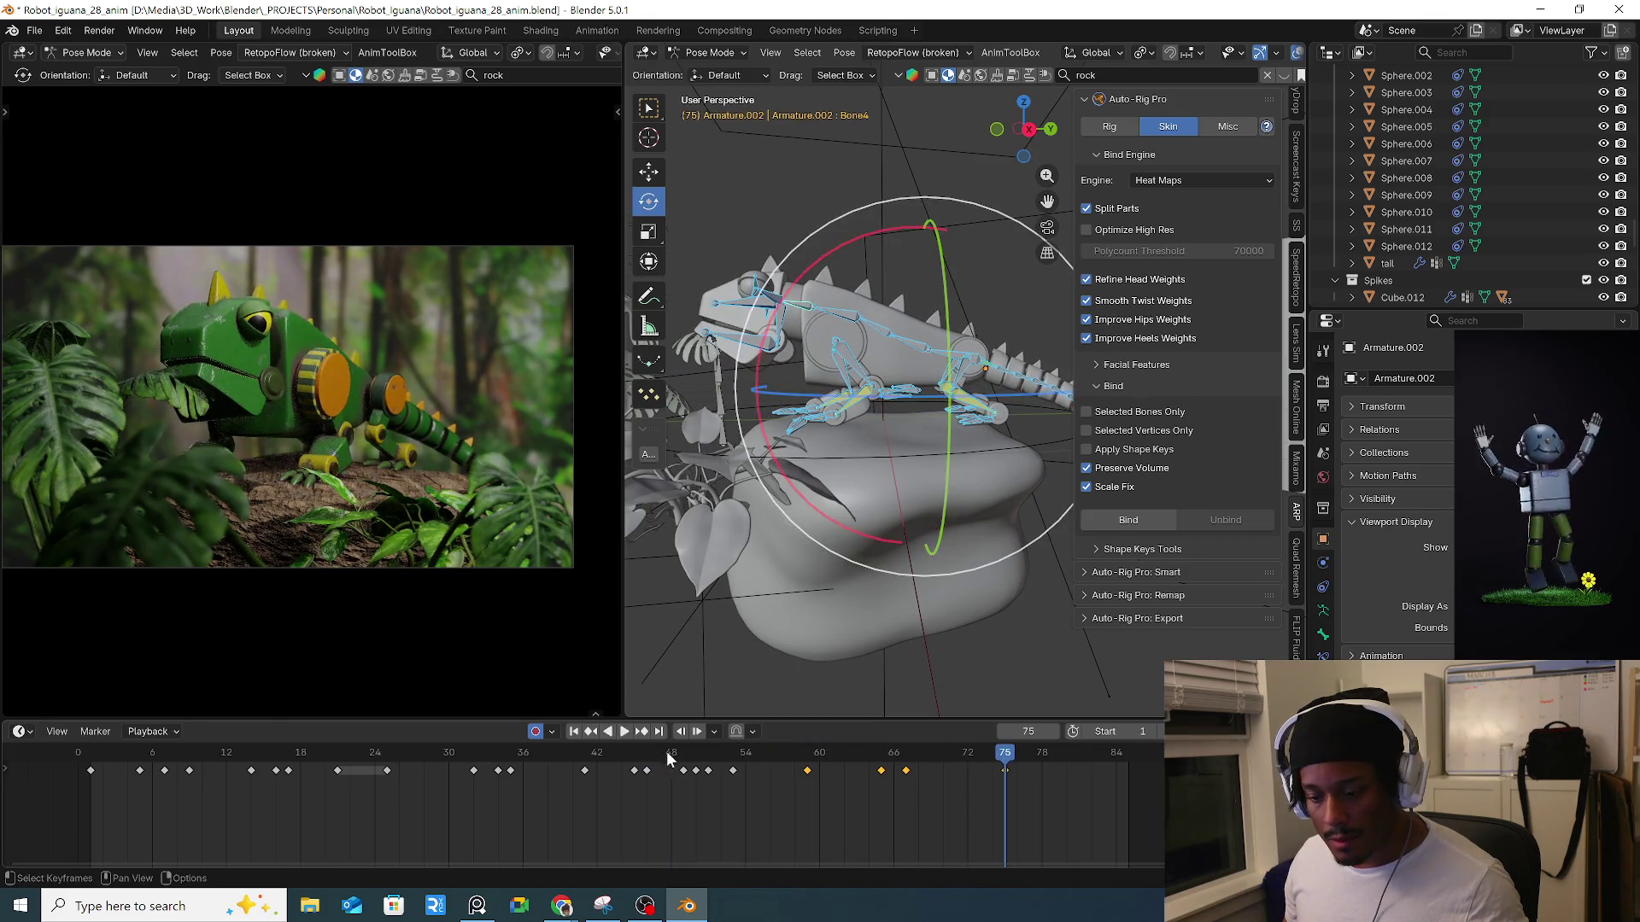
pyautogui.click(670, 752)
pyautogui.press('space')
pyautogui.press('space')
# Move the frame-53 key to frame 54 and play back through frame 61.
pyautogui.moveTo(725, 755); pyautogui.dragTo(757, 765)
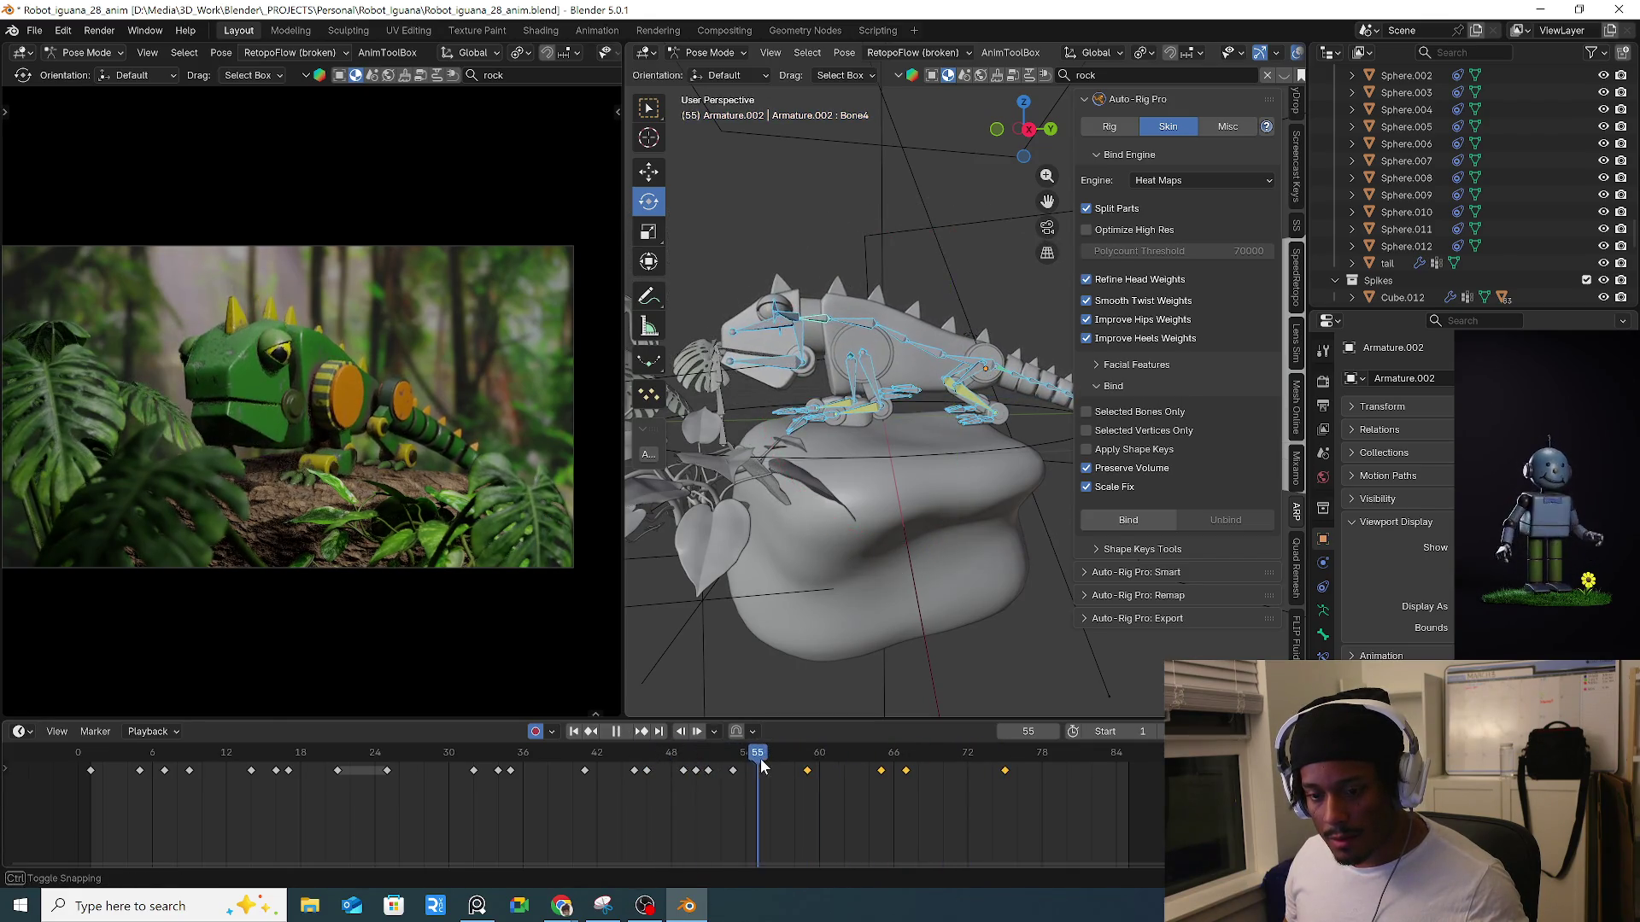
pyautogui.click(733, 770)
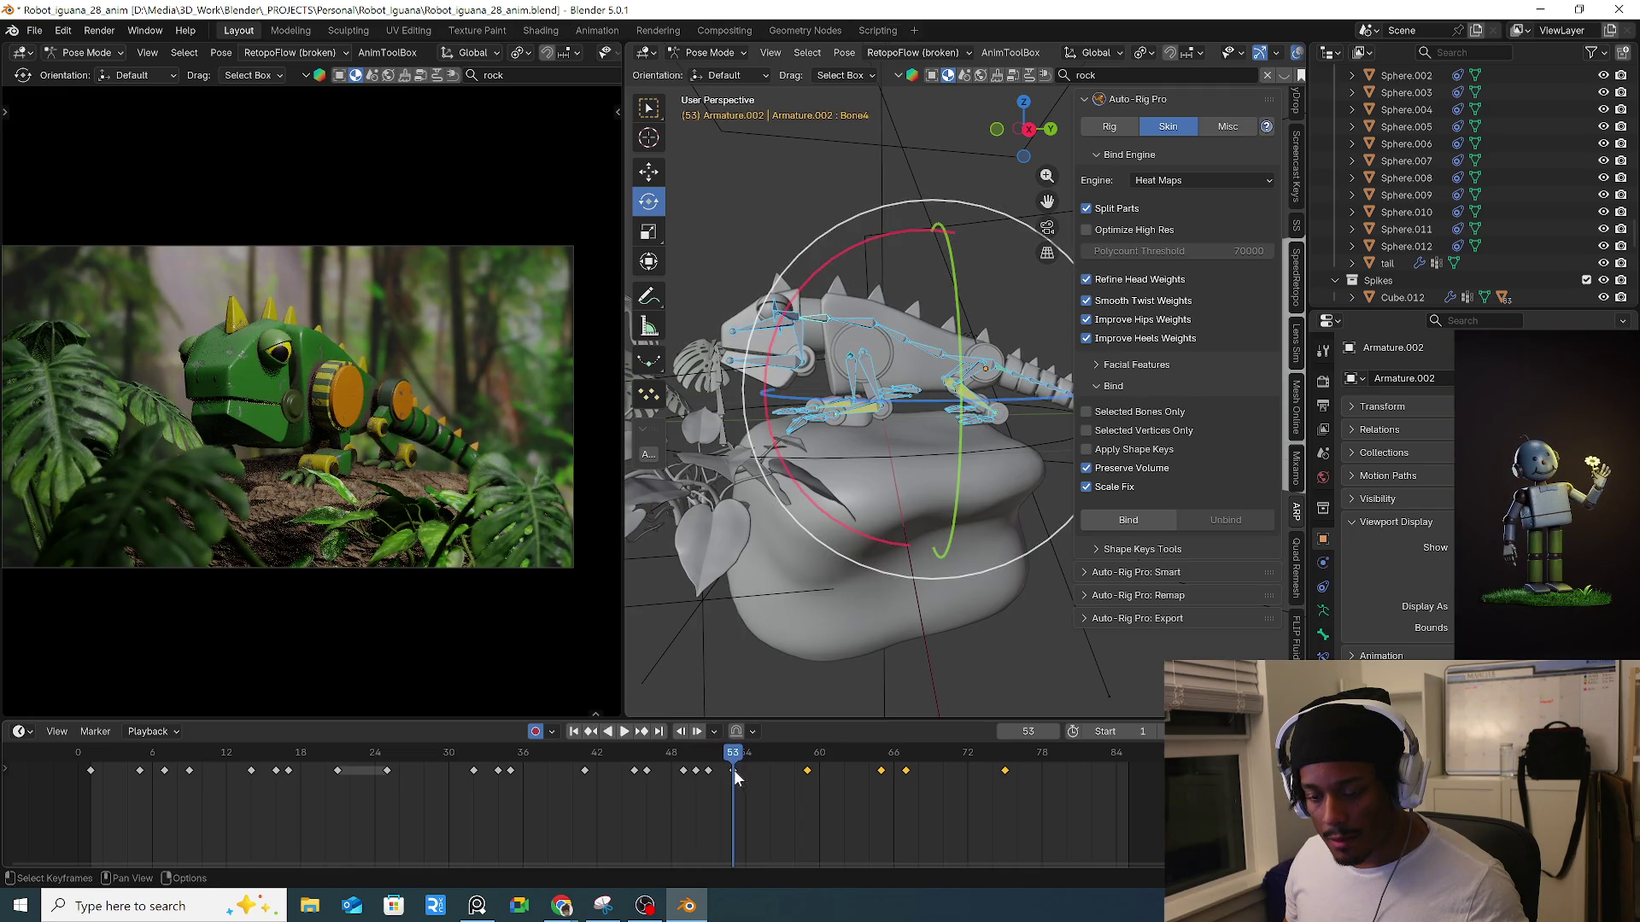
pyautogui.press('g')
pyautogui.click(681, 757)
pyautogui.press('space')
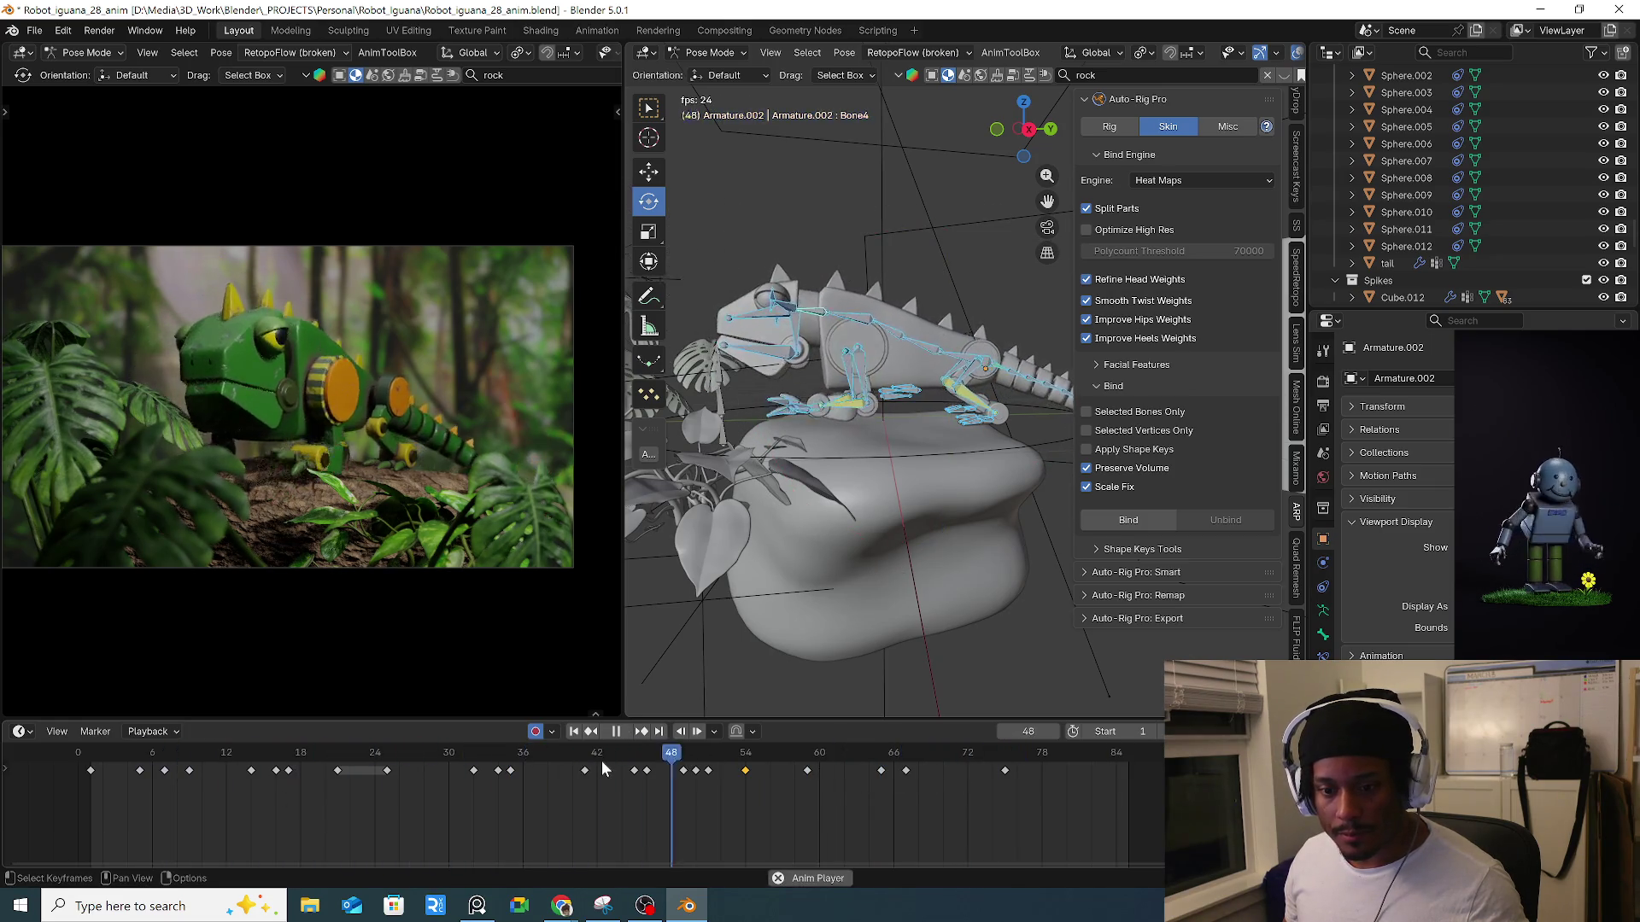
pyautogui.moveTo(751, 756)
pyautogui.mouseDown()
pyautogui.moveTo(821, 753)
pyautogui.moveTo(840, 773)
pyautogui.moveTo(748, 762)
pyautogui.mouseUp()
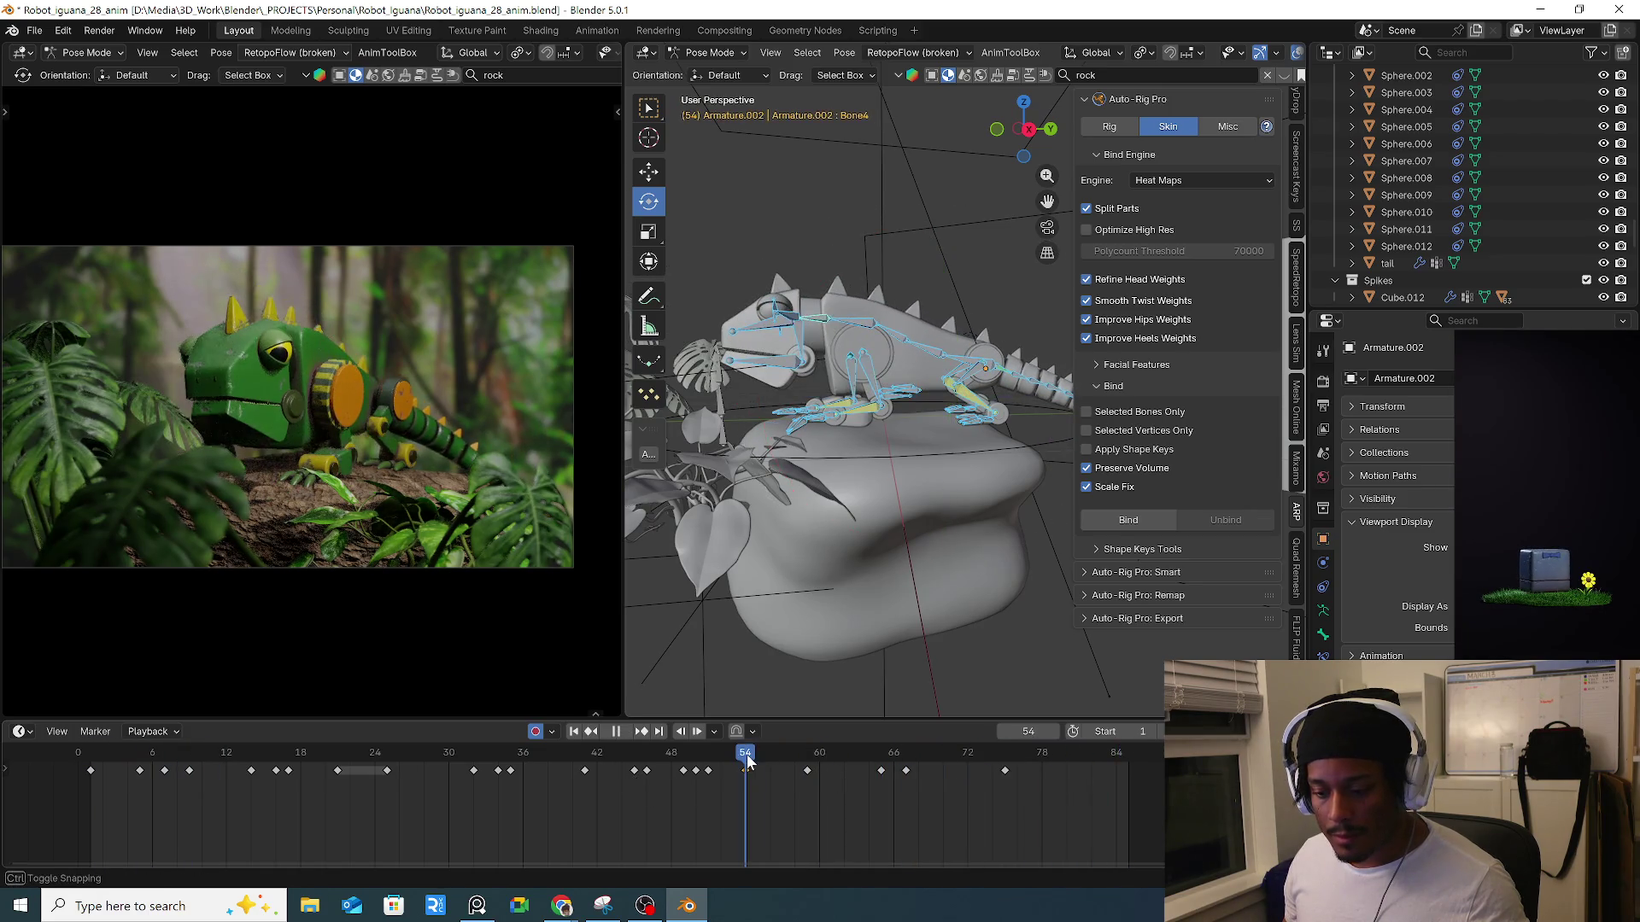
pyautogui.press('space')
pyautogui.scroll(5, 840, 474)
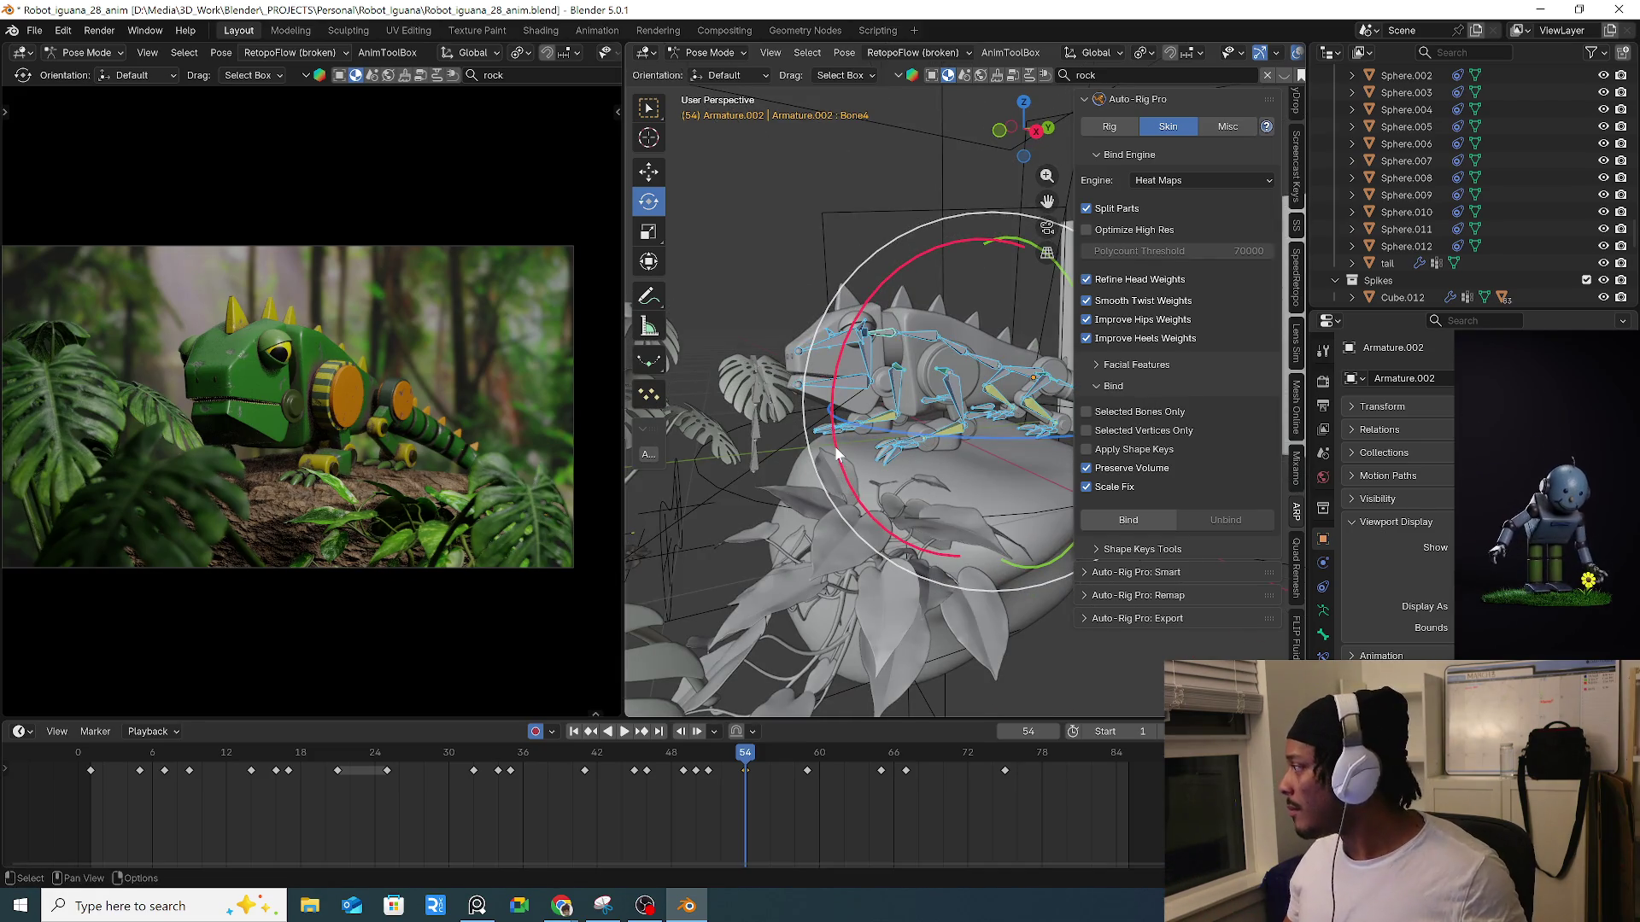
pyautogui.hotkey('ctrl', 'Tab')
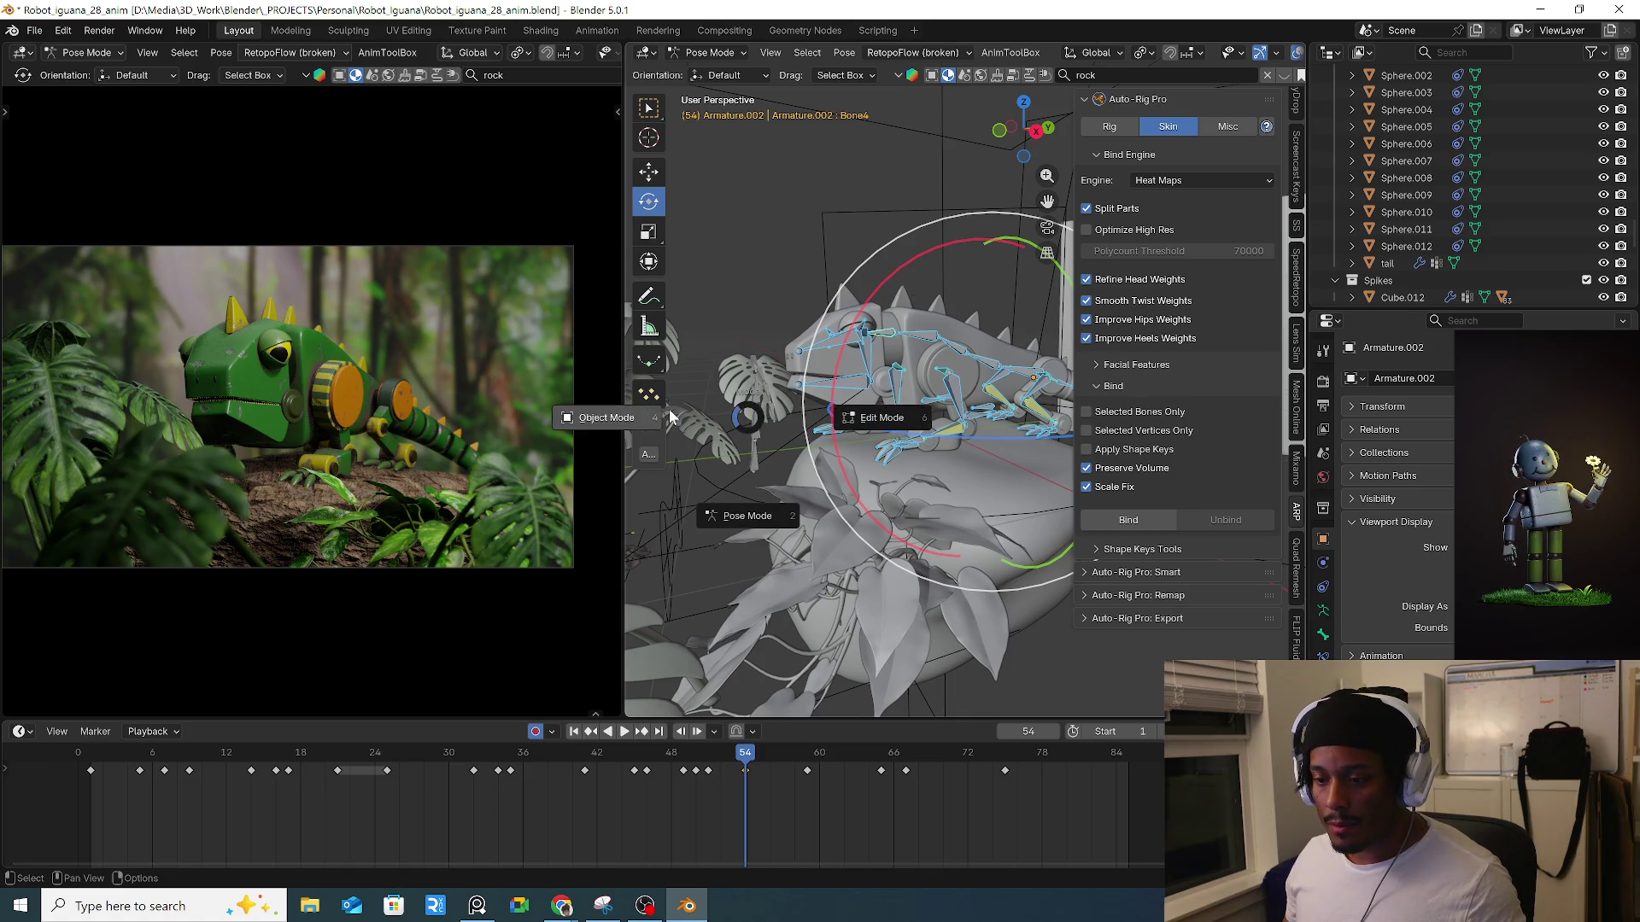
# Switch from the iguana to the monstera leaf rig in Pose Mode.
pyautogui.click(669, 409)
pyautogui.click(758, 393)
pyautogui.hotkey('ctrl', 'Tab')
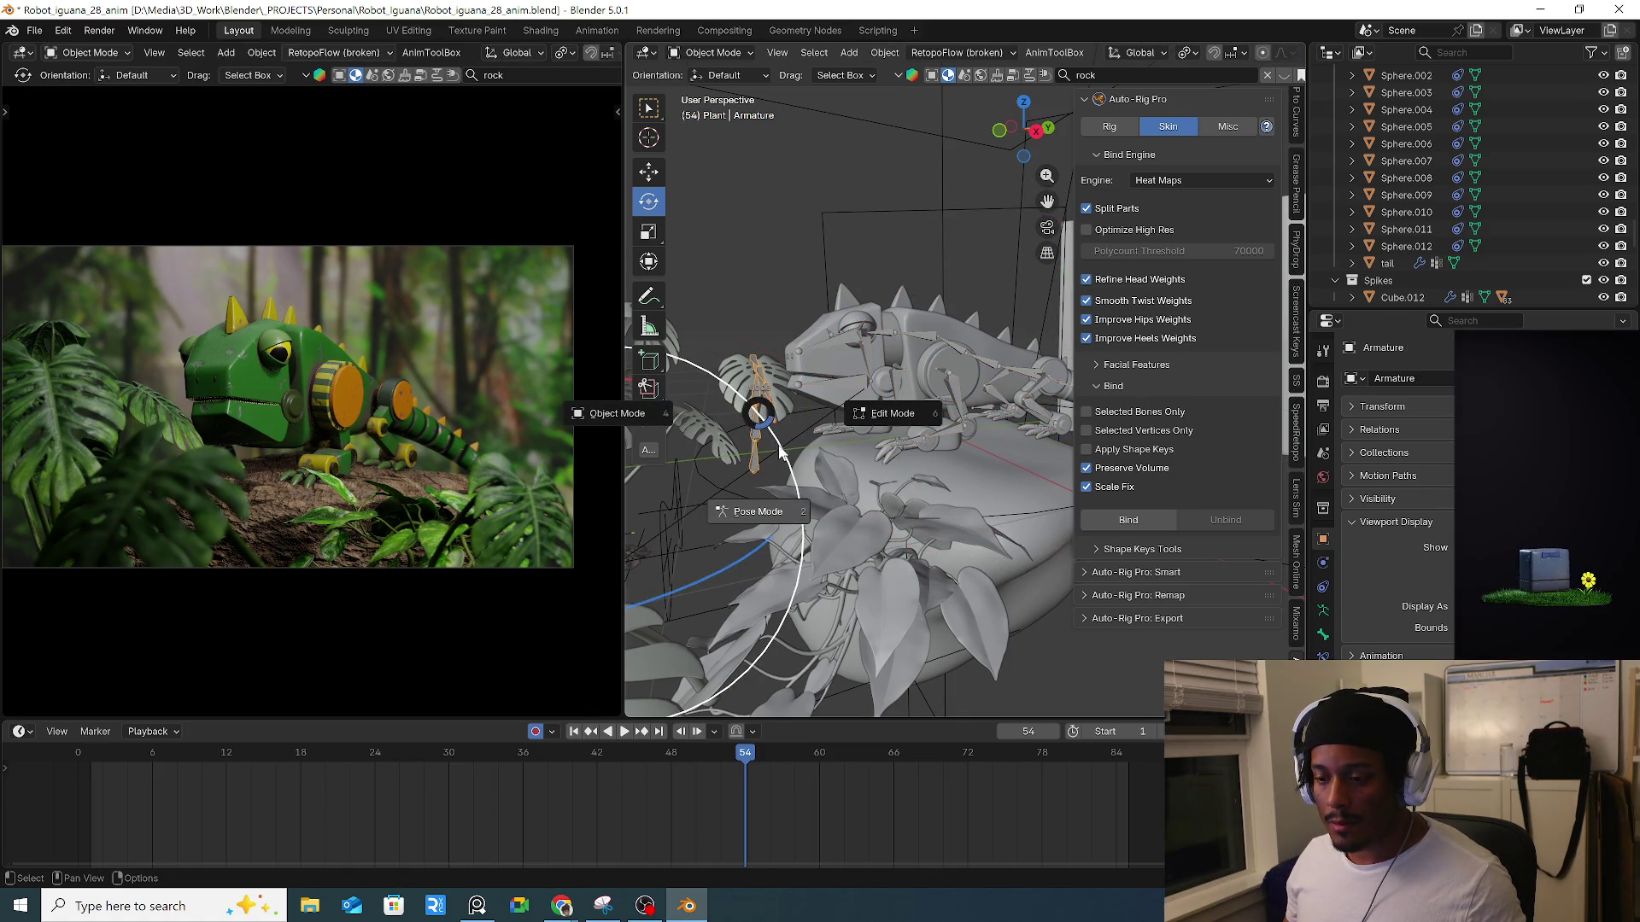
pyautogui.click(747, 509)
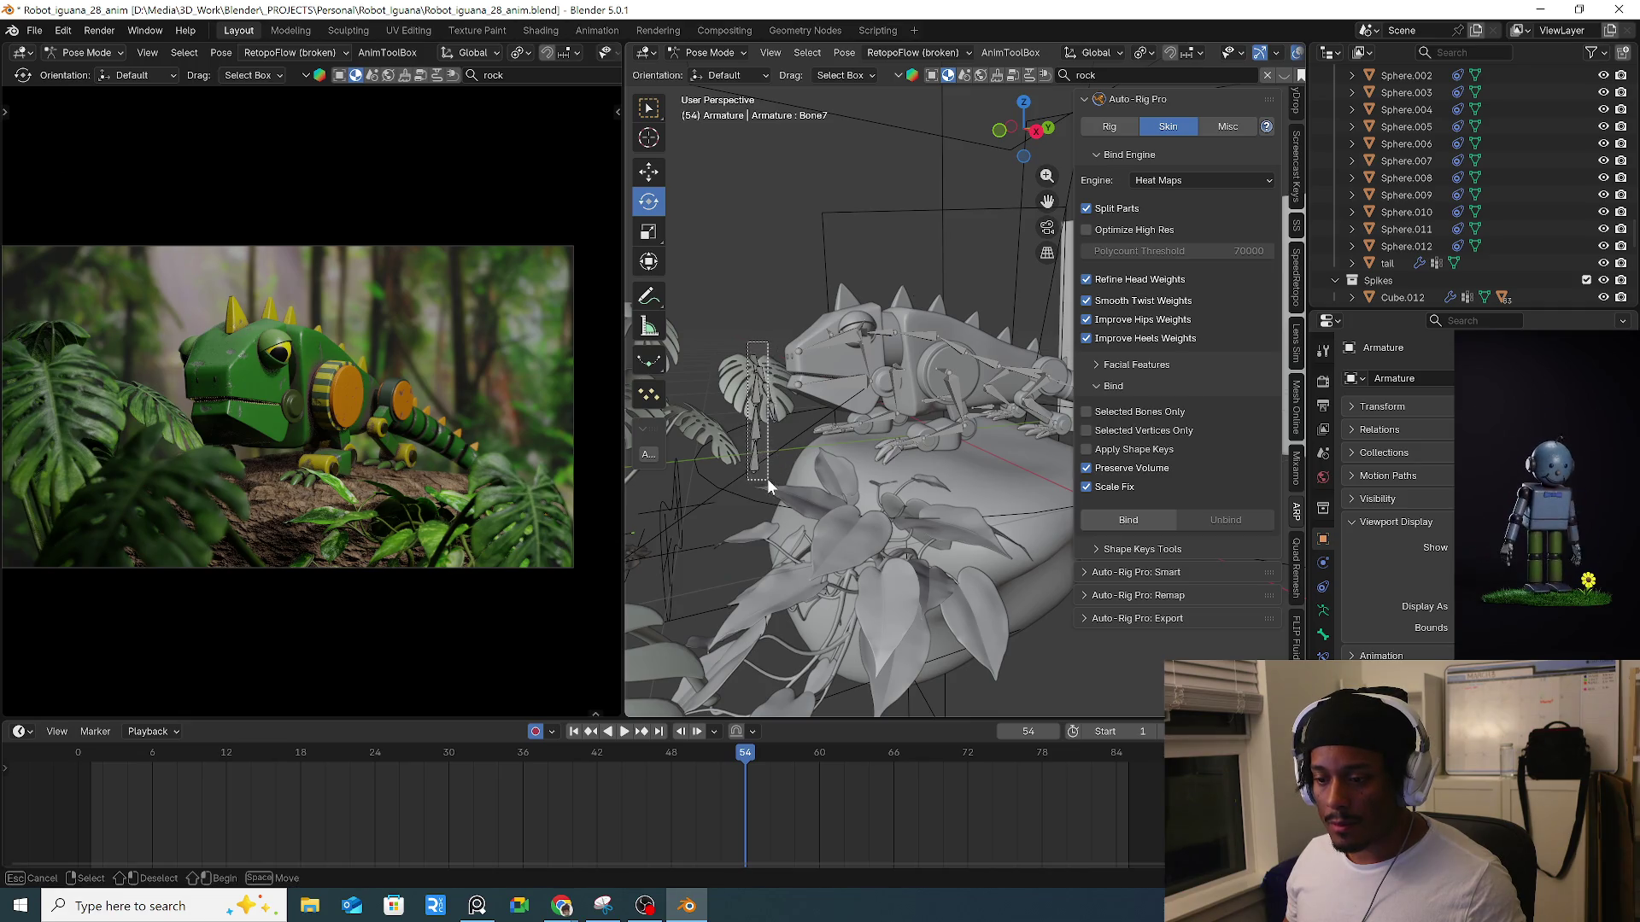
# Select leaf Bone1 and drag its keyframe to around frame 68.
pyautogui.click(756, 435)
pyautogui.click(754, 434)
pyautogui.moveTo(773, 767)
pyautogui.mouseDown()
pyautogui.moveTo(750, 767)
pyautogui.moveTo(918, 771)
pyautogui.mouseUp()
pyautogui.moveTo(801, 756); pyautogui.dragTo(1010, 773)
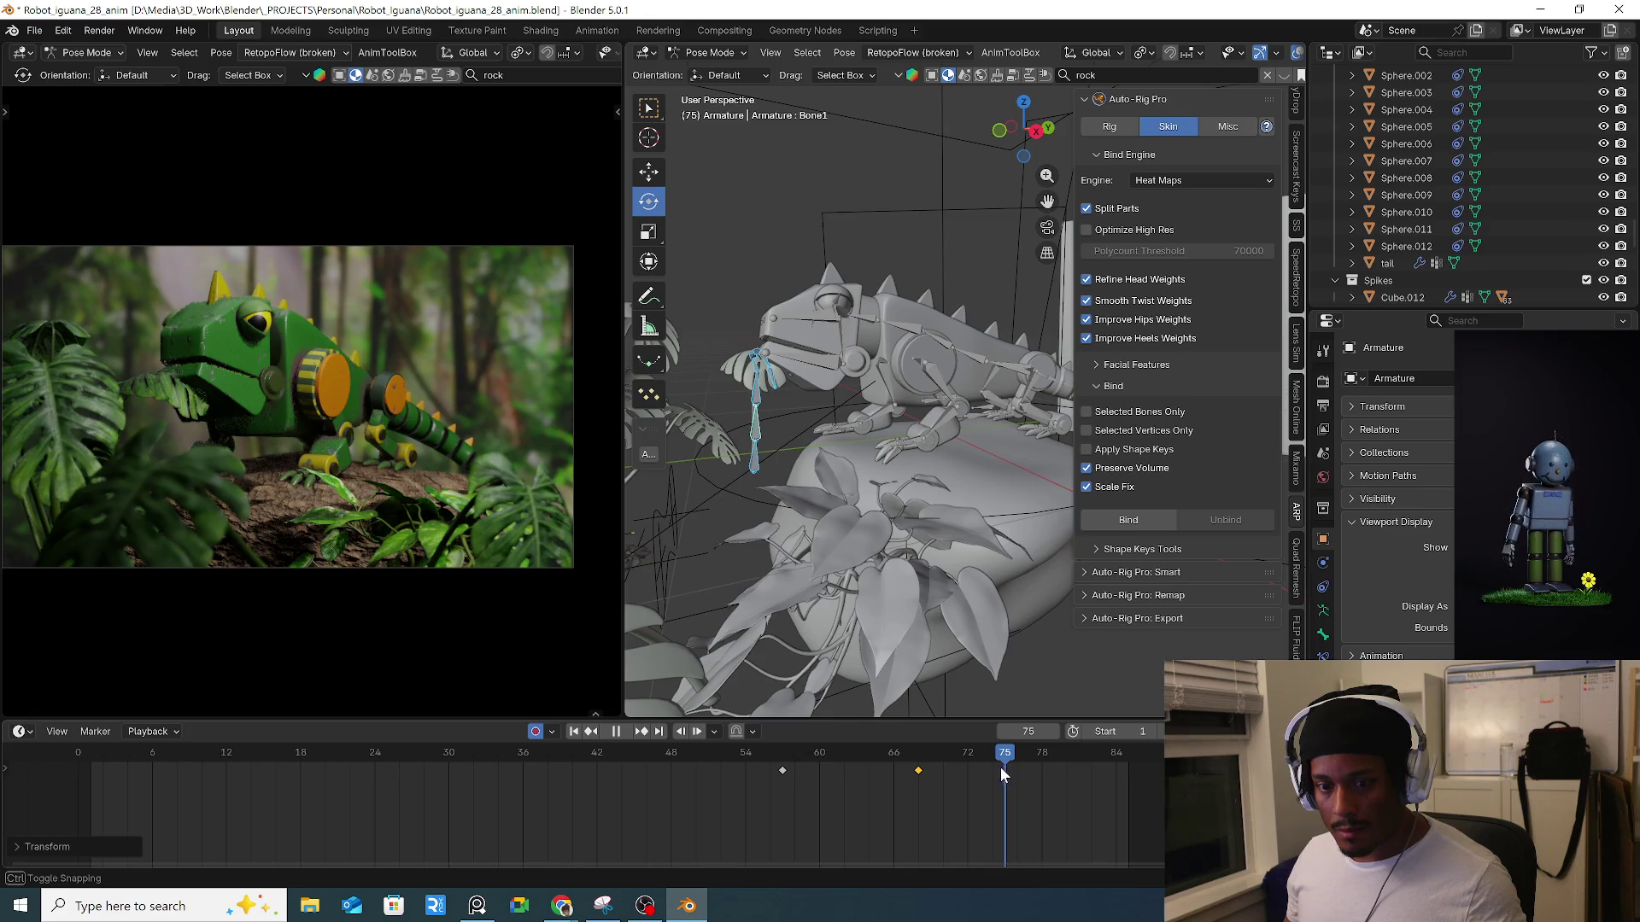
pyautogui.press('Escape')
# Return the leaf rig to Pose Mode via Object Mode and select Bone4.
pyautogui.press('Tab')
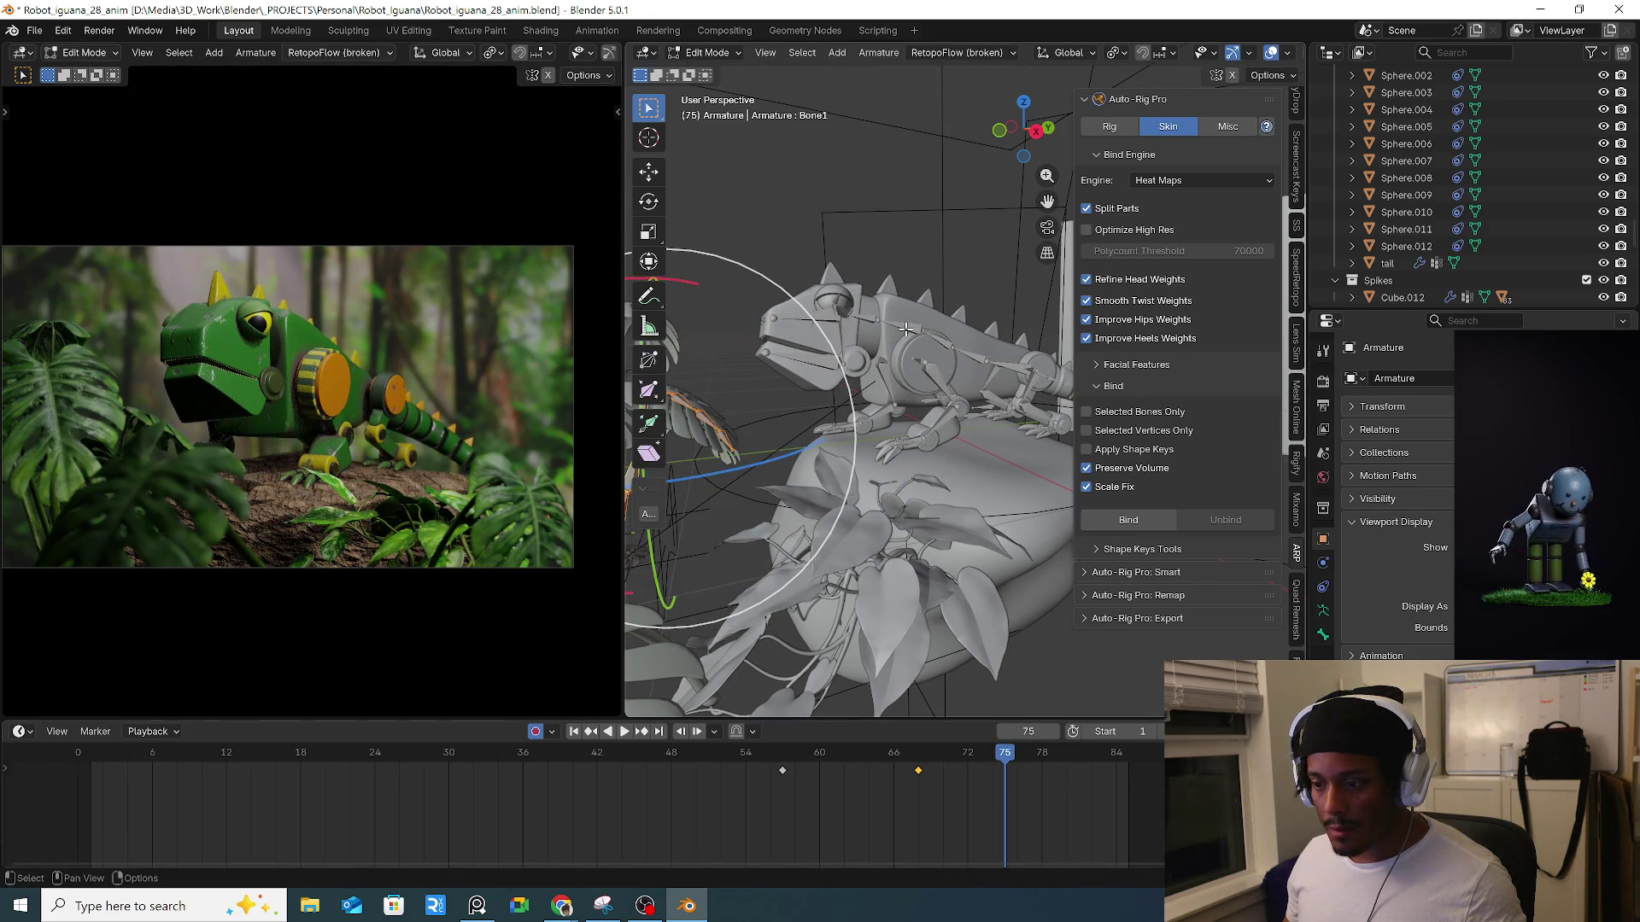
pyautogui.hotkey('ctrl', 'Tab')
pyautogui.click(787, 356)
pyautogui.click(901, 328)
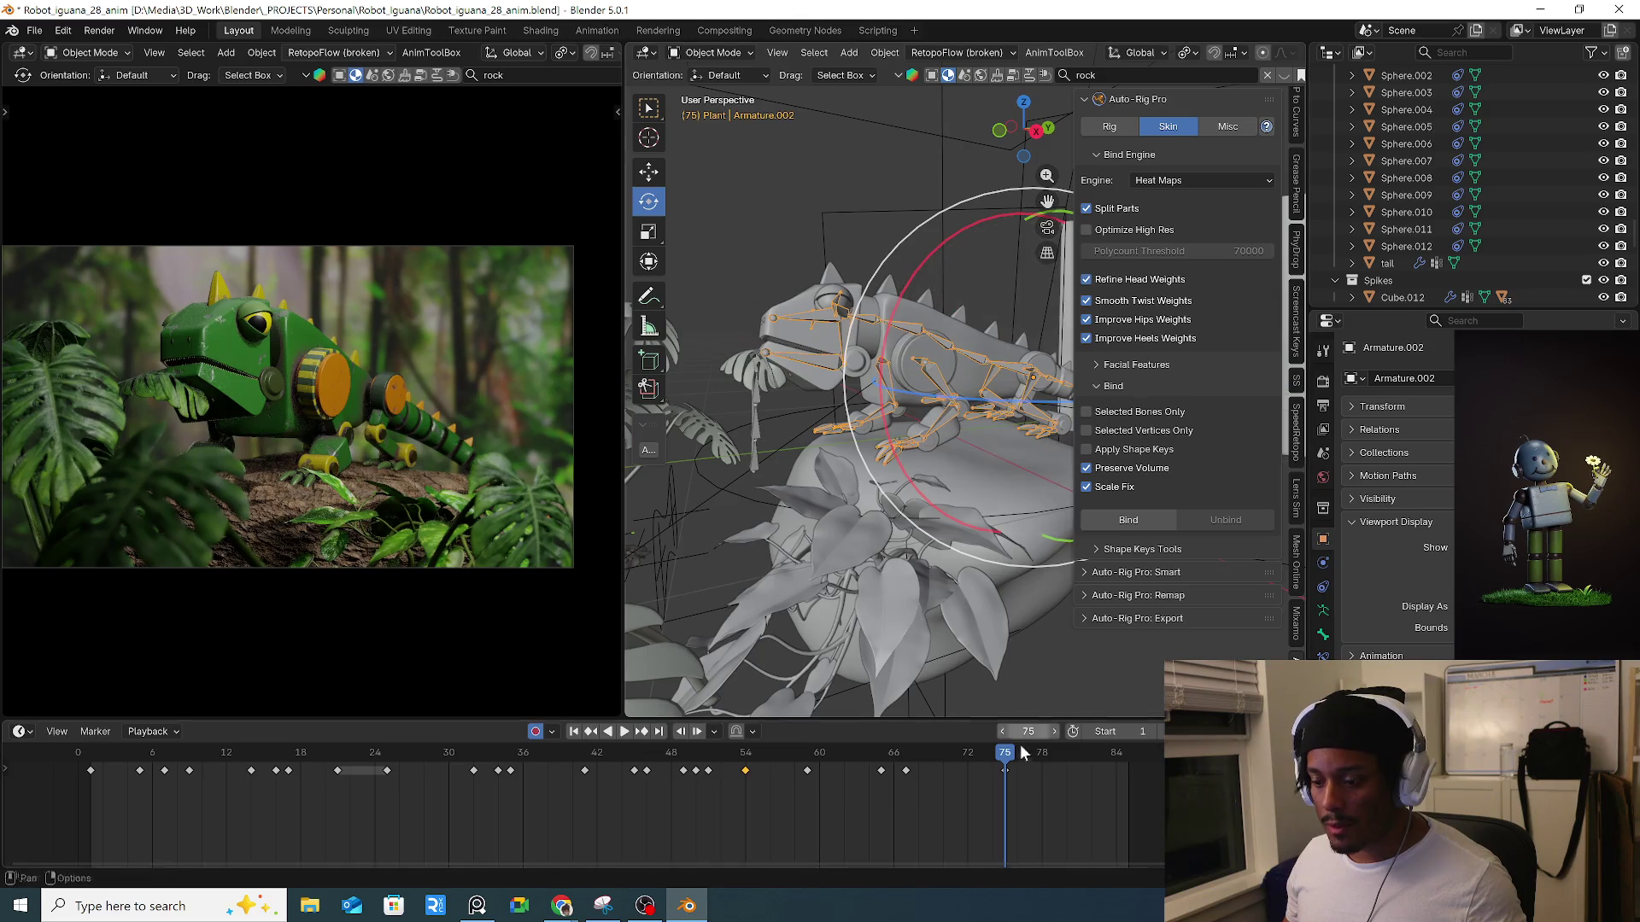
pyautogui.click(753, 427)
pyautogui.hotkey('ctrl', 'Tab')
pyautogui.click(779, 547)
pyautogui.moveTo(779, 547)
pyautogui.mouseDown(button='middle')
pyautogui.moveTo(858, 411)
pyautogui.moveTo(805, 337)
pyautogui.mouseUp(button='middle')
pyautogui.click(804, 388)
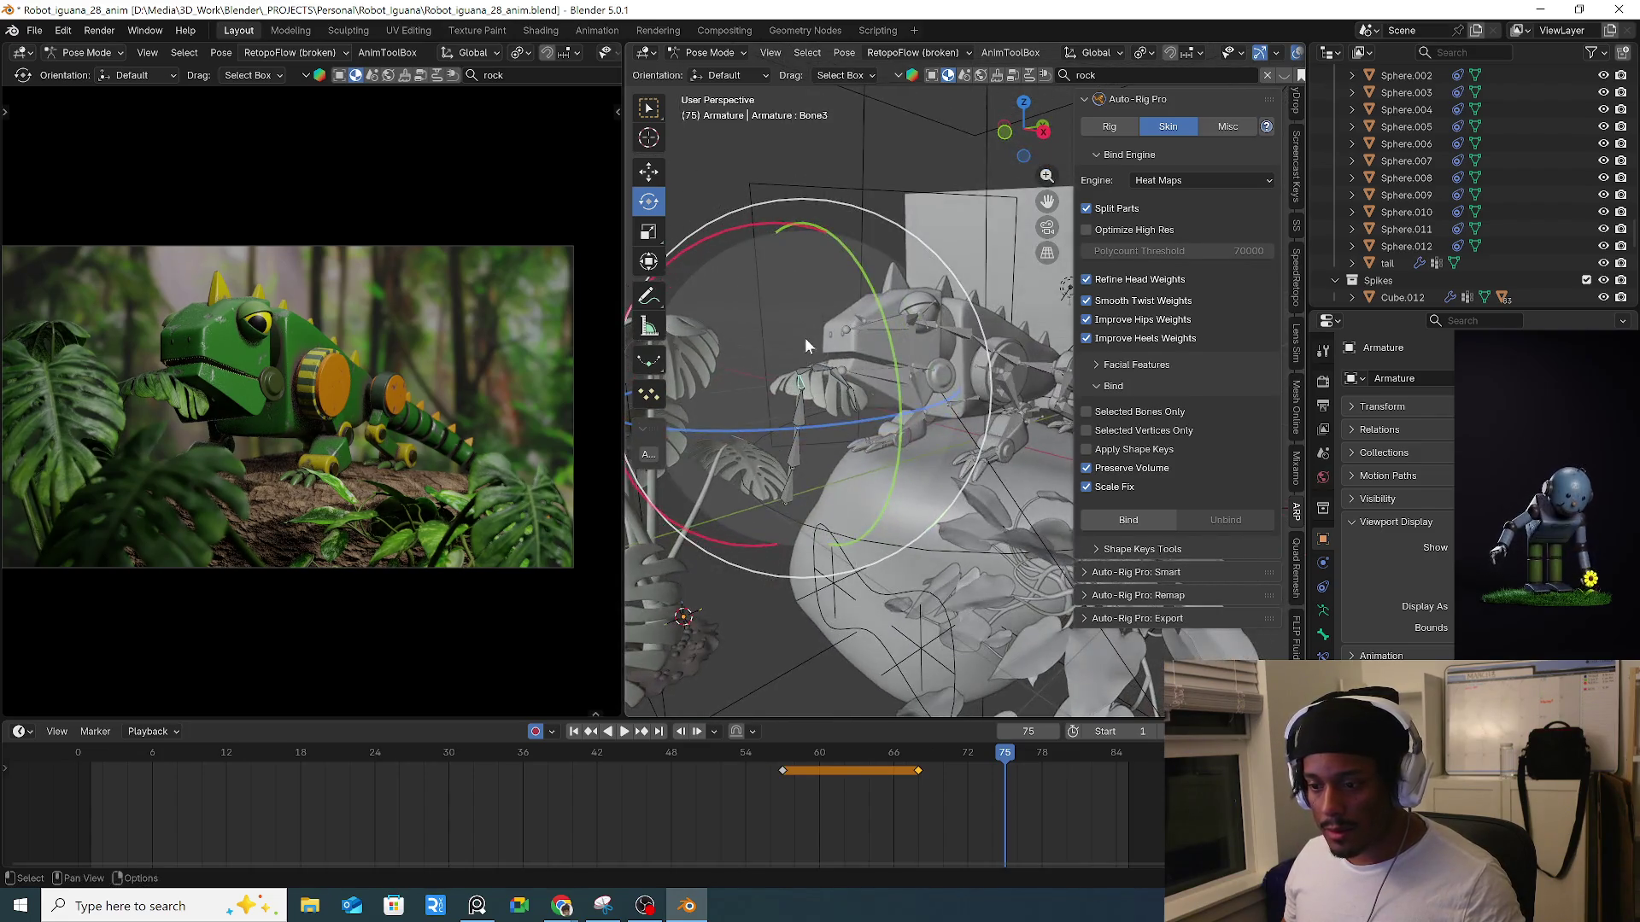
# Freely rotate leaf Bone3, Bone4 and Bone6 toward the iguana's mouth.
pyautogui.click(801, 374)
pyautogui.press('r')
pyautogui.press('r')
pyautogui.click(813, 308)
pyautogui.click(807, 365)
pyautogui.press('r')
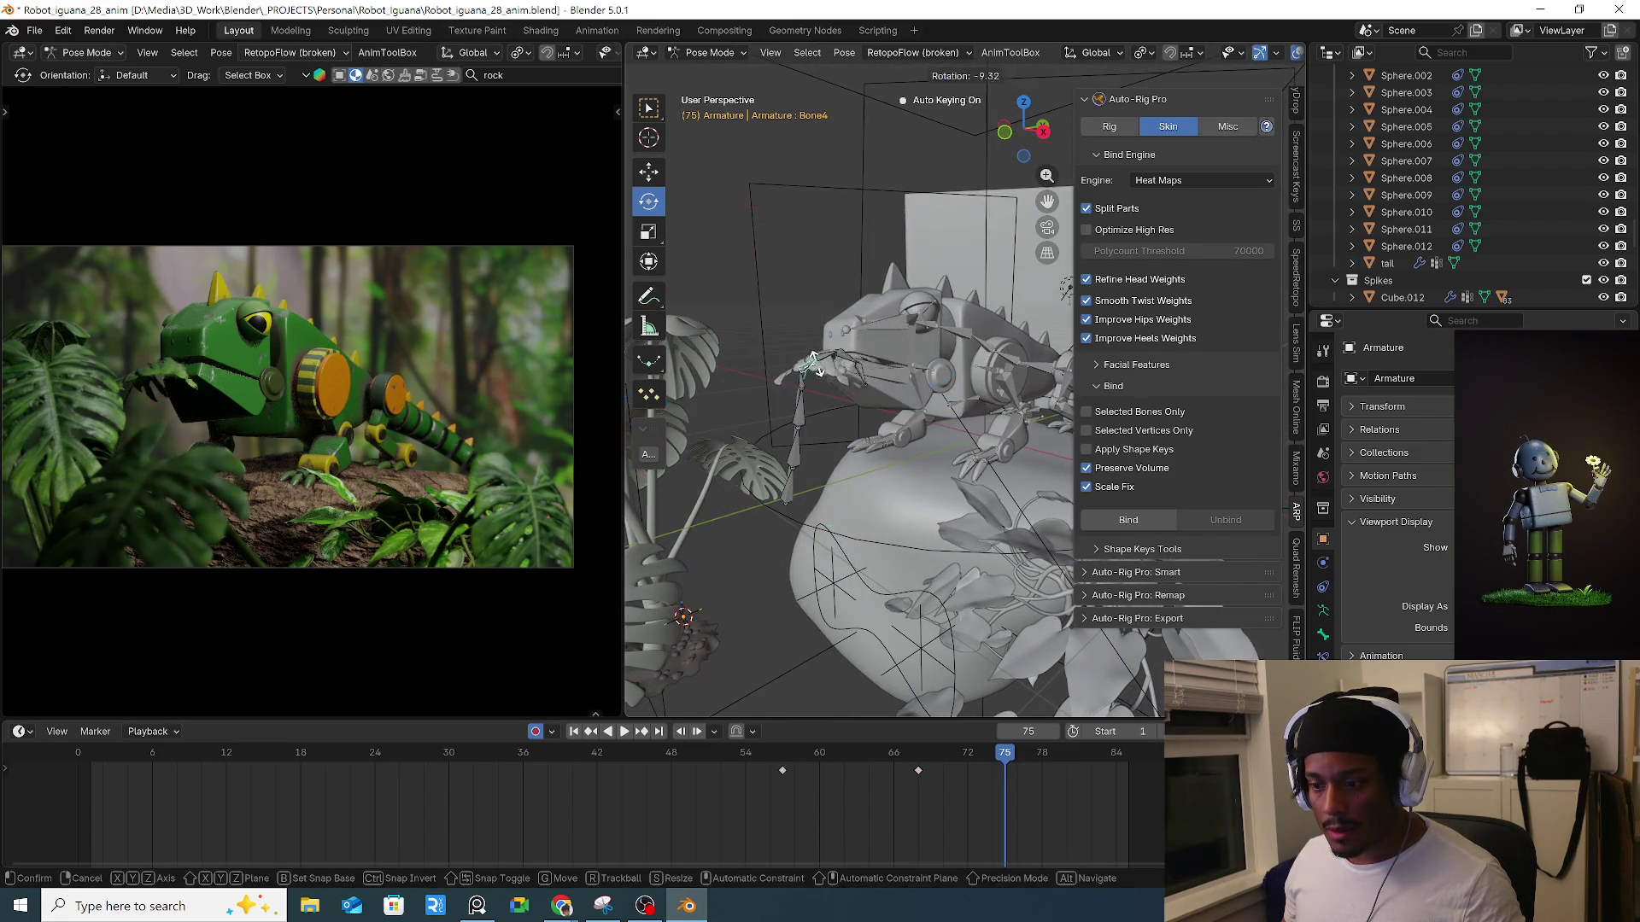
pyautogui.click(817, 363)
pyautogui.moveTo(818, 363); pyautogui.dragTo(846, 375, button='middle')
pyautogui.click(818, 374)
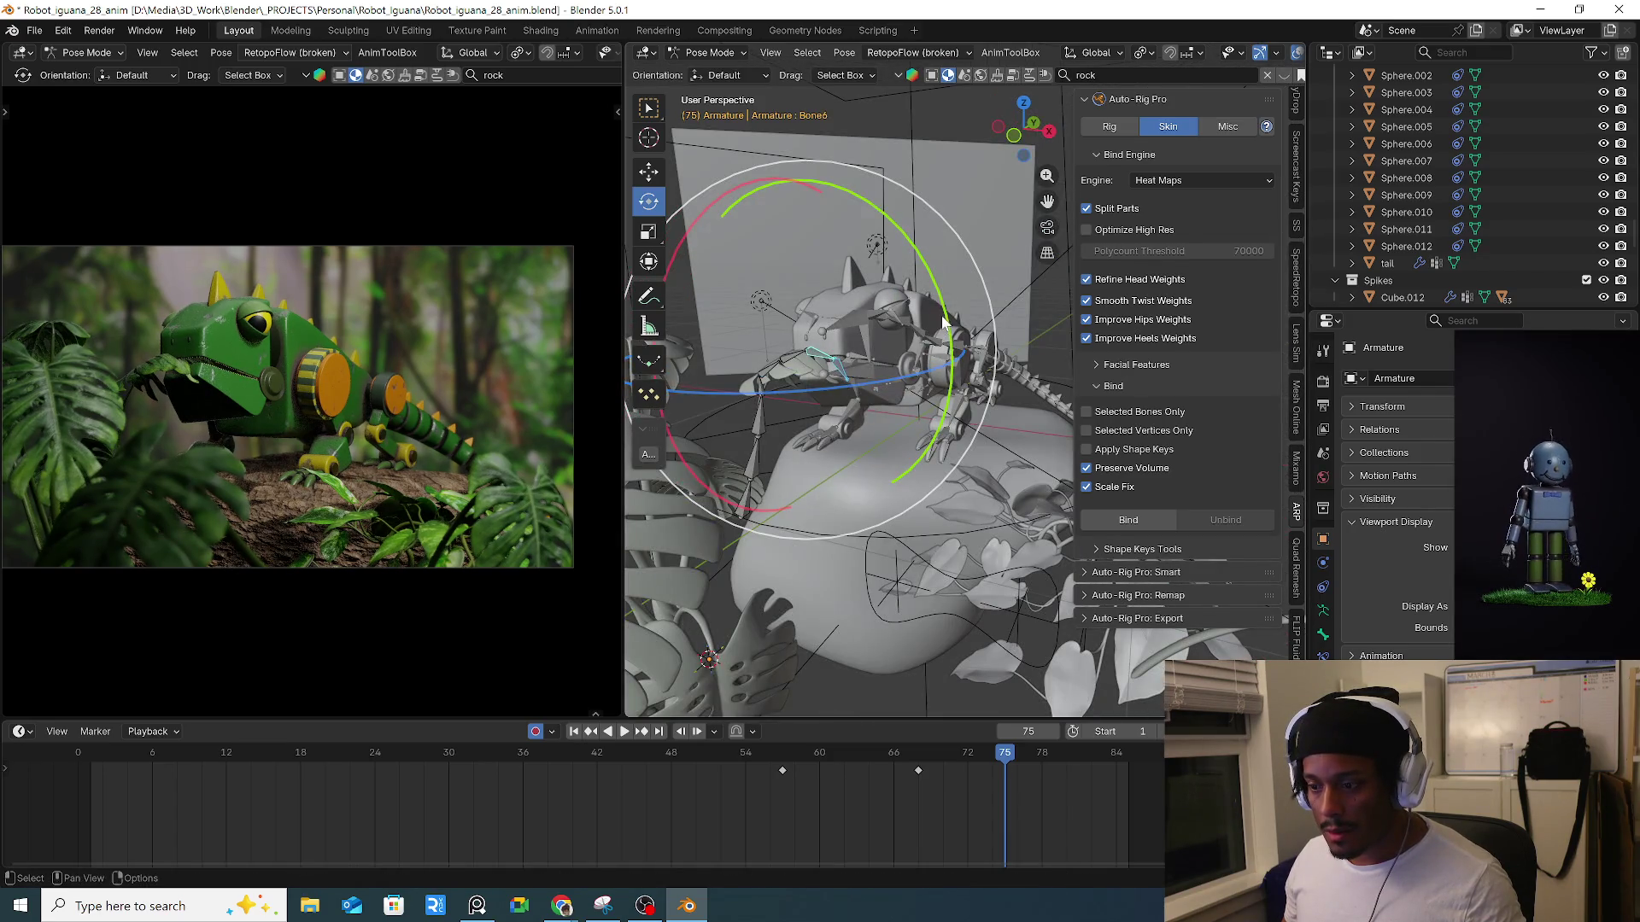
pyautogui.press('r')
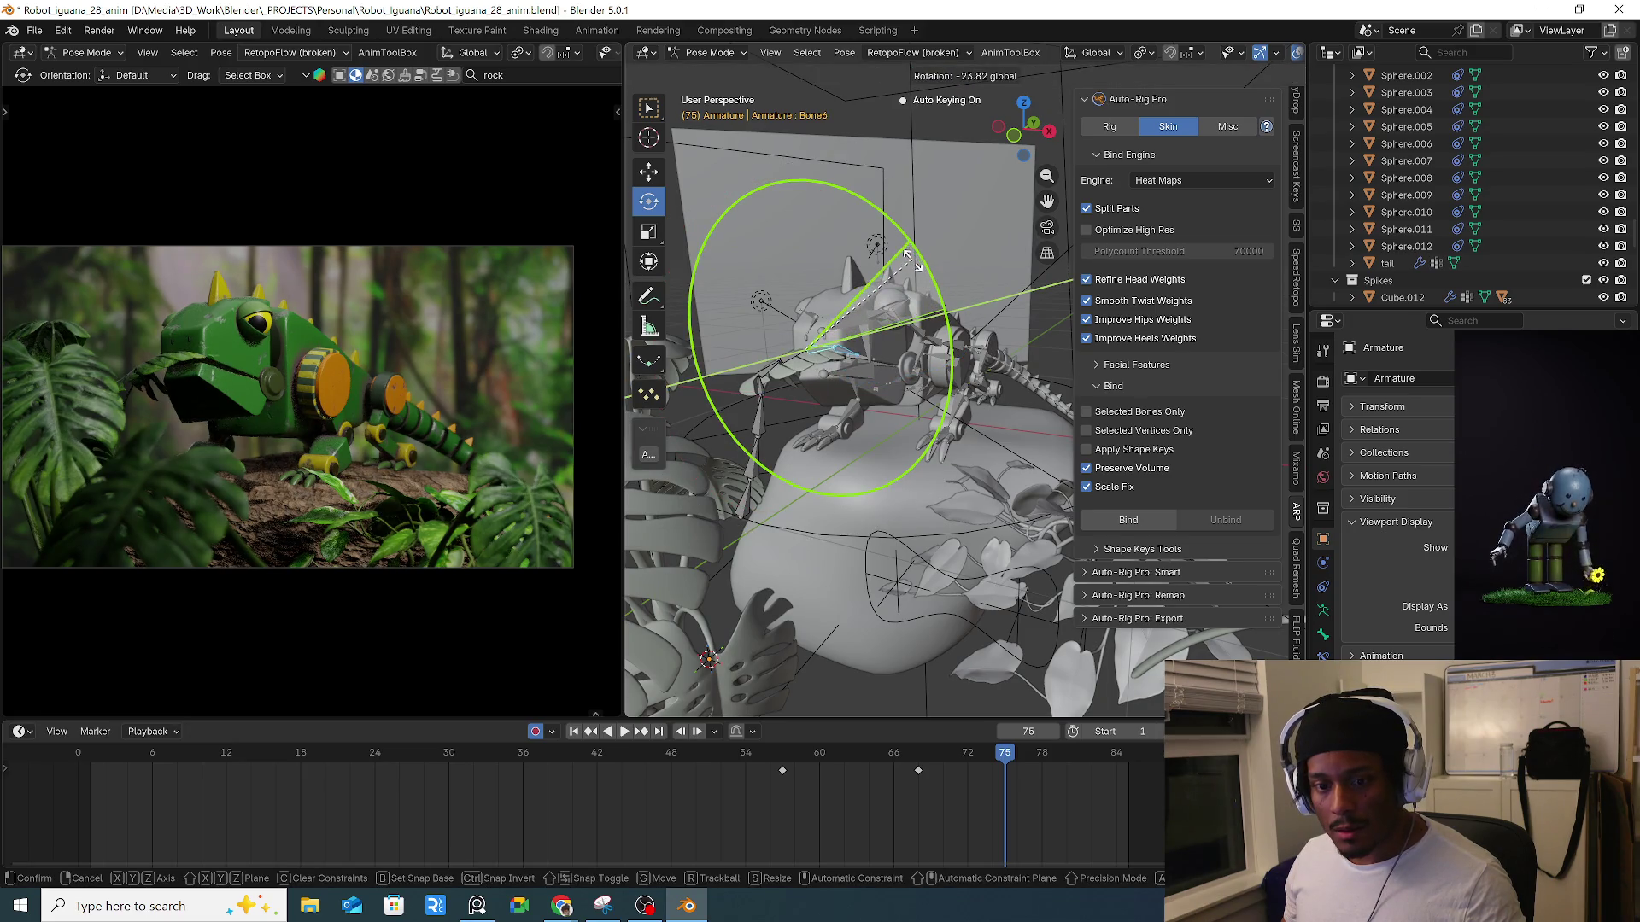
pyautogui.click(924, 275)
# Tilt Bone2 about 8° on Y, Bone1 on X and Bone4 on Y.
pyautogui.click(759, 411)
pyautogui.moveTo(862, 365); pyautogui.dragTo(848, 370)
pyautogui.moveTo(847, 371)
pyautogui.mouseDown(button='middle')
pyautogui.moveTo(951, 389)
pyautogui.moveTo(877, 401)
pyautogui.moveTo(892, 367)
pyautogui.mouseUp(button='middle')
pyautogui.press('[')
pyautogui.moveTo(777, 333); pyautogui.dragTo(762, 331)
pyautogui.moveTo(811, 377)
pyautogui.mouseDown(button='middle')
pyautogui.moveTo(791, 381)
pyautogui.moveTo(862, 376)
pyautogui.mouseUp(button='middle')
pyautogui.click(805, 374)
pyautogui.moveTo(894, 343); pyautogui.dragTo(887, 335)
pyautogui.moveTo(858, 373); pyautogui.dragTo(850, 374, button='middle')
pyautogui.moveTo(841, 359); pyautogui.dragTo(852, 373)
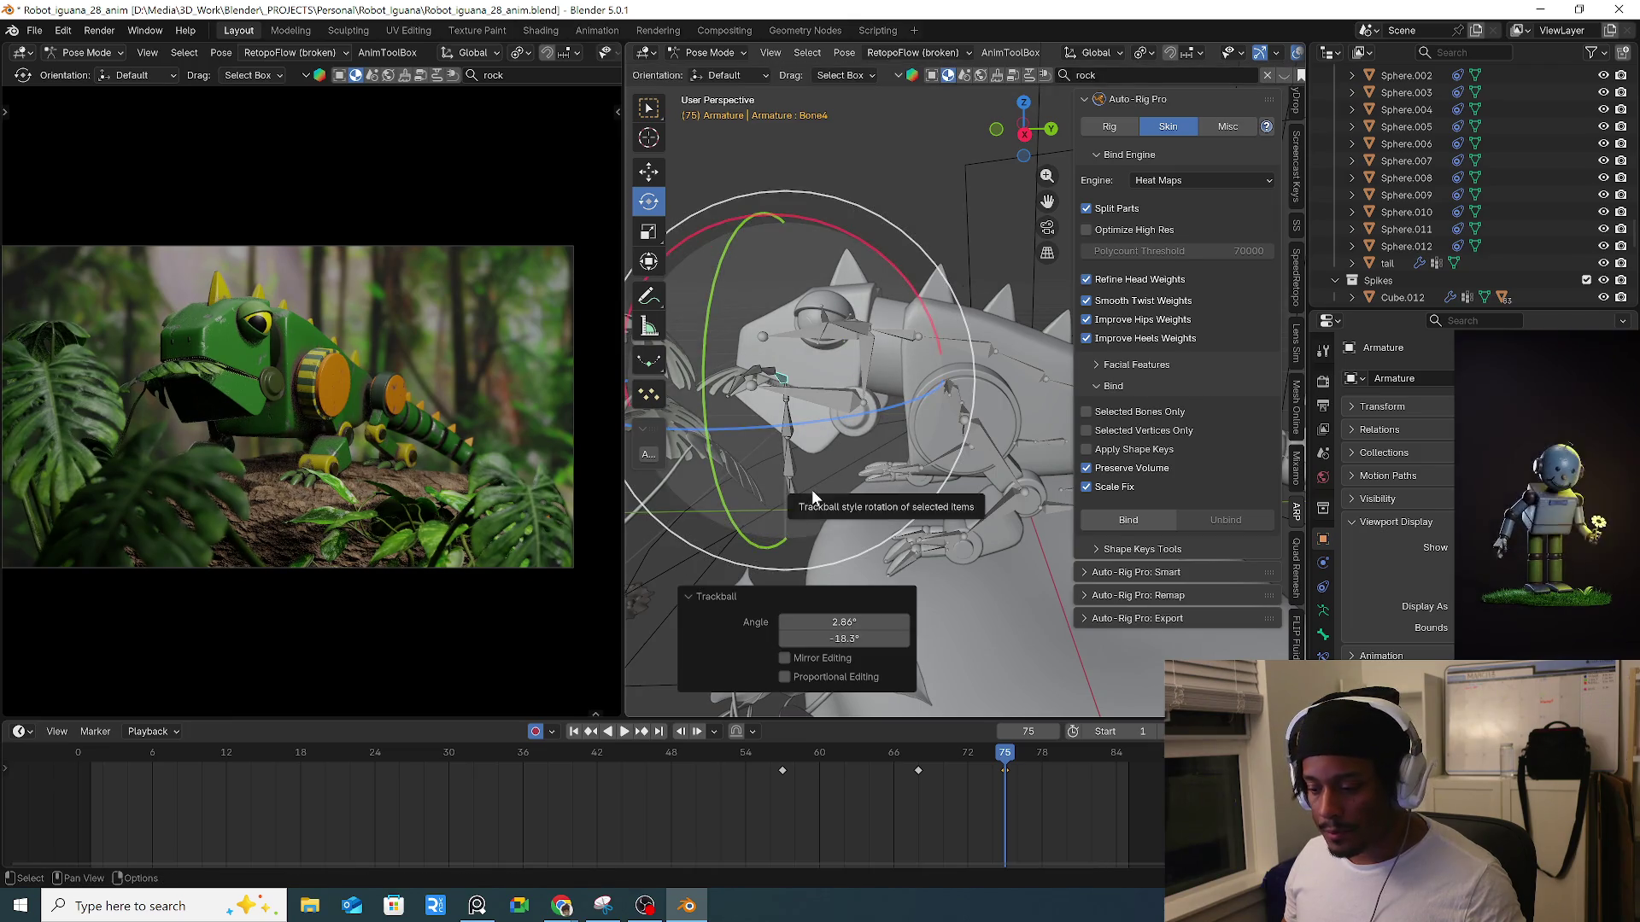
pyautogui.click(803, 504)
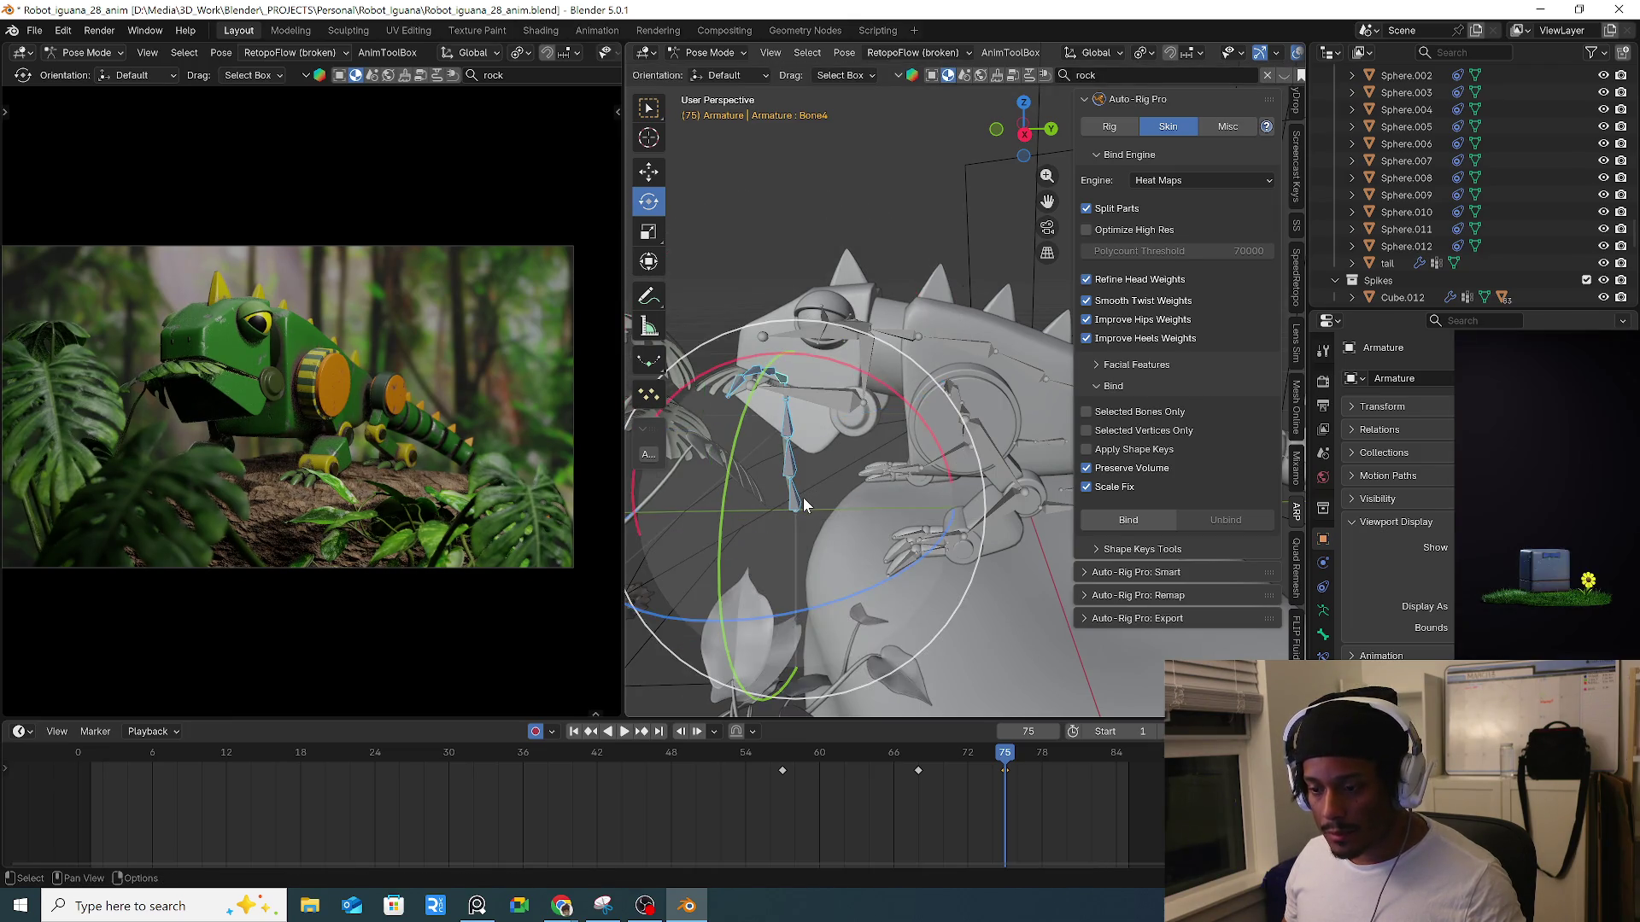
# Delete the leaf key near frame 68 and paste a copied key there.
pyautogui.press('space')
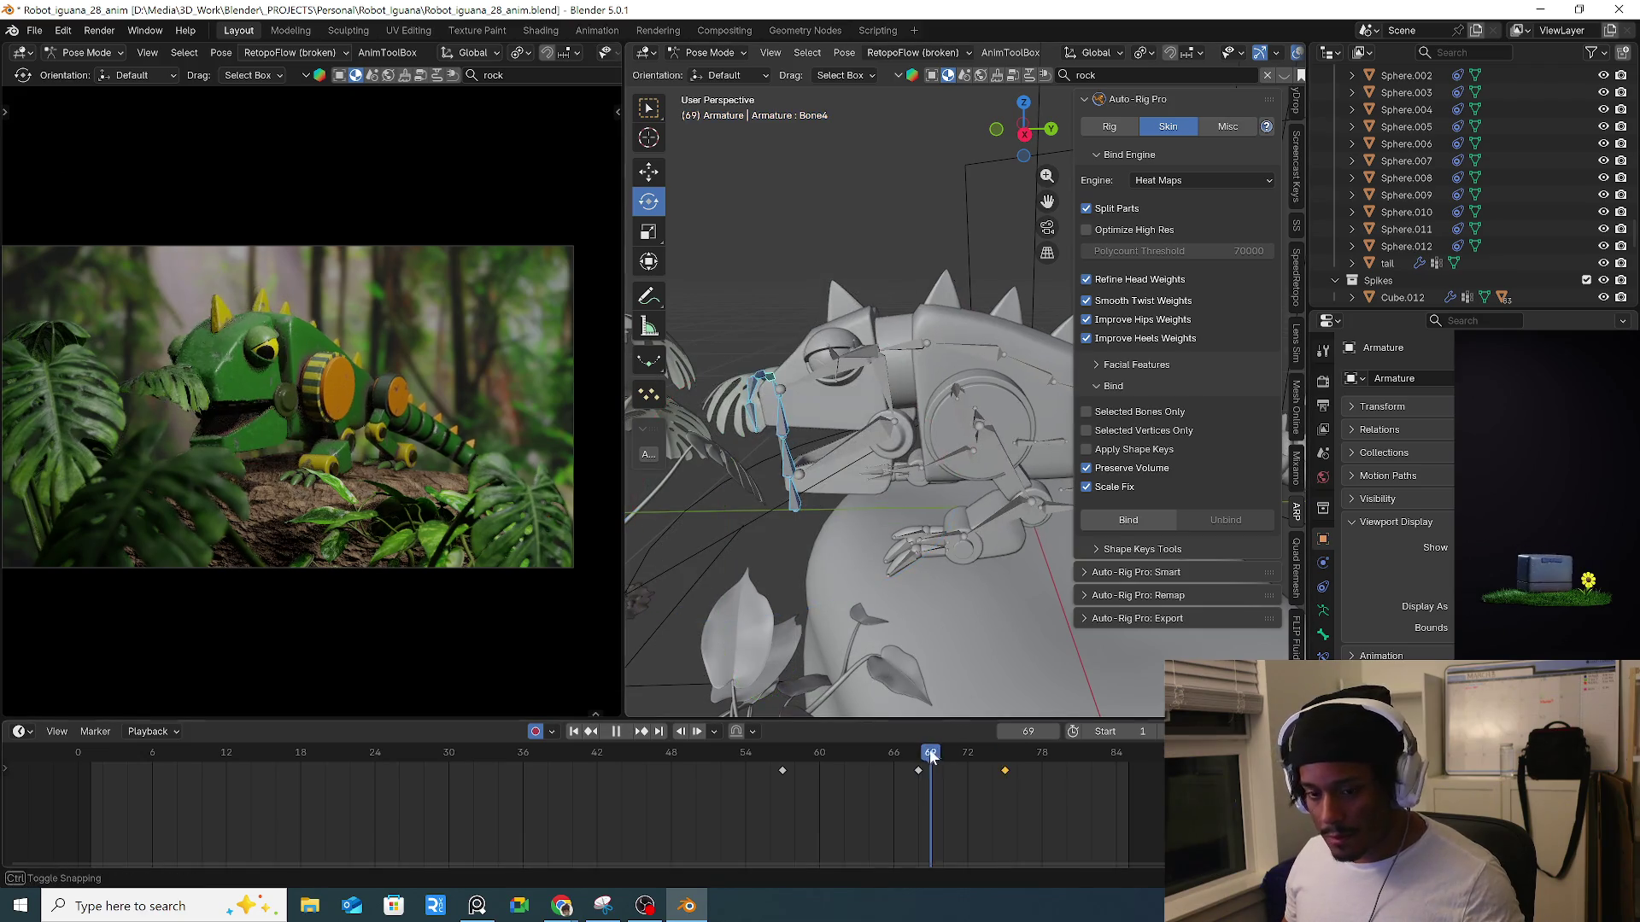
pyautogui.press('space')
pyautogui.click(918, 771)
pyautogui.press('Delete')
pyautogui.moveTo(808, 753)
pyautogui.mouseDown()
pyautogui.moveTo(793, 759)
pyautogui.moveTo(943, 739)
pyautogui.mouseUp()
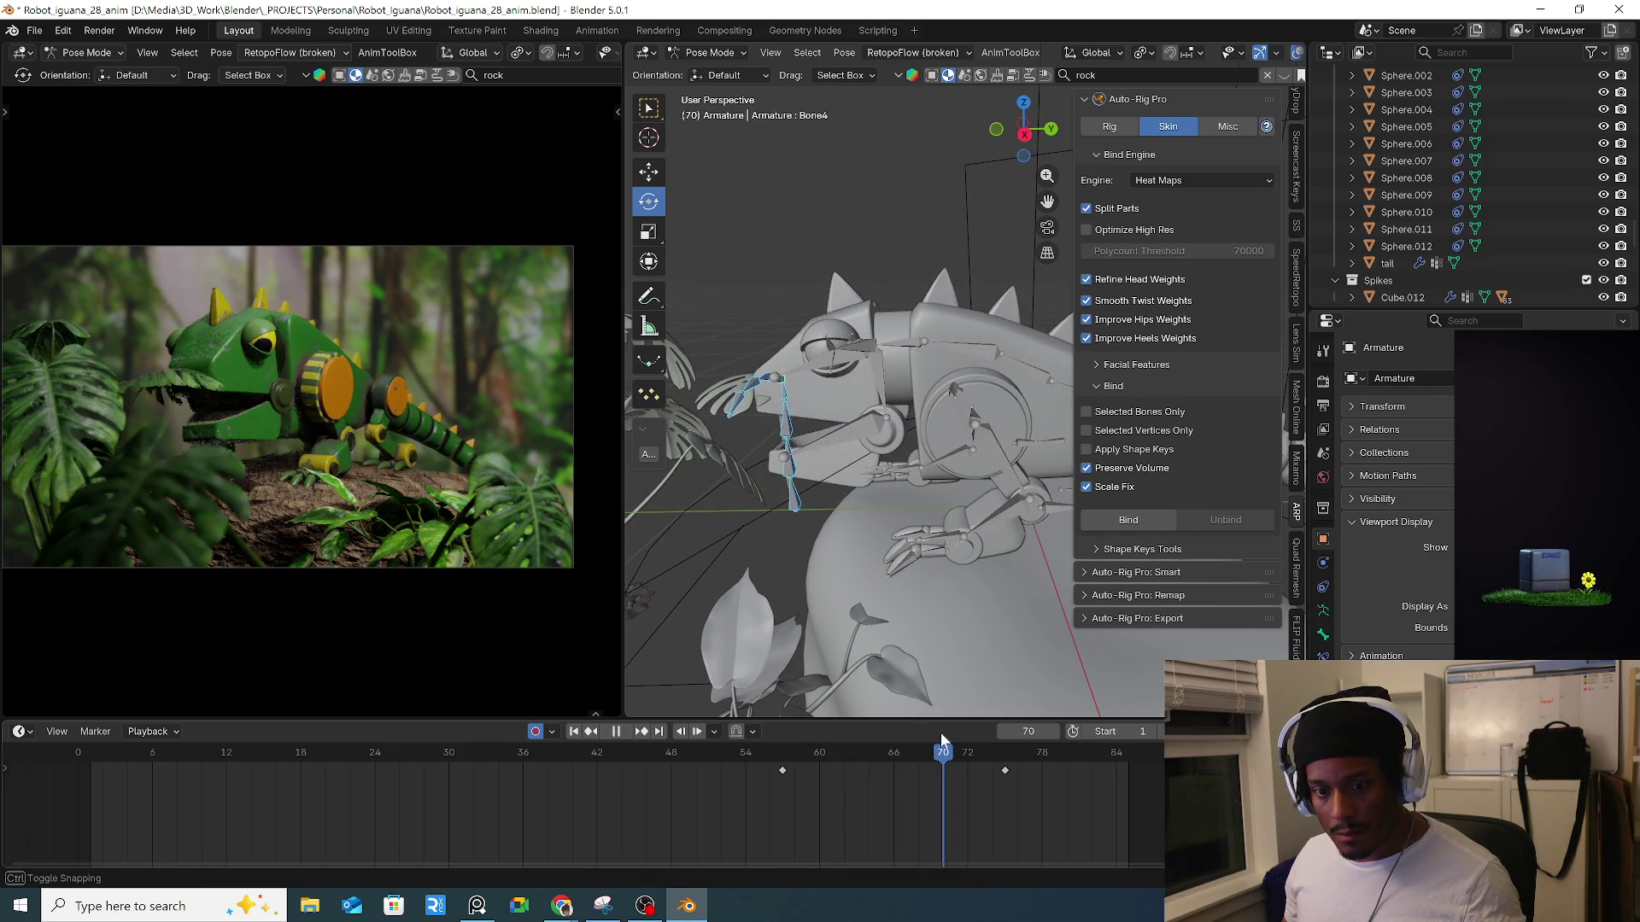
pyautogui.press('space')
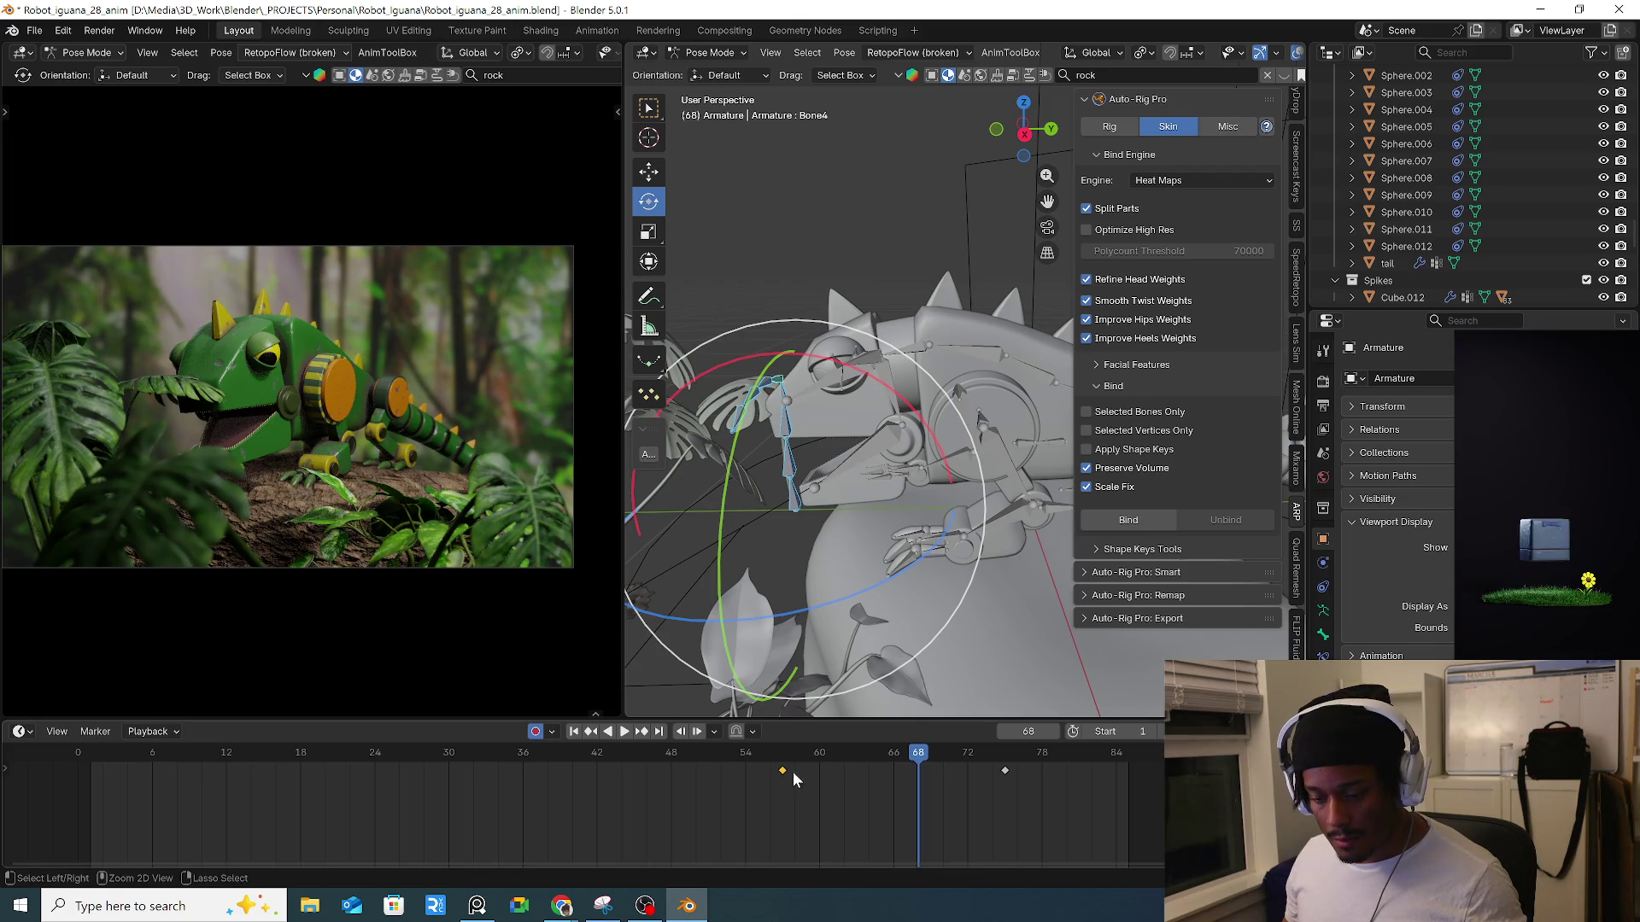
pyautogui.hotkey('ctrl', 'v')
# At frame 70, rotate Bone6 about 14° on Y and Bone5 on X, then play back.
pyautogui.moveTo(870, 742)
pyautogui.mouseDown()
pyautogui.moveTo(834, 750)
pyautogui.moveTo(966, 762)
pyautogui.moveTo(915, 762)
pyautogui.moveTo(942, 761)
pyautogui.mouseUp()
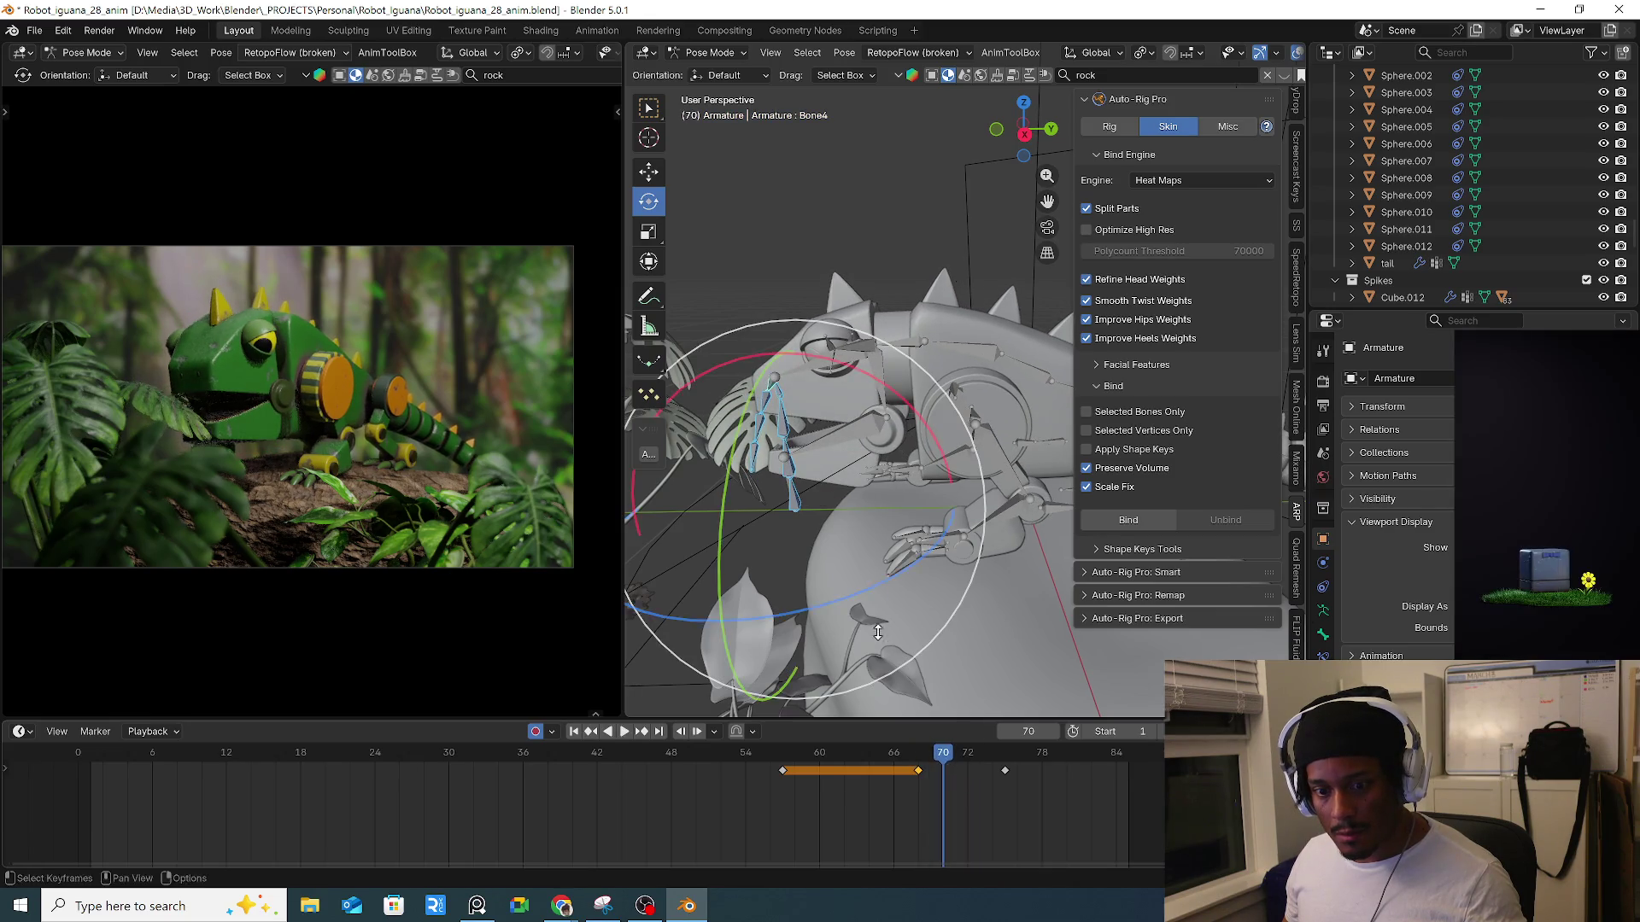
pyautogui.click(754, 461)
pyautogui.moveTo(820, 444)
pyautogui.mouseDown(button='middle')
pyautogui.moveTo(892, 443)
pyautogui.moveTo(876, 404)
pyautogui.mouseUp(button='middle')
pyautogui.moveTo(874, 400); pyautogui.dragTo(793, 405)
pyautogui.click(746, 403)
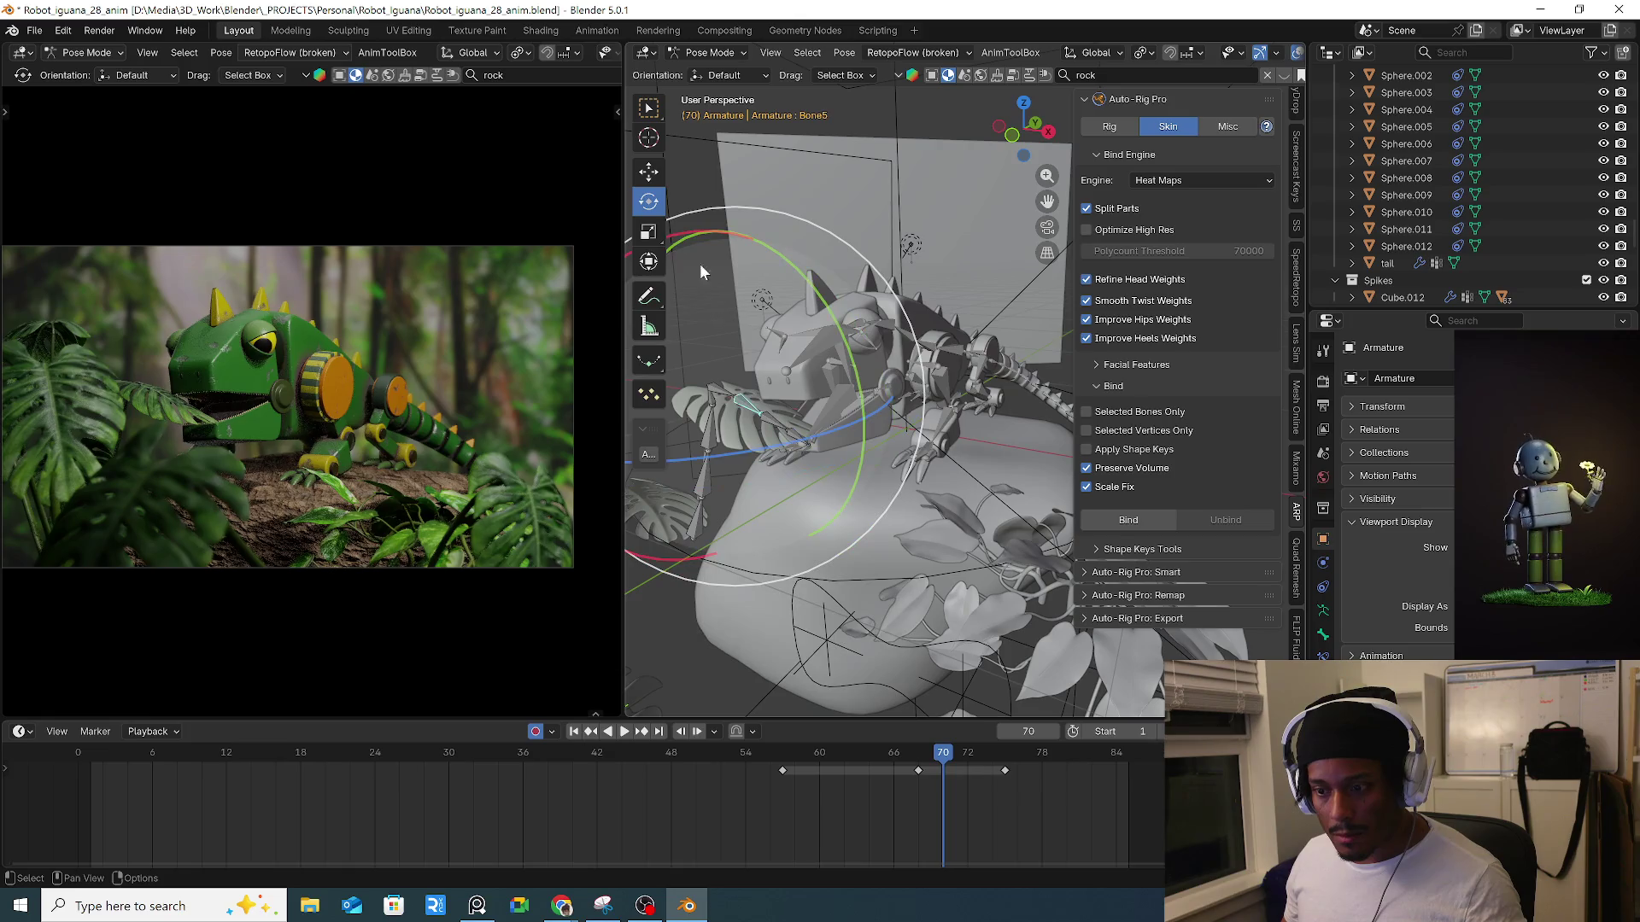
pyautogui.moveTo(694, 229)
pyautogui.mouseDown(button='middle')
pyautogui.moveTo(869, 350)
pyautogui.moveTo(803, 329)
pyautogui.mouseUp(button='middle')
pyautogui.moveTo(803, 329); pyautogui.dragTo(786, 376)
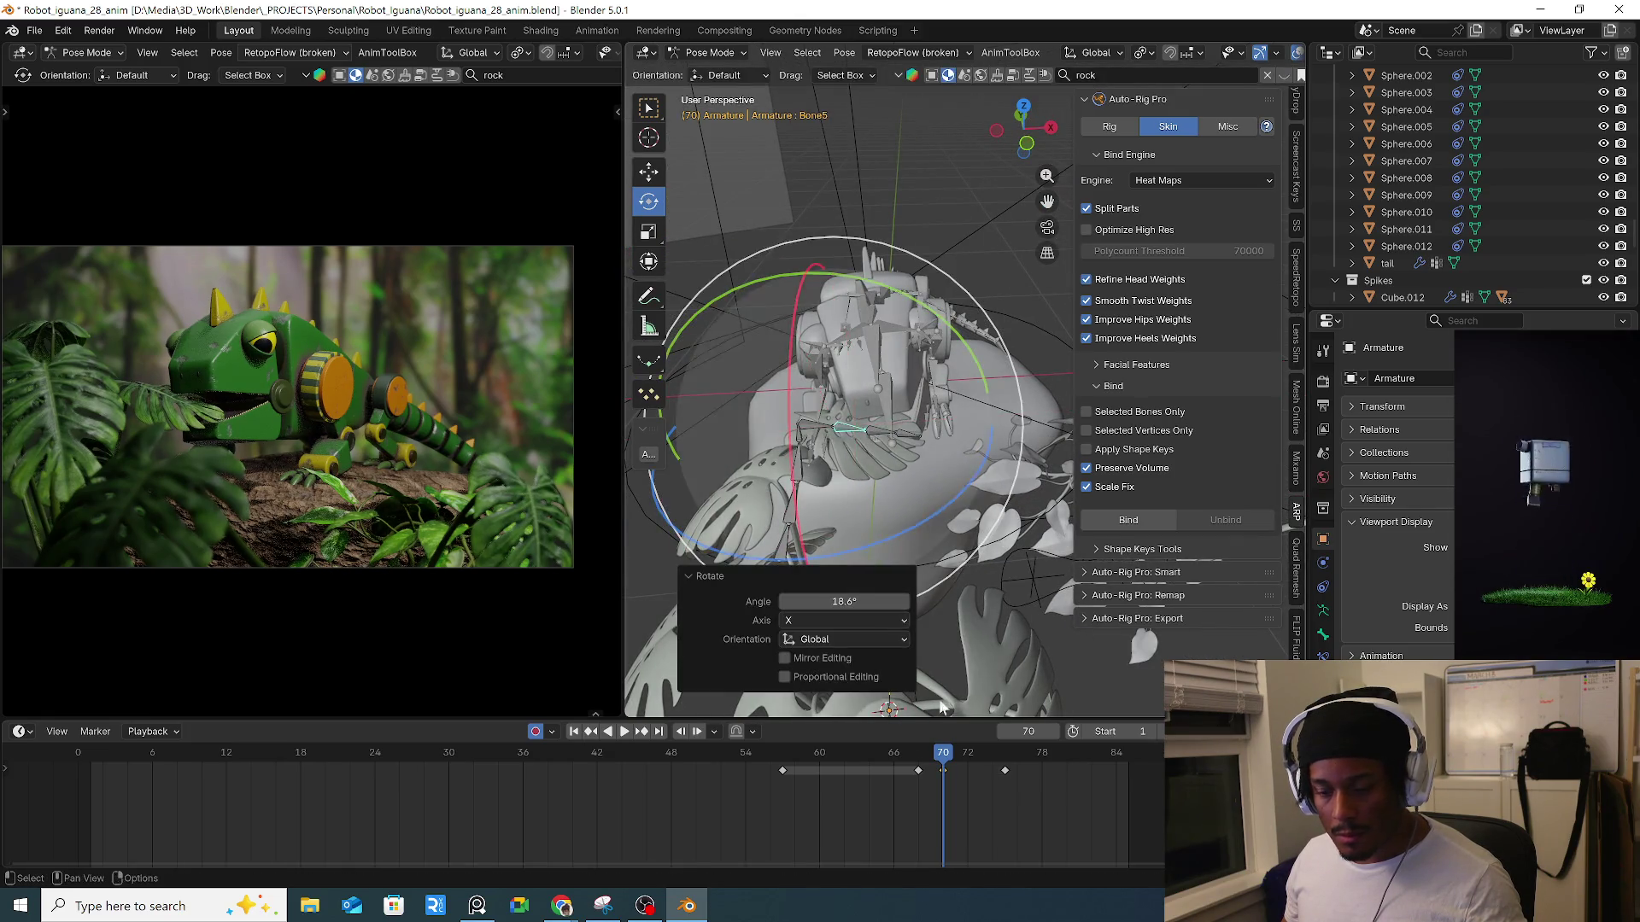
pyautogui.press('space')
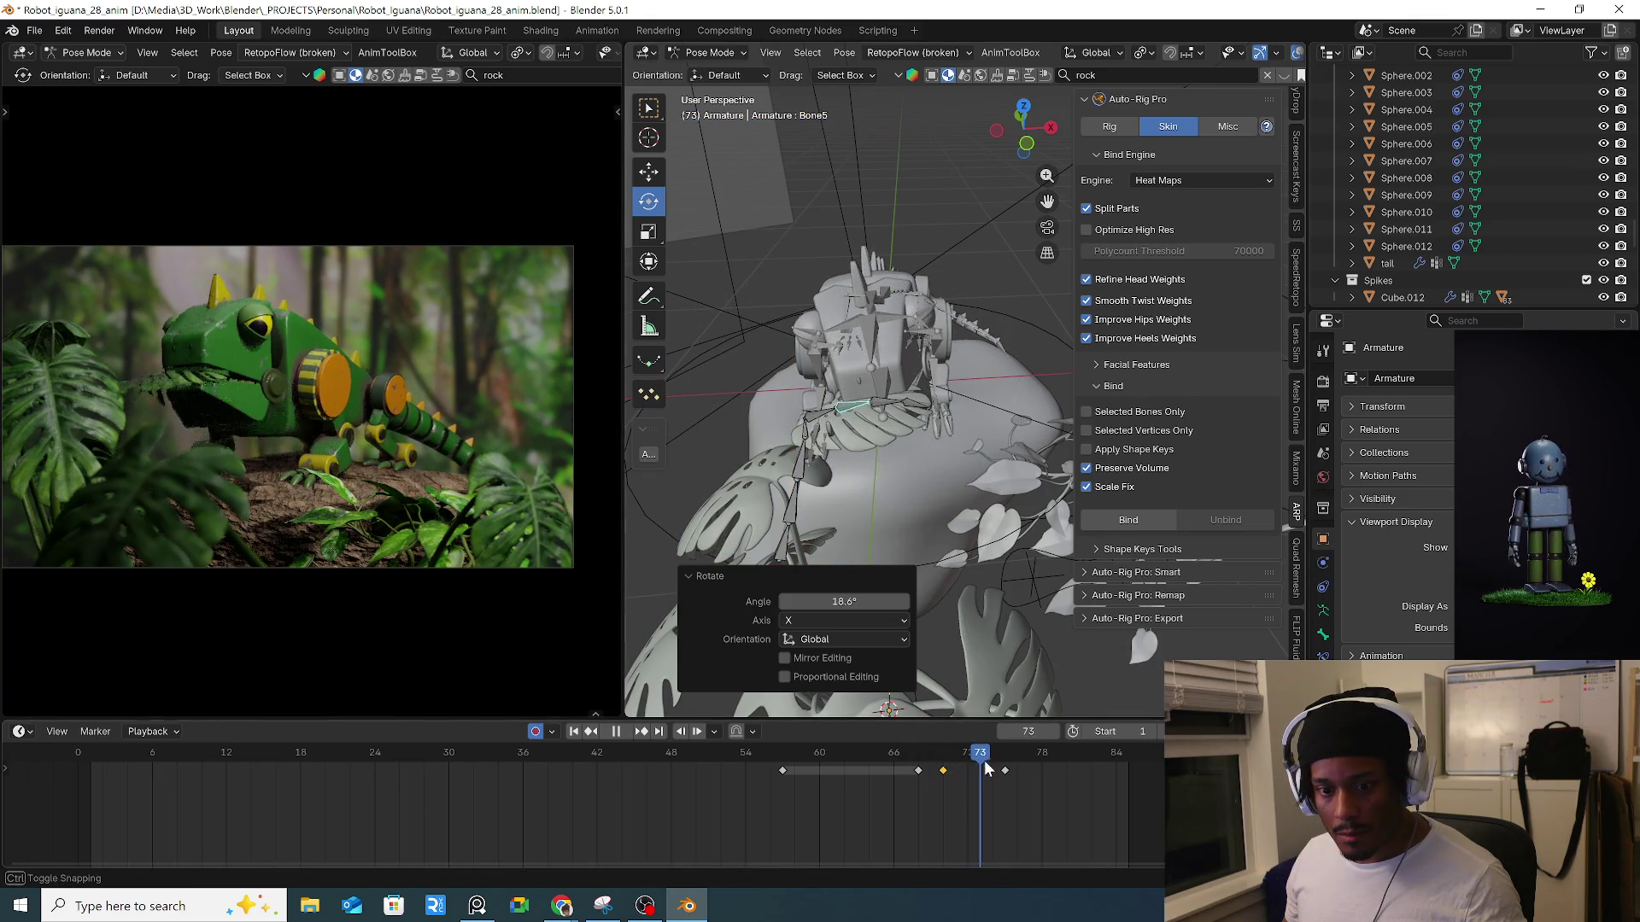
pyautogui.moveTo(1022, 775); pyautogui.dragTo(844, 775)
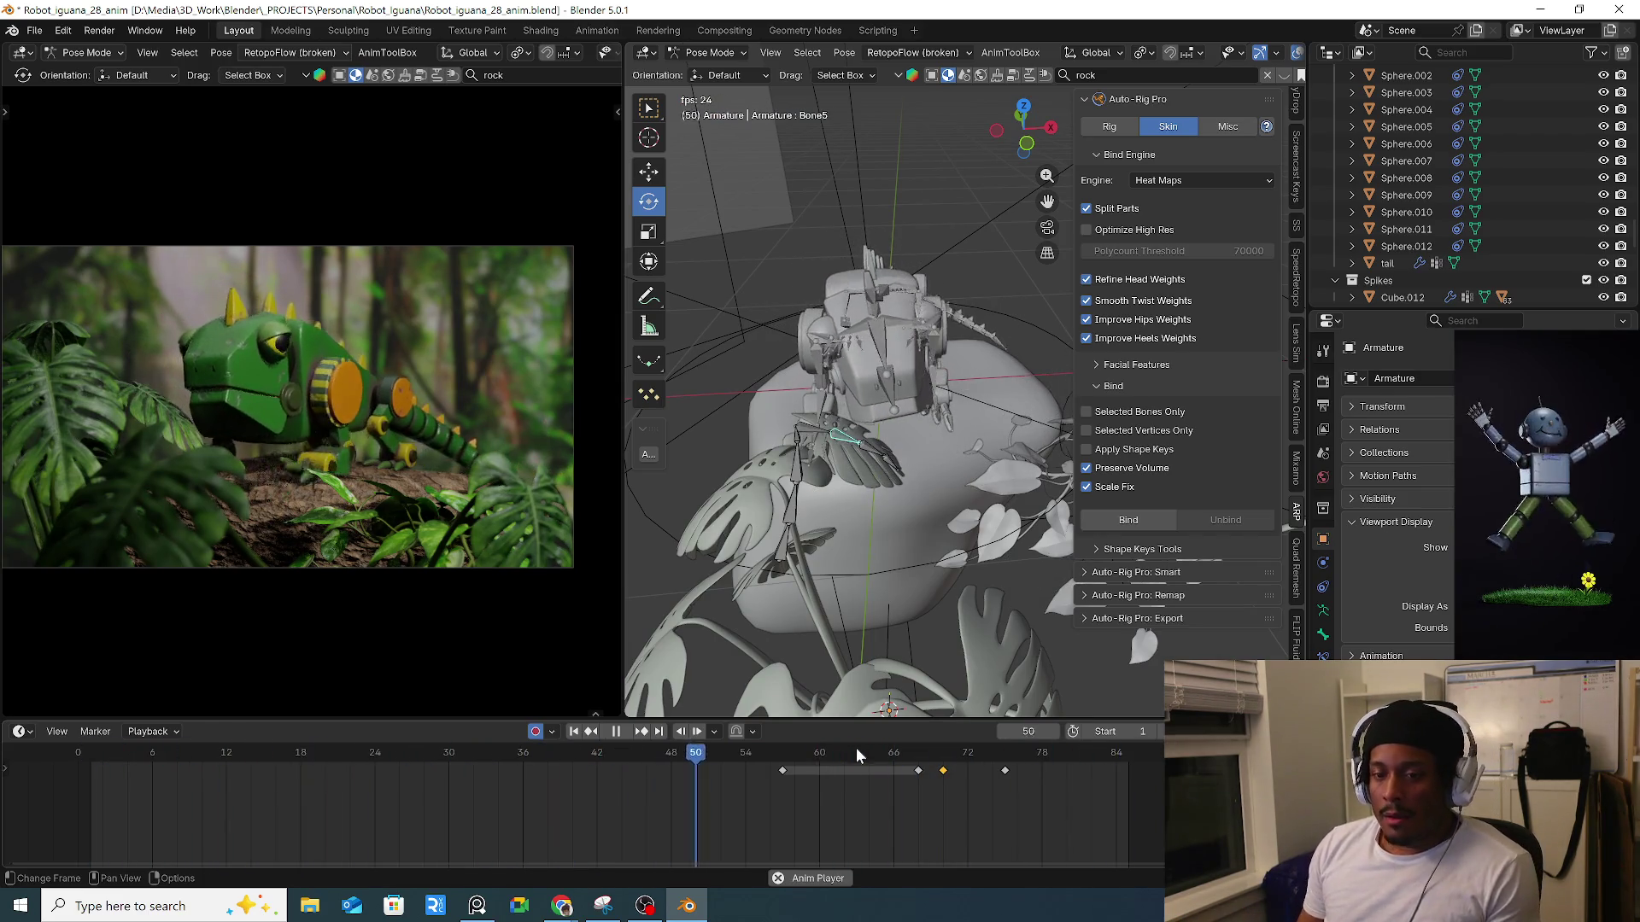
pyautogui.moveTo(950, 792)
pyautogui.mouseDown()
pyautogui.moveTo(982, 751)
pyautogui.moveTo(1016, 751)
pyautogui.mouseUp()
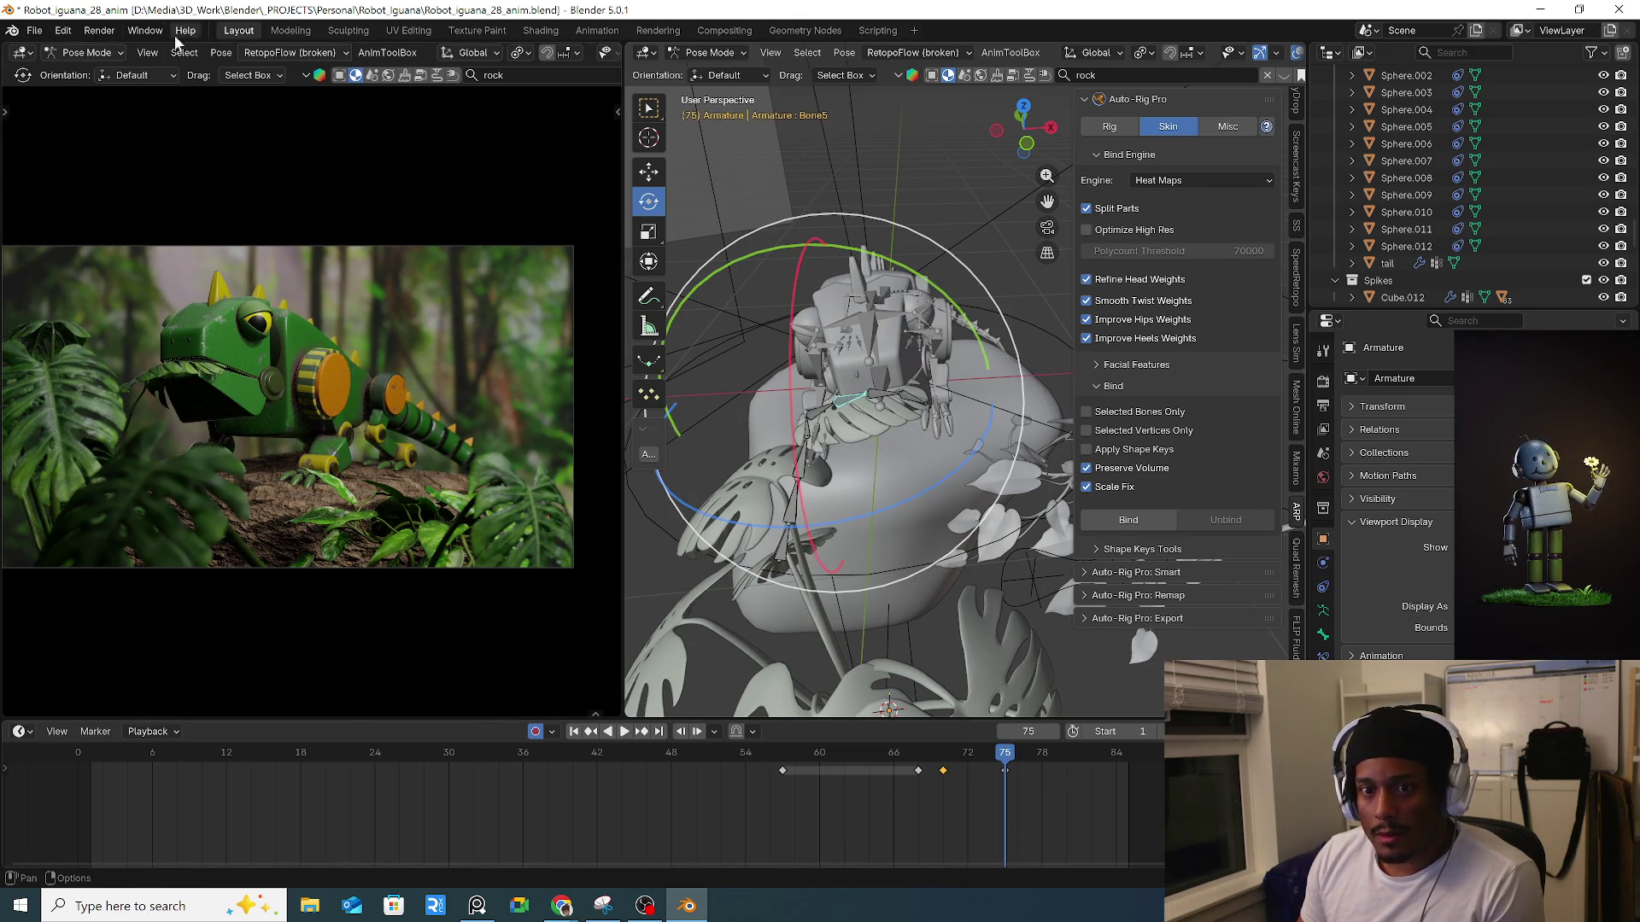
pyautogui.click(100, 32)
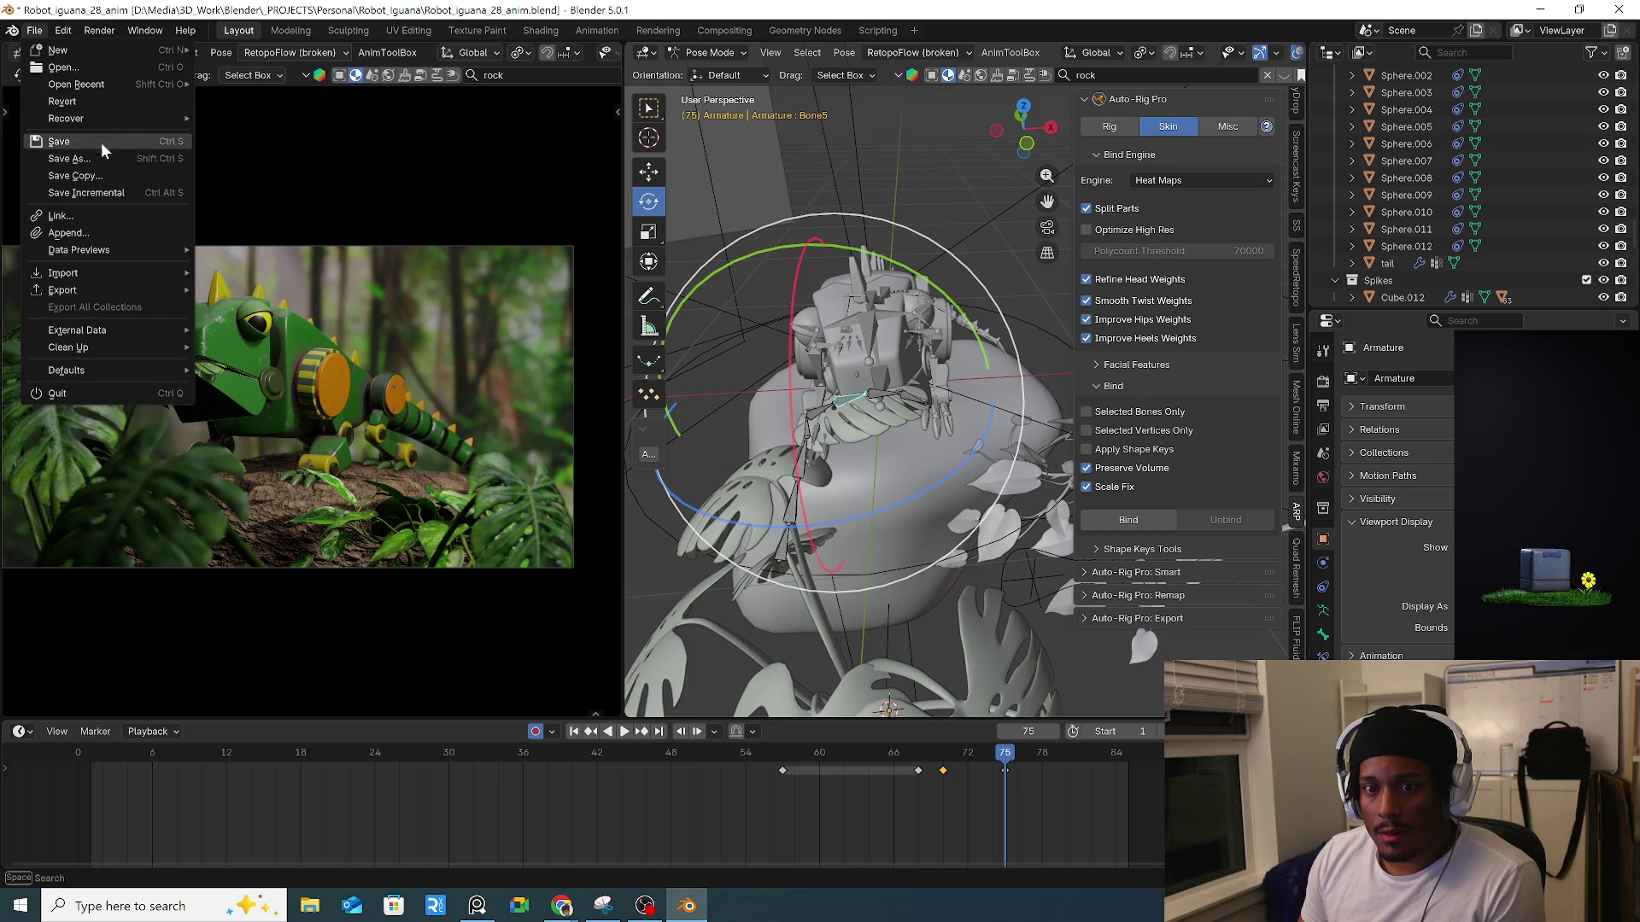
# Save Incremental as Robot_iguana_29_anim.blend, then render frame 75 with Render Image.
pyautogui.click(104, 193)
pyautogui.click(99, 31)
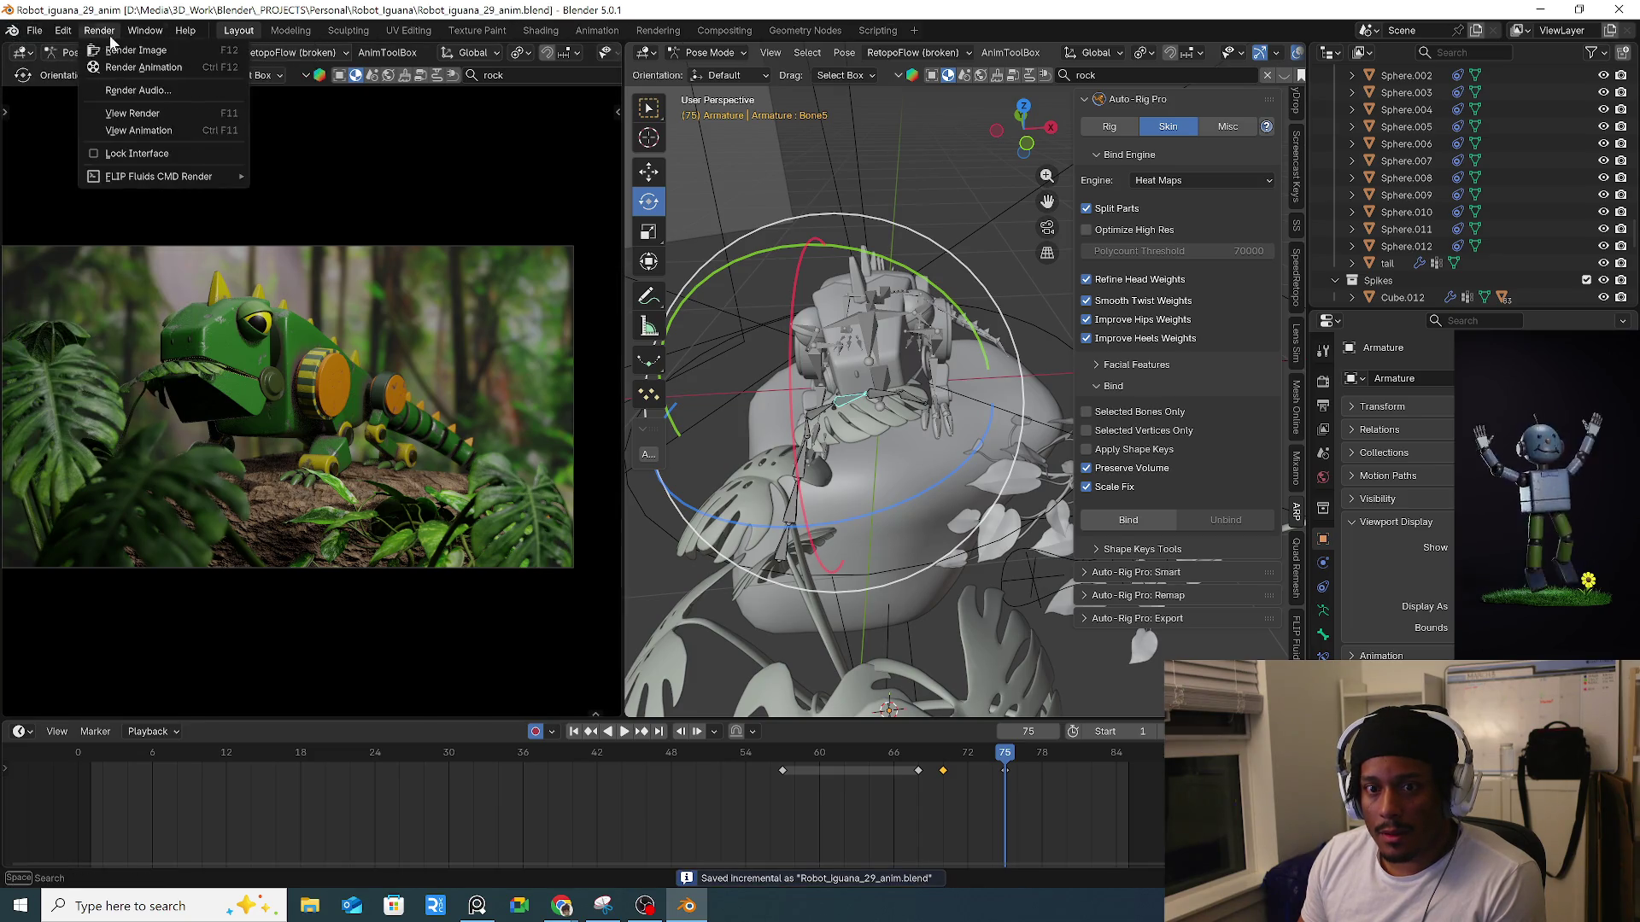
pyautogui.click(113, 53)
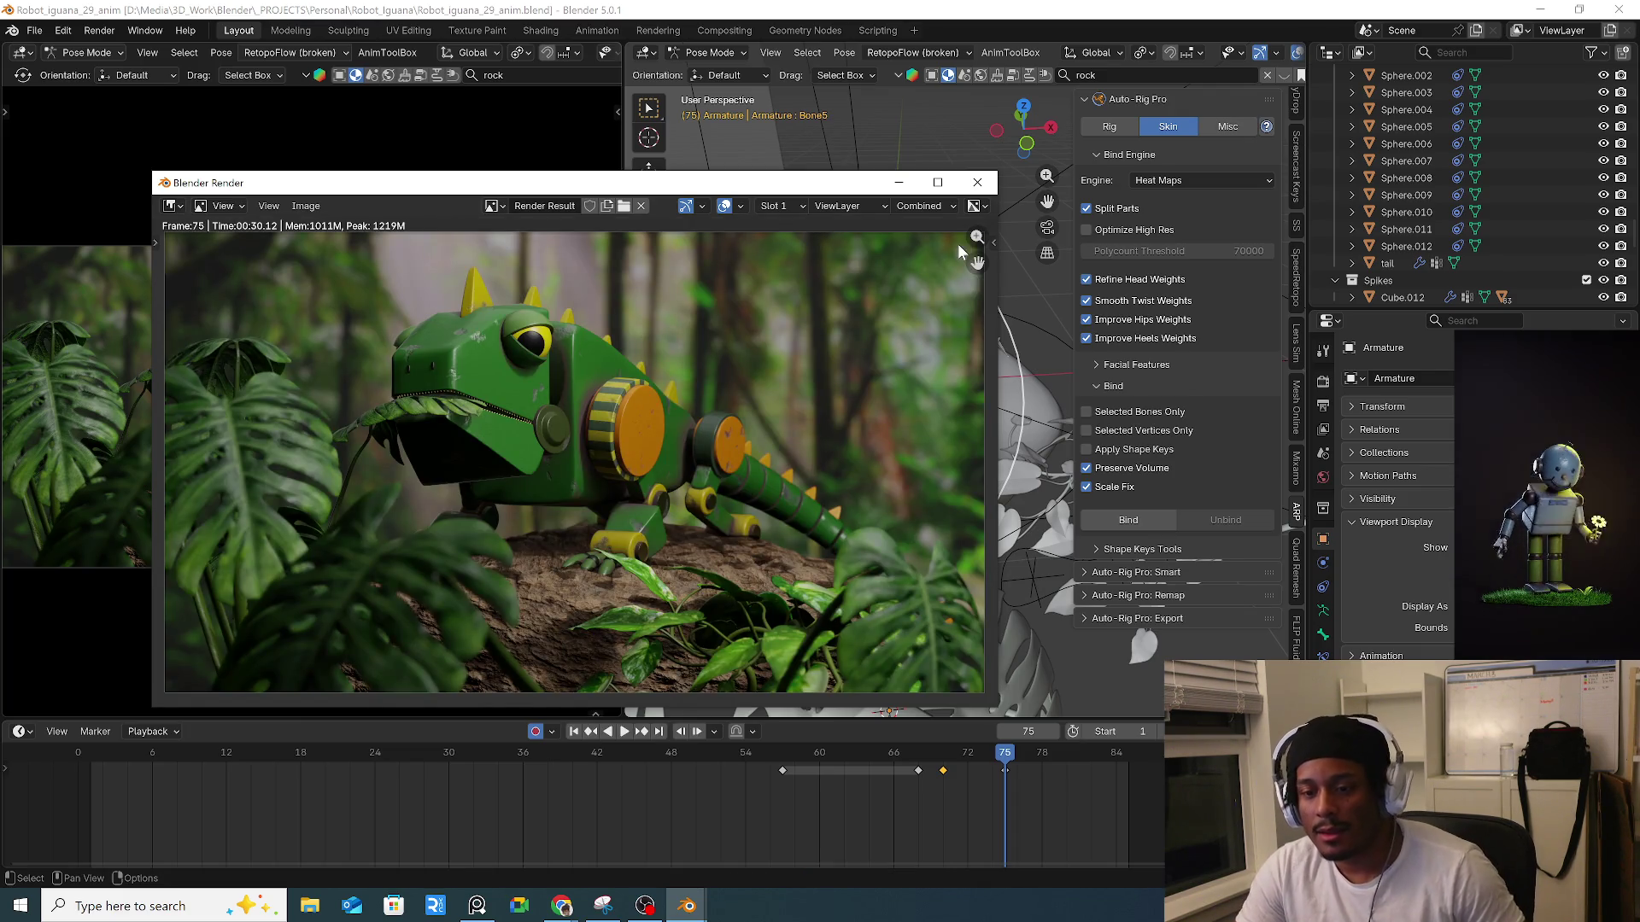
# Play the iguana-and-leaf animation in the timeline with the render window closed.
pyautogui.press('space')
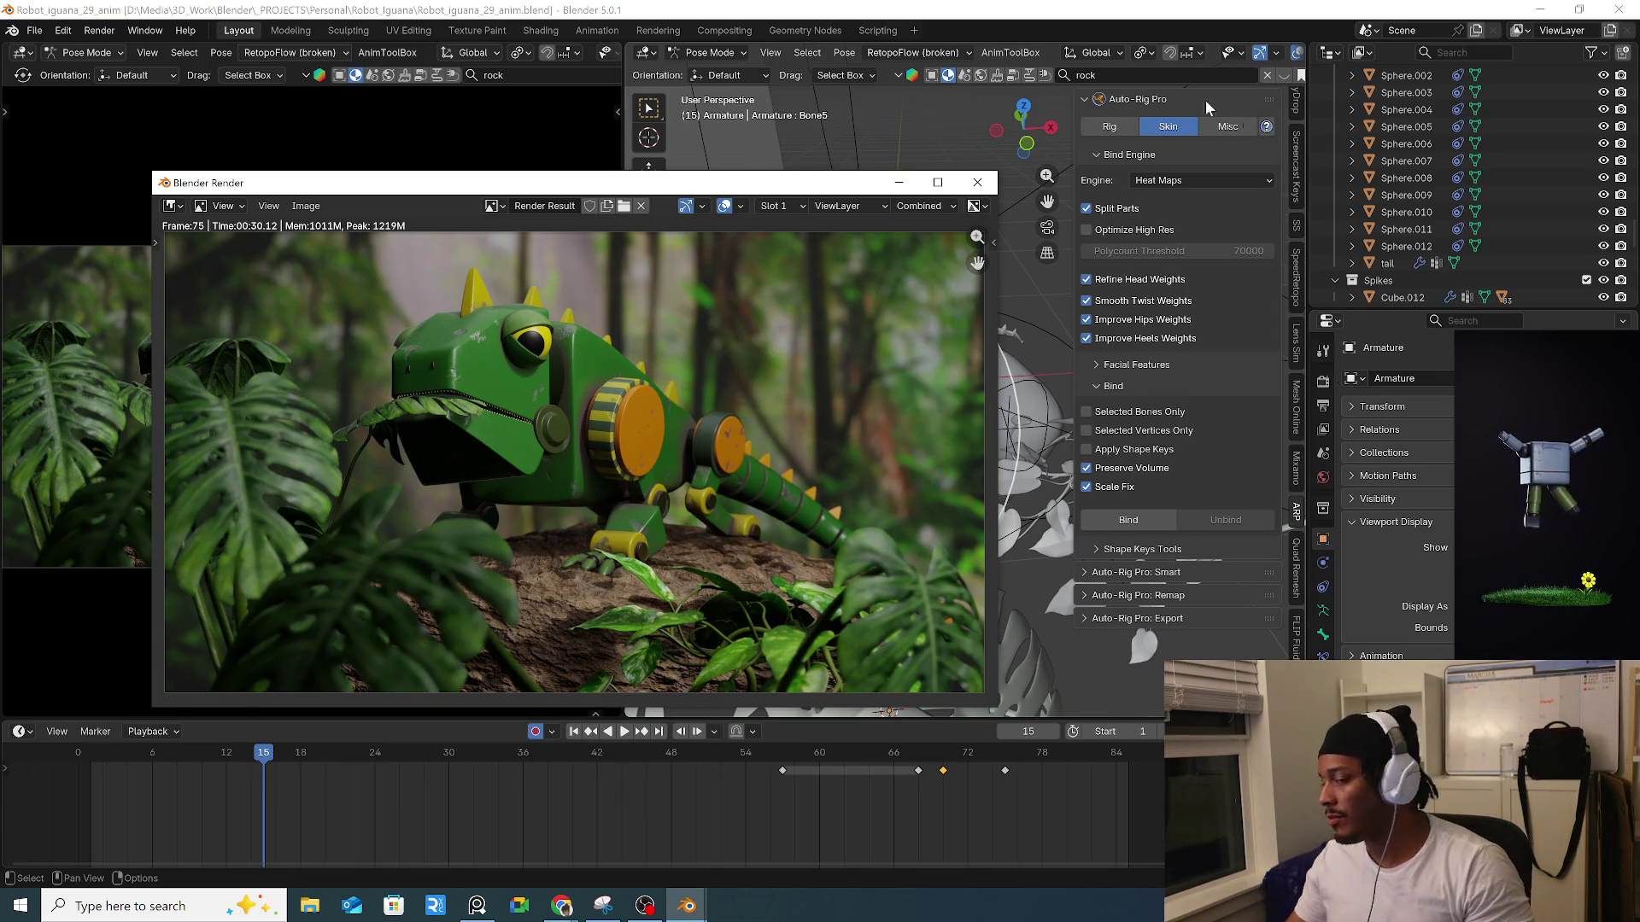
pyautogui.click(627, 732)
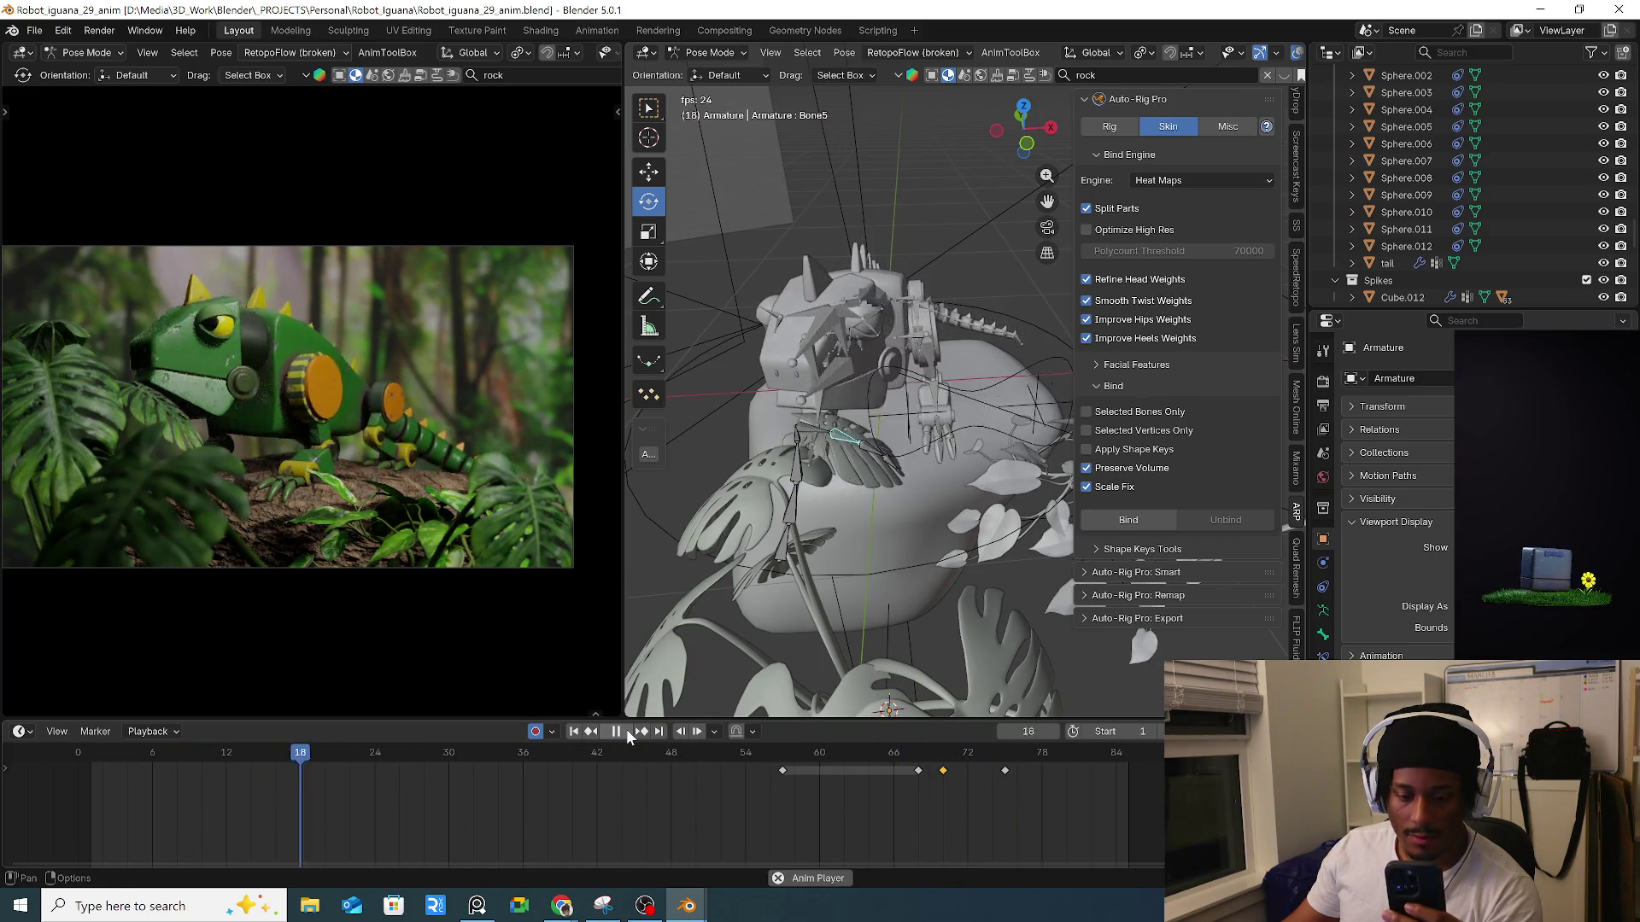
pyautogui.click(626, 729)
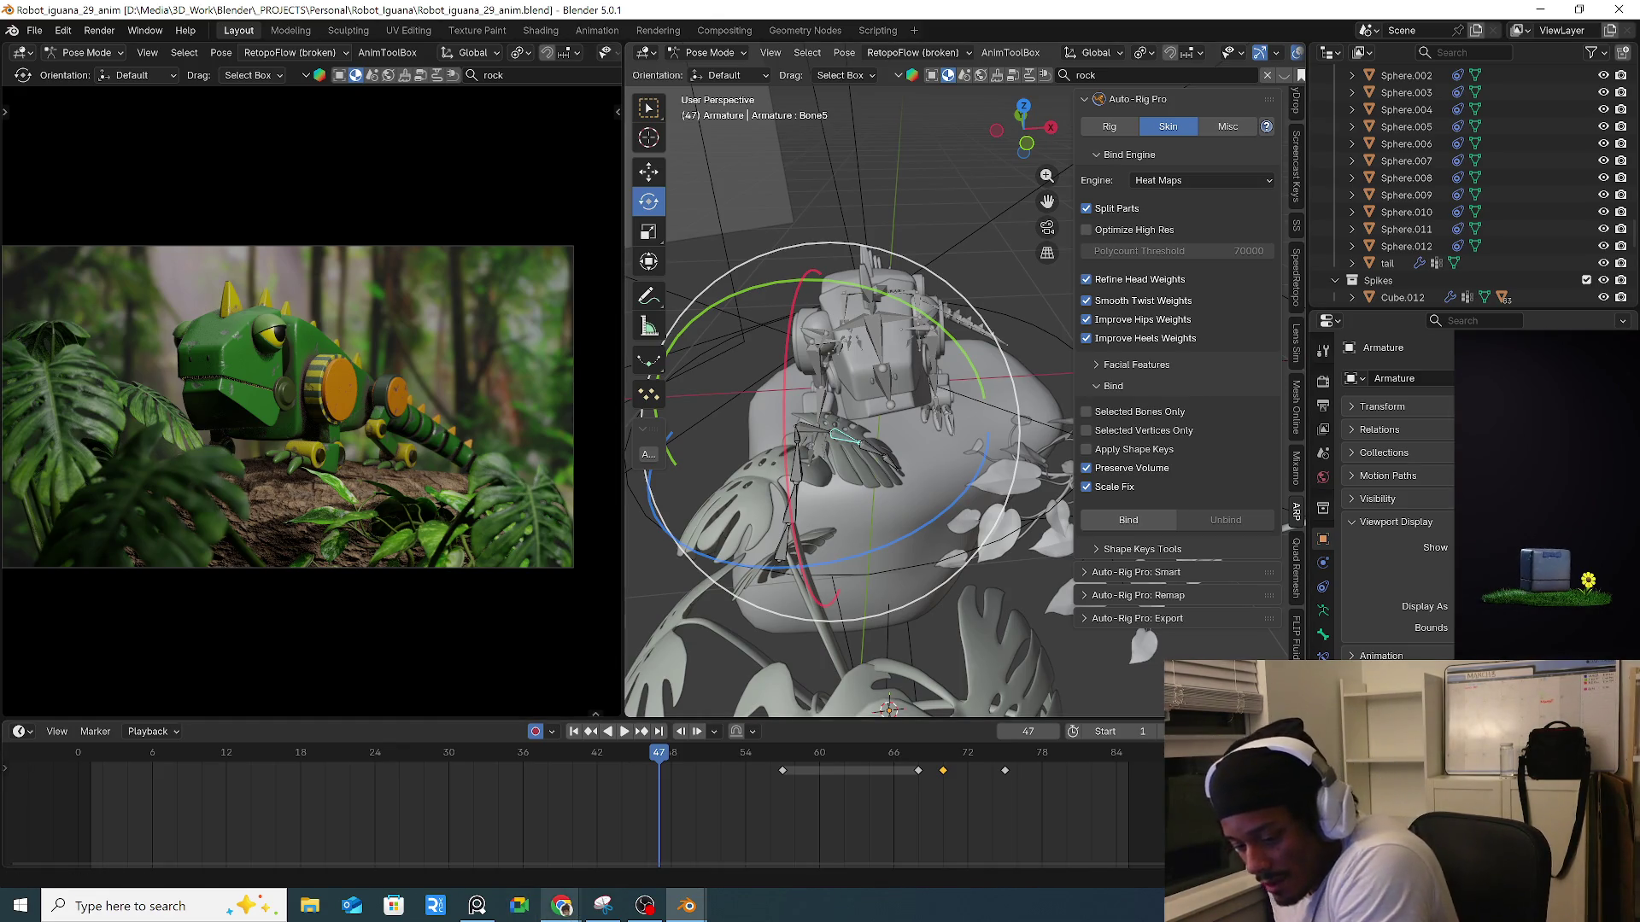
pyautogui.moveTo(562, 905)
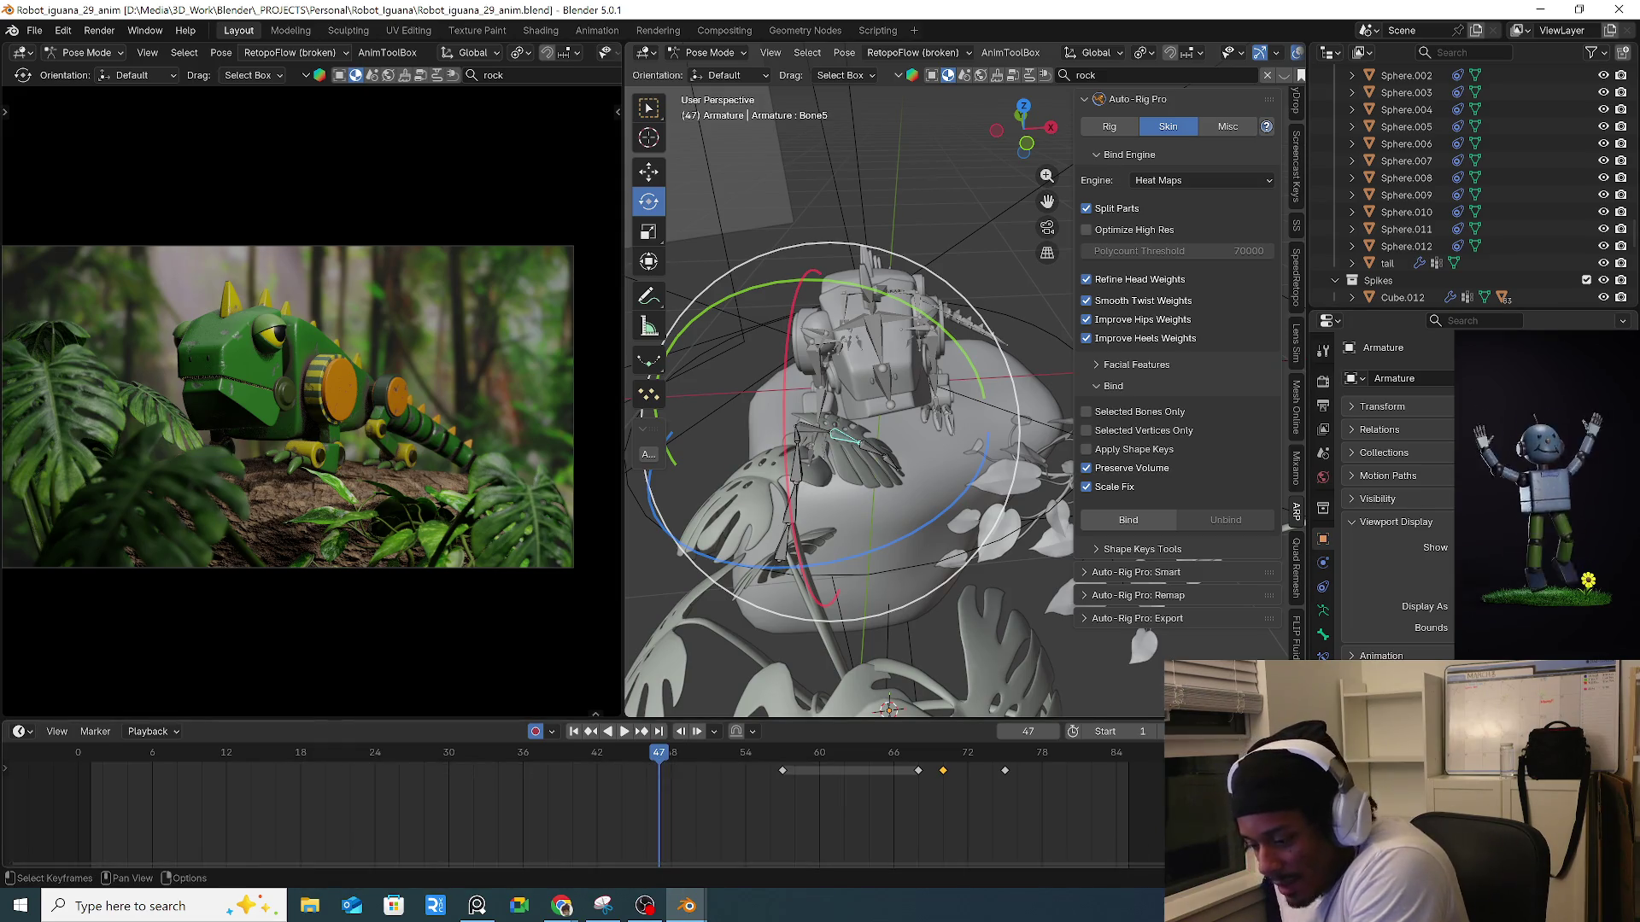